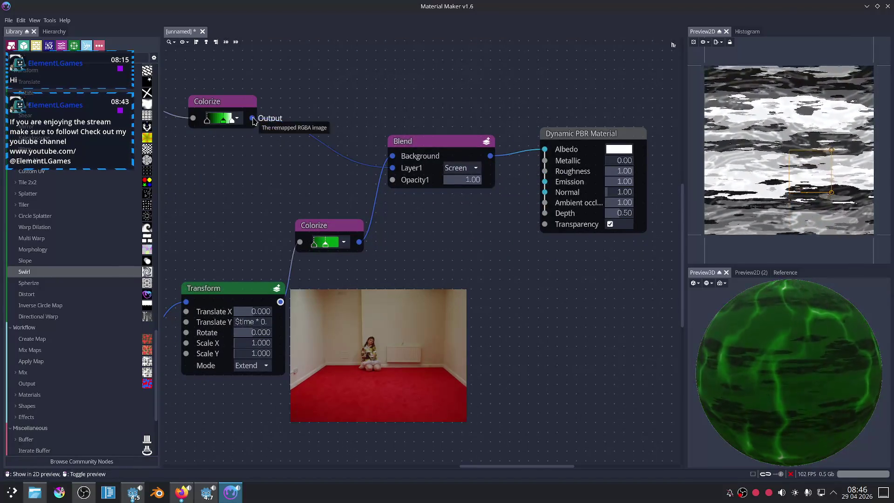
Replace the Colorize-to-Emission link with the Blend output, then zoom the 3D preview to inspect the glow.
{"action": "left_click_drag", "start_coordinate": [251, 118], "coordinate": [543, 181]}
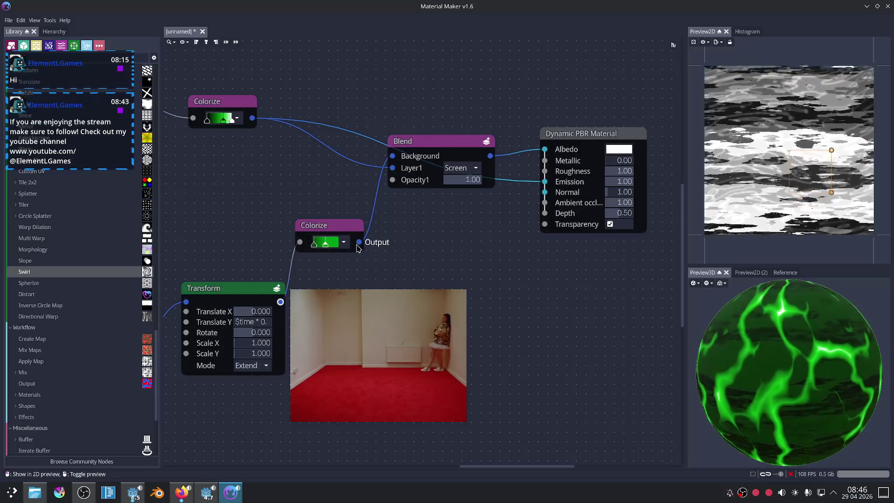
{"action": "left_click_drag", "start_coordinate": [490, 156], "coordinate": [533, 185]}
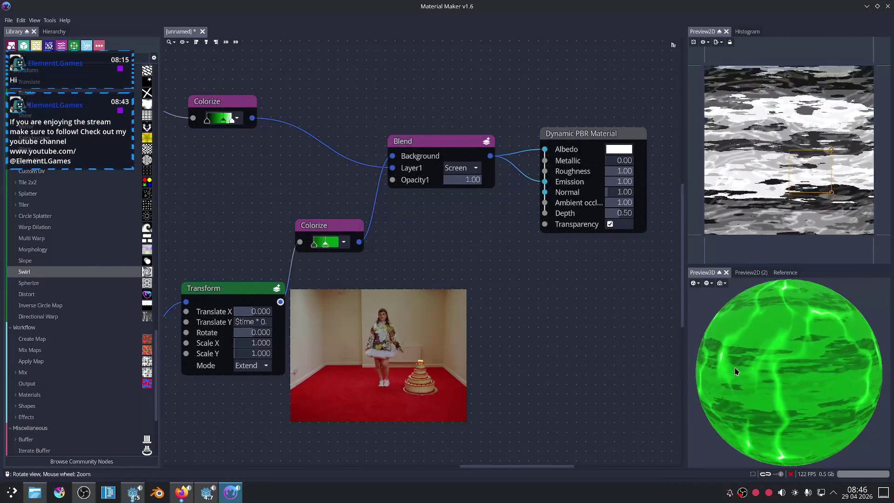
{"action": "scroll", "coordinate": [768, 371], "scroll_direction": "down", "scroll_amount": 3}
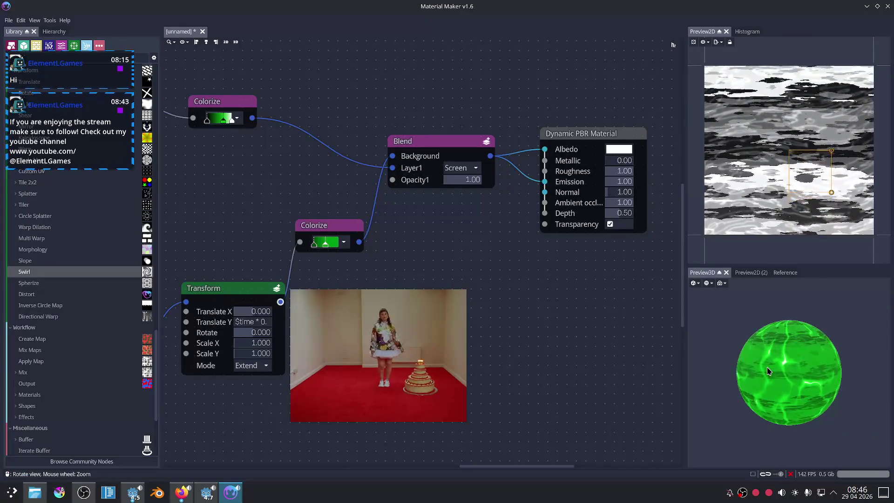
{"action": "scroll", "coordinate": [768, 371], "scroll_direction": "up", "scroll_amount": 5}
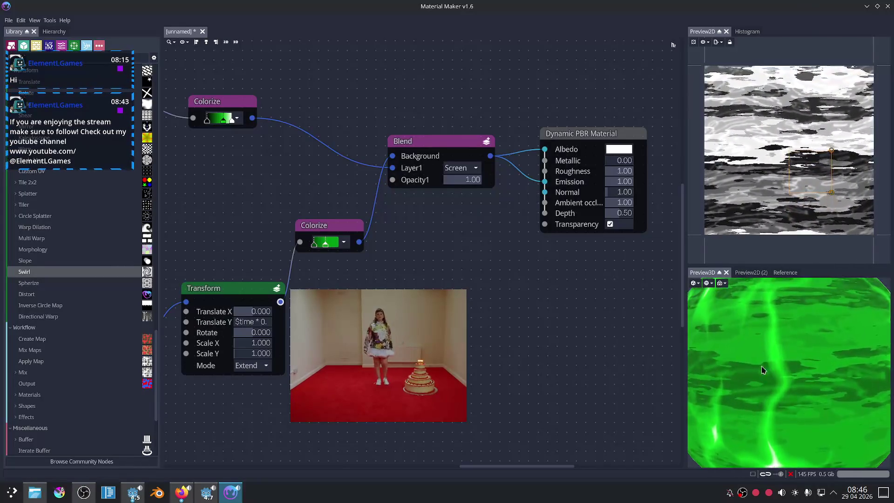
Bring up Firefox and switch to its YouTube tab.
{"action": "left_click", "coordinate": [180, 494]}
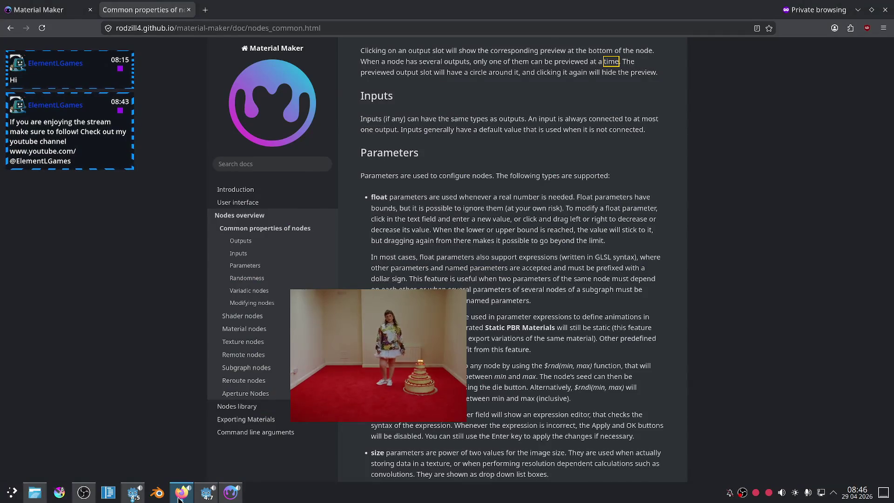
{"action": "left_click", "coordinate": [180, 494]}
{"action": "left_click", "coordinate": [52, 9]}
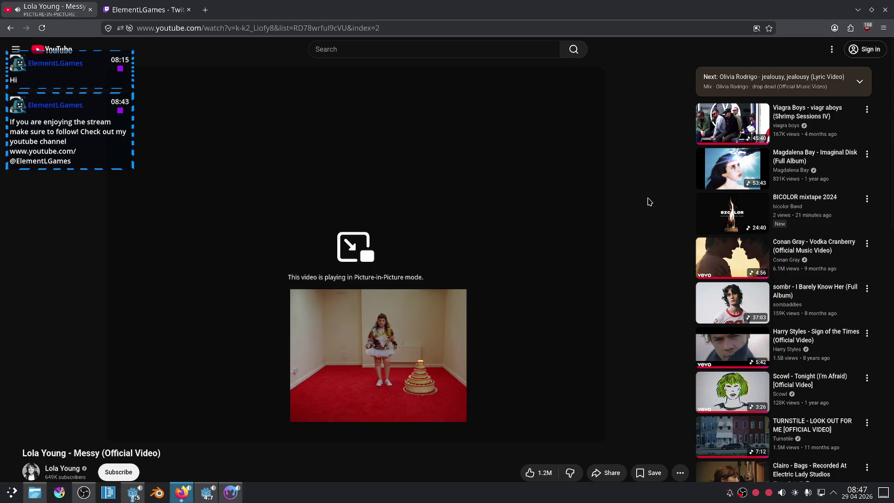
Open Lord Huron's 'Bag of Bones' video from the recommendations and move its floating player up-right.
{"action": "scroll", "coordinate": [726, 316], "scroll_direction": "down", "scroll_amount": 6}
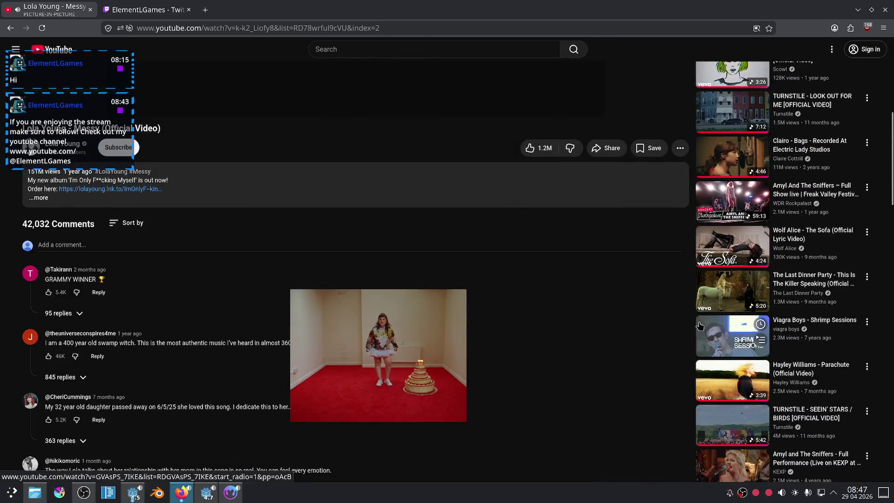
{"action": "scroll", "coordinate": [682, 303], "scroll_direction": "down", "scroll_amount": 4}
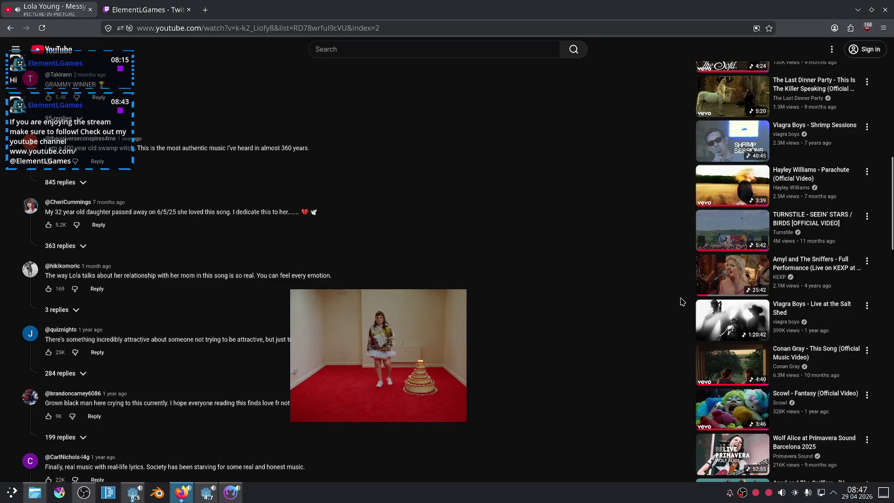
{"action": "scroll", "coordinate": [681, 302], "scroll_direction": "down", "scroll_amount": 4}
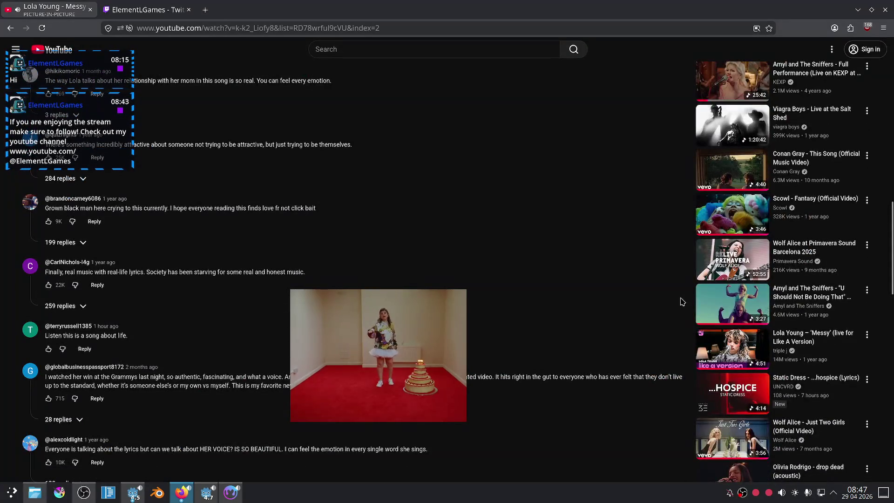
{"action": "scroll", "coordinate": [681, 302], "scroll_direction": "down", "scroll_amount": 4}
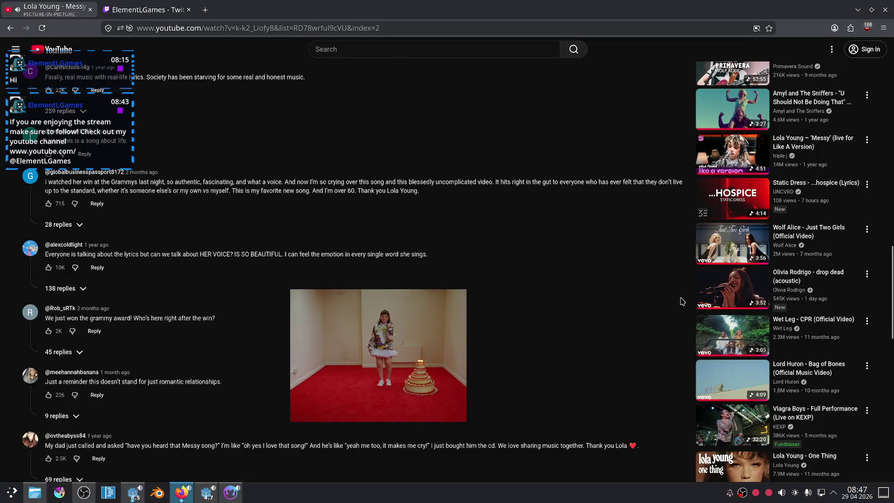
{"action": "scroll", "coordinate": [681, 301], "scroll_direction": "down", "scroll_amount": 4}
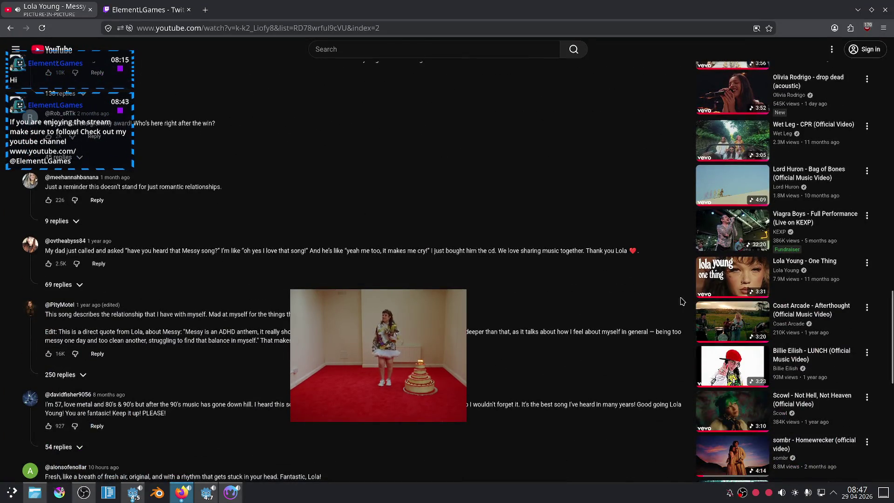
{"action": "left_click", "coordinate": [728, 190]}
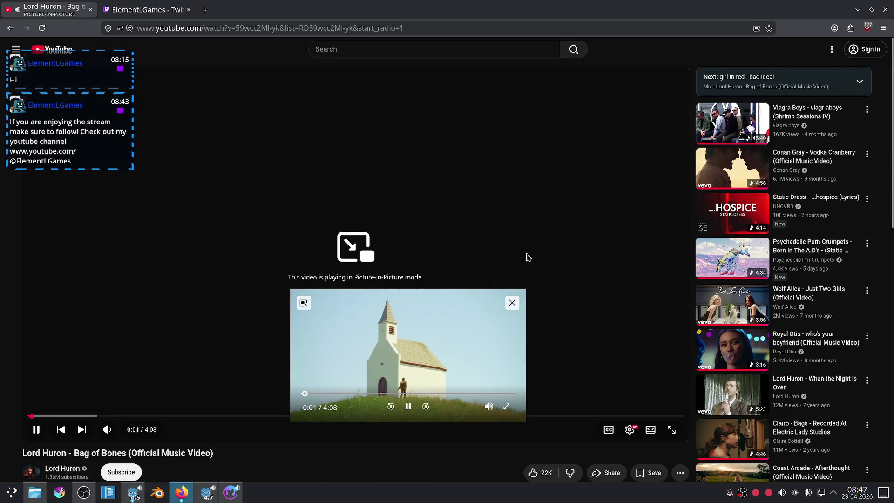
{"action": "left_click_drag", "start_coordinate": [422, 342], "coordinate": [588, 230]}
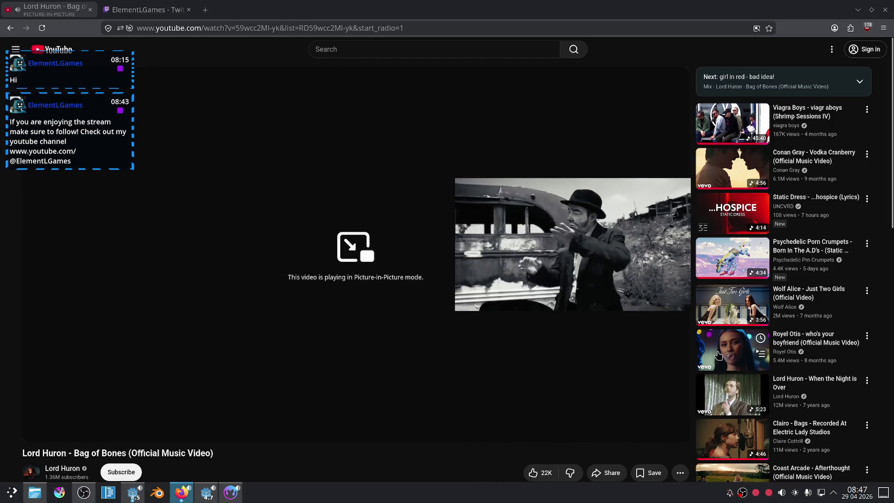
Scroll the recommendations and open 'Olivia Rodrigo - GUTS (Official Live Performances) | Vevo'.
{"action": "scroll", "coordinate": [721, 353], "scroll_direction": "down", "scroll_amount": 3}
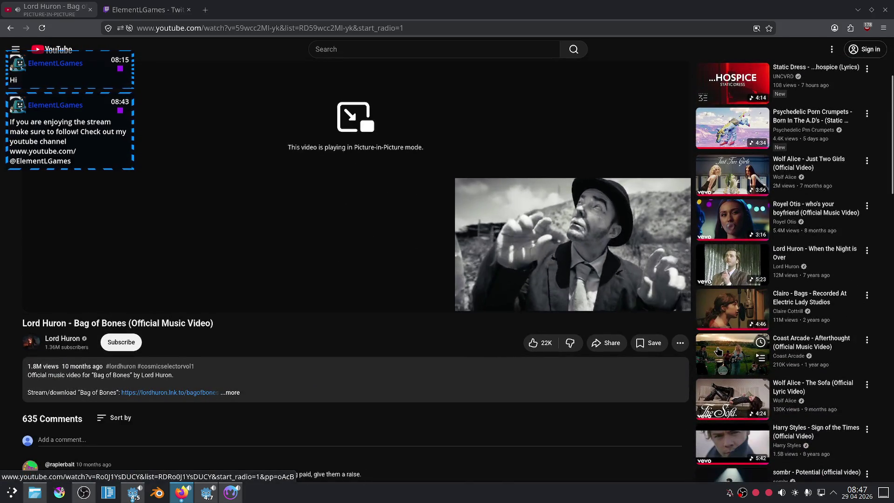
{"action": "scroll", "coordinate": [718, 352], "scroll_direction": "down", "scroll_amount": 4}
{"action": "scroll", "coordinate": [717, 352], "scroll_direction": "down", "scroll_amount": 3}
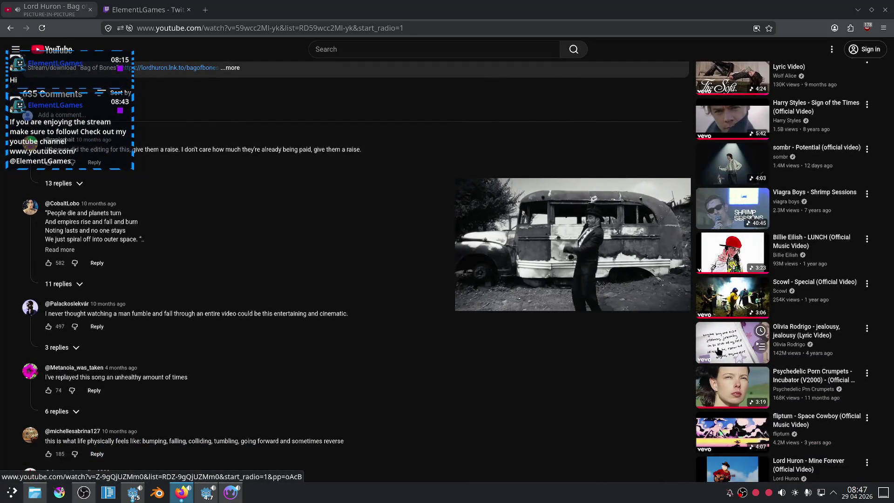
{"action": "scroll", "coordinate": [718, 352], "scroll_direction": "down", "scroll_amount": 4}
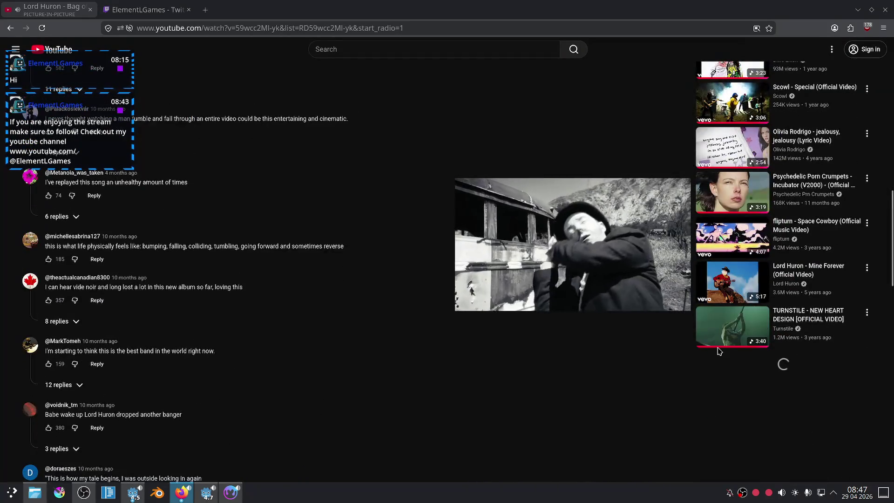
{"action": "scroll", "coordinate": [717, 352], "scroll_direction": "down", "scroll_amount": 4}
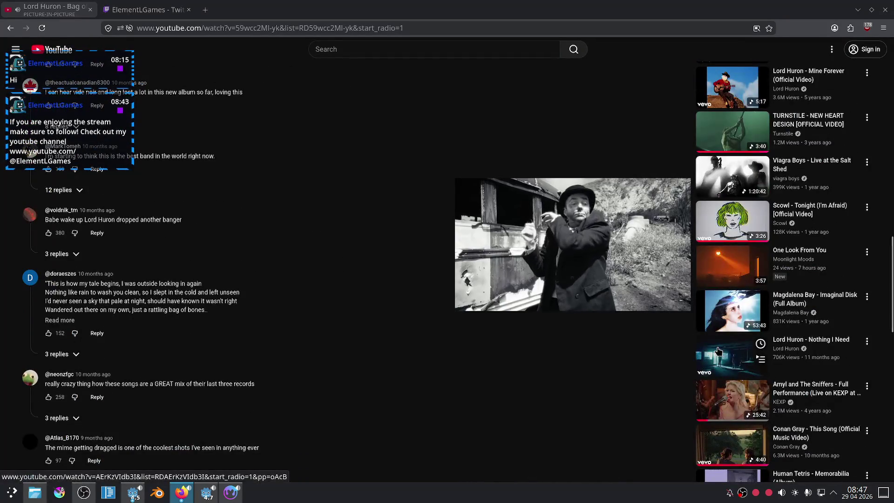
{"action": "scroll", "coordinate": [718, 351], "scroll_direction": "down", "scroll_amount": 4}
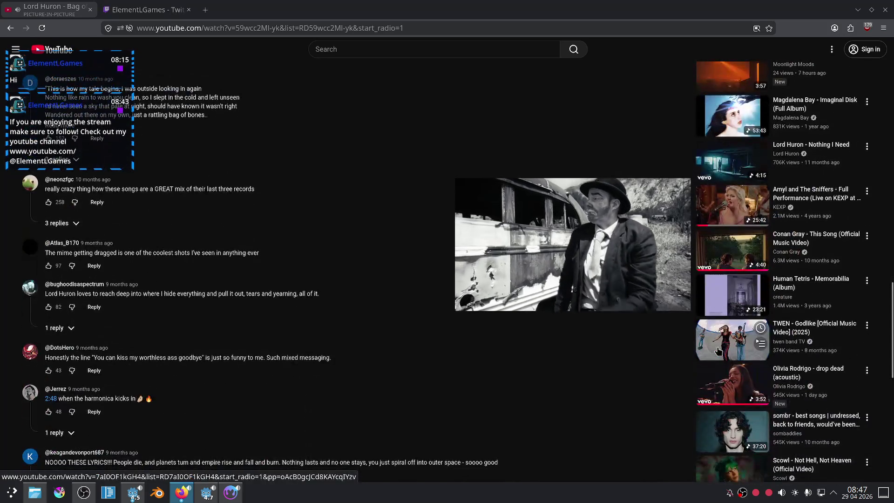
{"action": "scroll", "coordinate": [718, 351], "scroll_direction": "down", "scroll_amount": 4}
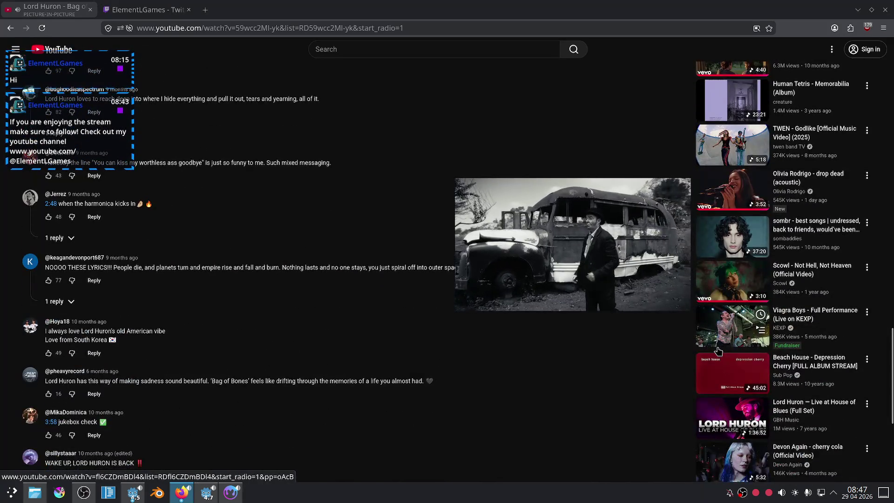
{"action": "scroll", "coordinate": [733, 296], "scroll_direction": "down", "scroll_amount": 3}
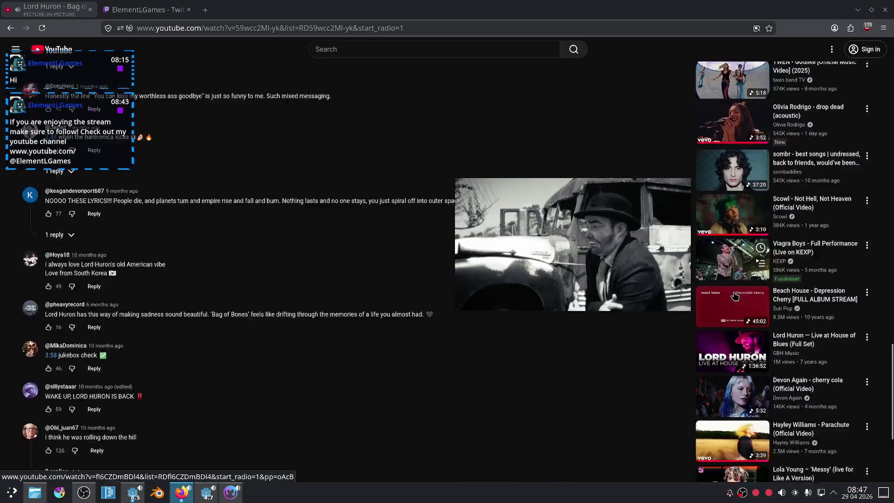
{"action": "scroll", "coordinate": [734, 296], "scroll_direction": "down", "scroll_amount": 5}
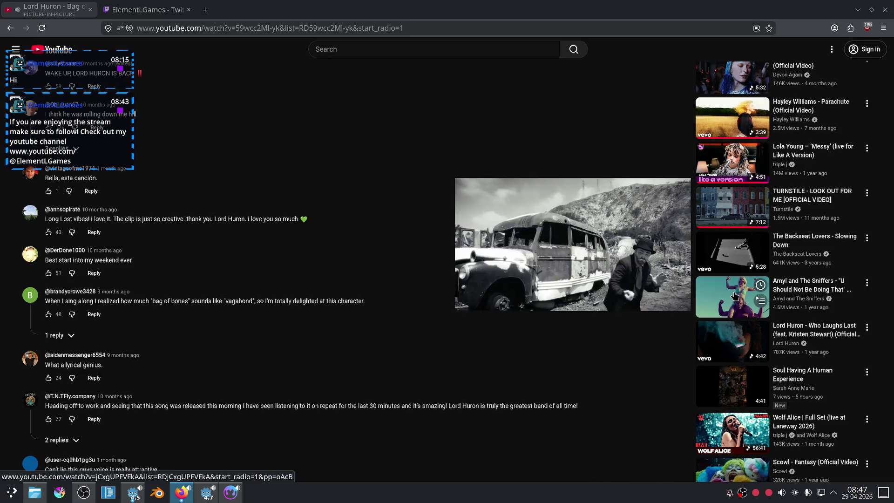
{"action": "scroll", "coordinate": [734, 296], "scroll_direction": "down", "scroll_amount": 2}
{"action": "scroll", "coordinate": [734, 296], "scroll_direction": "down", "scroll_amount": 5}
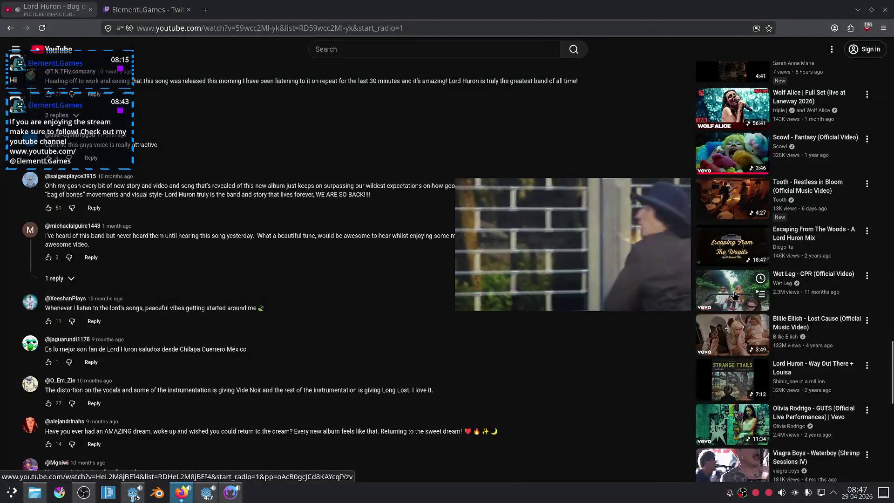
{"action": "scroll", "coordinate": [734, 296], "scroll_direction": "down", "scroll_amount": 4}
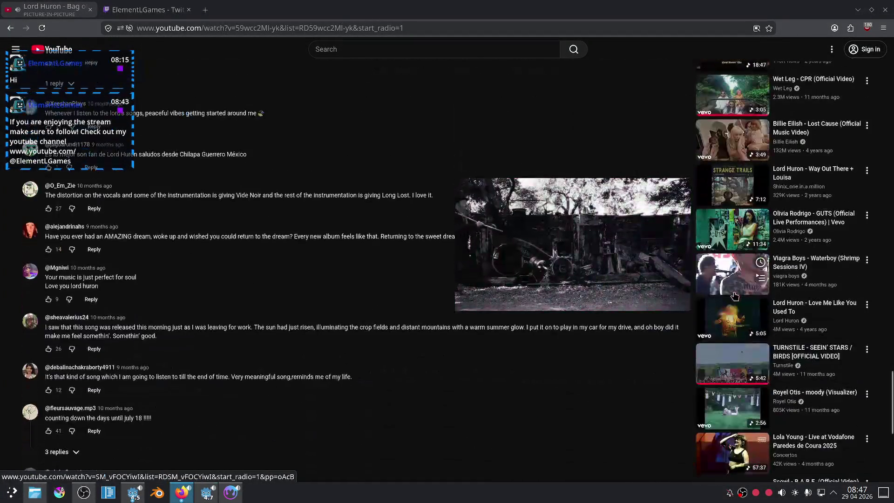
{"action": "left_click", "coordinate": [734, 235]}
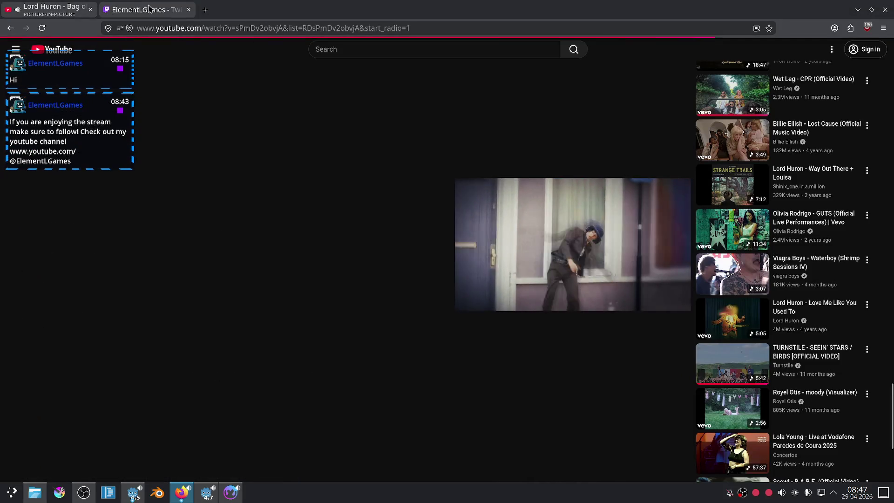
Glance at the Twitch tab, move the floating video top-right, and return to Material Maker.
{"action": "left_click", "coordinate": [148, 7]}
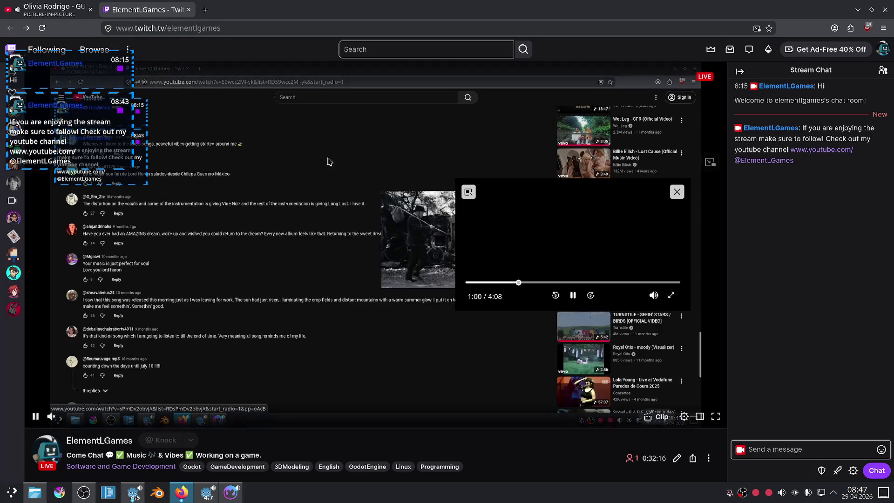
{"action": "left_click_drag", "start_coordinate": [598, 190], "coordinate": [808, 36]}
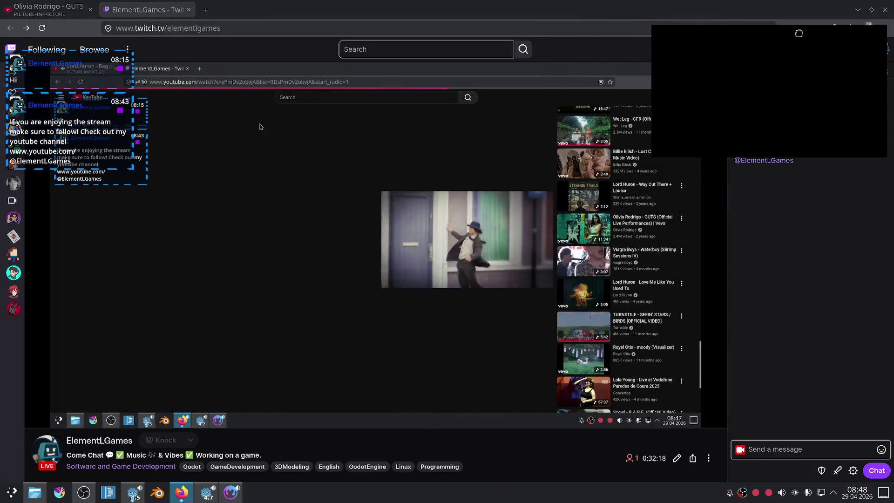
{"action": "key", "text": "alt+Tab"}
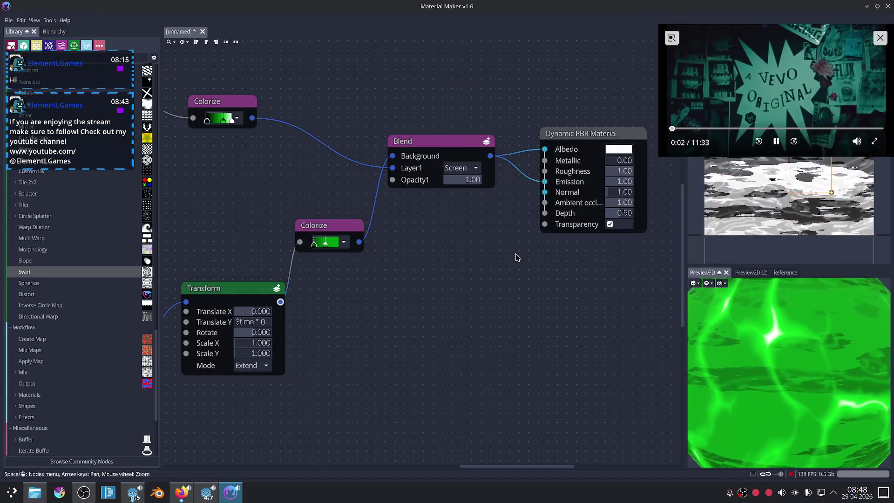
Wire the upper Colorize output into the Dynamic PBR Material's Emission and check the green-veined sphere.
{"action": "middle_click_drag", "start_coordinate": [505, 261], "coordinate": [467, 277]}
{"action": "scroll", "coordinate": [768, 389], "scroll_direction": "down", "scroll_amount": 5}
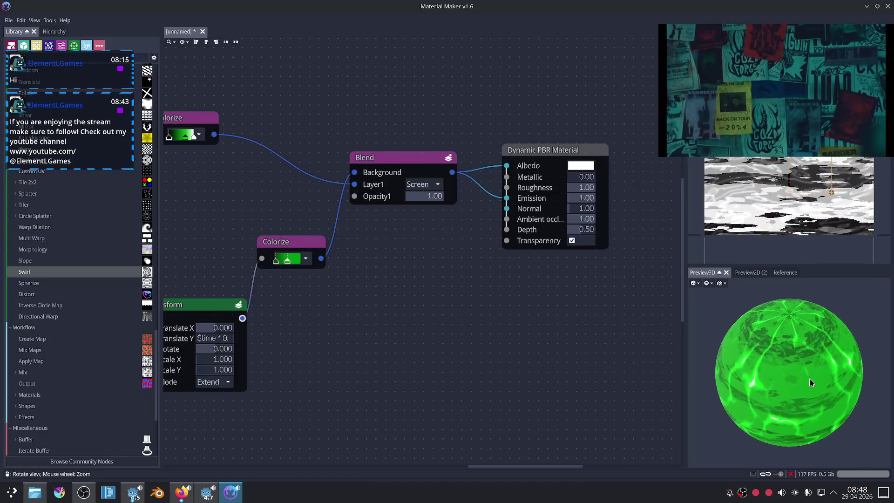
{"action": "scroll", "coordinate": [810, 382], "scroll_direction": "up", "scroll_amount": 5}
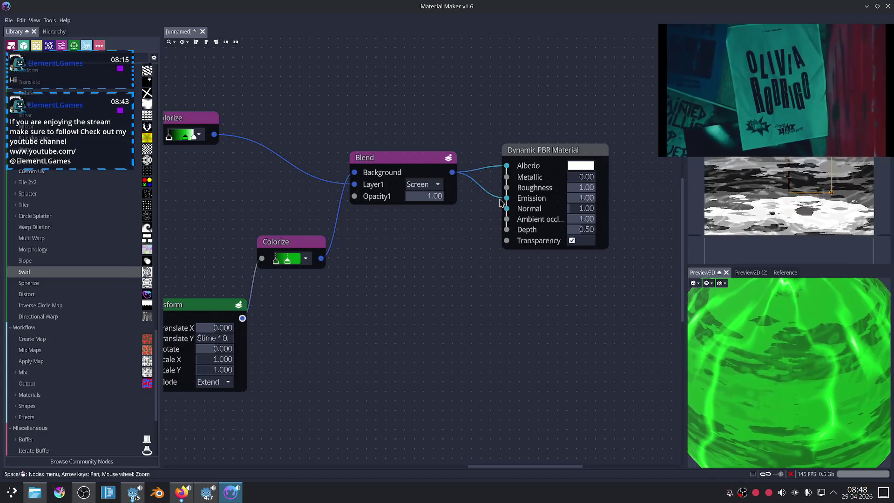
{"action": "left_click_drag", "start_coordinate": [317, 265], "coordinate": [424, 203]}
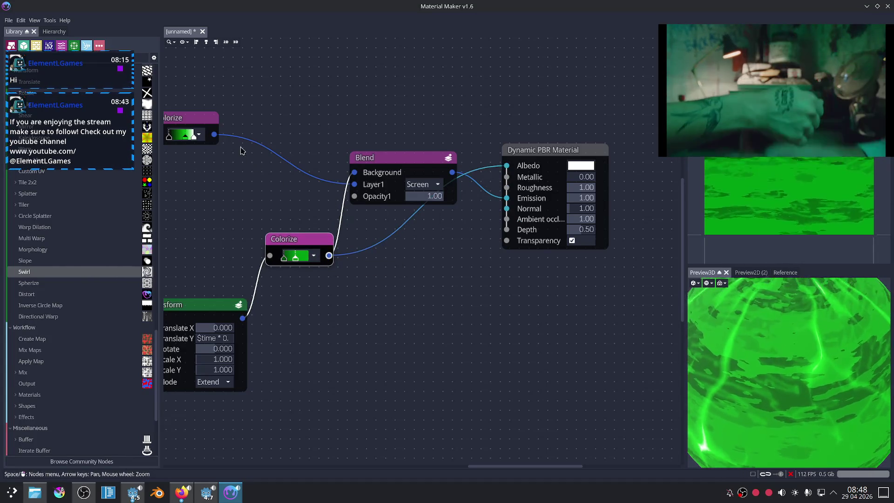
{"action": "left_click_drag", "start_coordinate": [214, 135], "coordinate": [495, 201]}
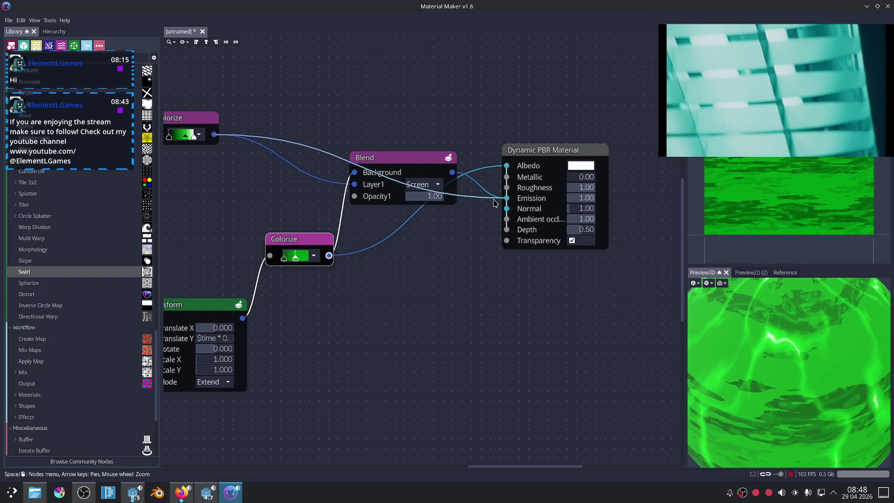
{"action": "scroll", "coordinate": [794, 365], "scroll_direction": "down", "scroll_amount": 5}
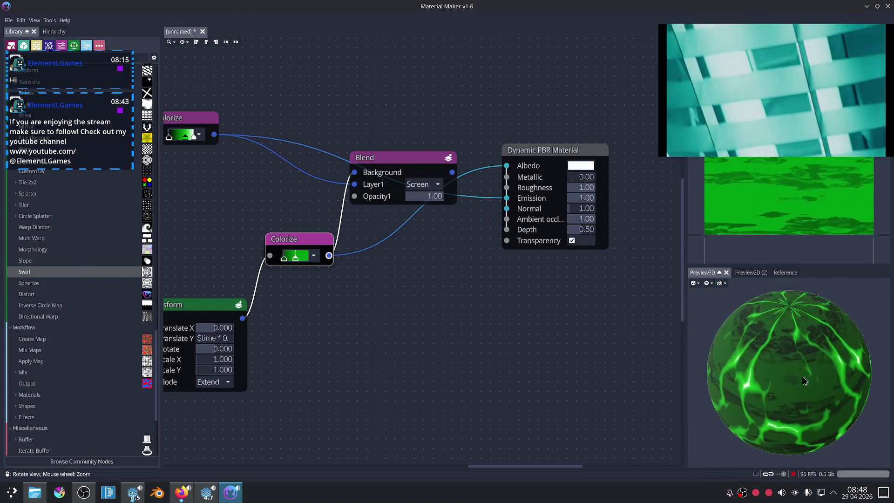
{"action": "scroll", "coordinate": [799, 368], "scroll_direction": "down", "scroll_amount": 2}
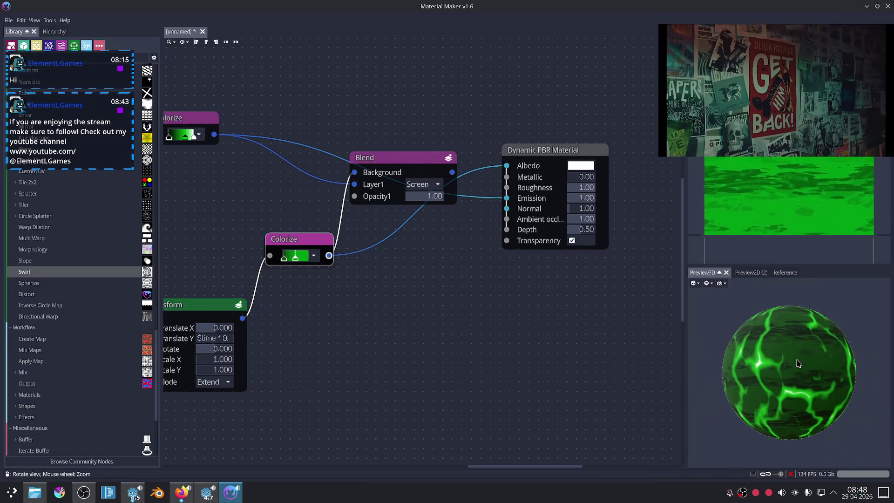
{"action": "middle_click_drag", "start_coordinate": [398, 325], "coordinate": [473, 380]}
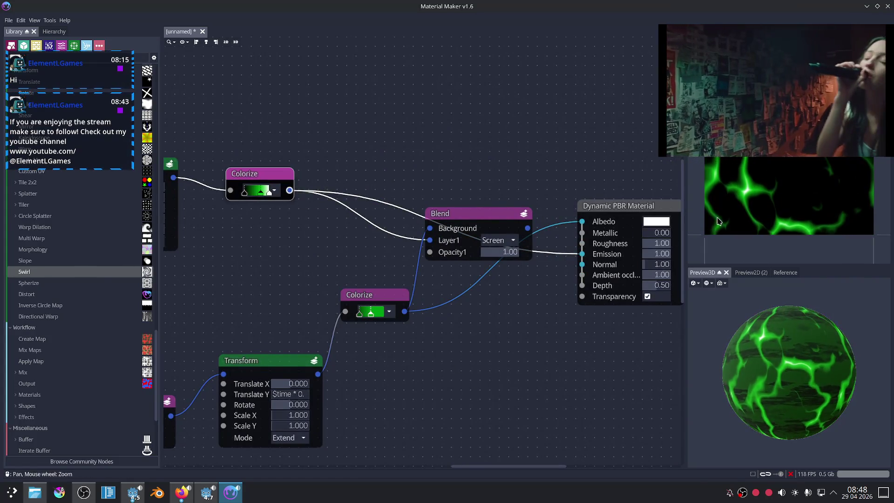
Frame the Transform and lower Colorize nodes and slide the gradient stops to widen the band.
{"action": "middle_click_drag", "start_coordinate": [134, 225], "coordinate": [328, 268]}
{"action": "scroll", "coordinate": [217, 260], "scroll_direction": "up", "scroll_amount": 2}
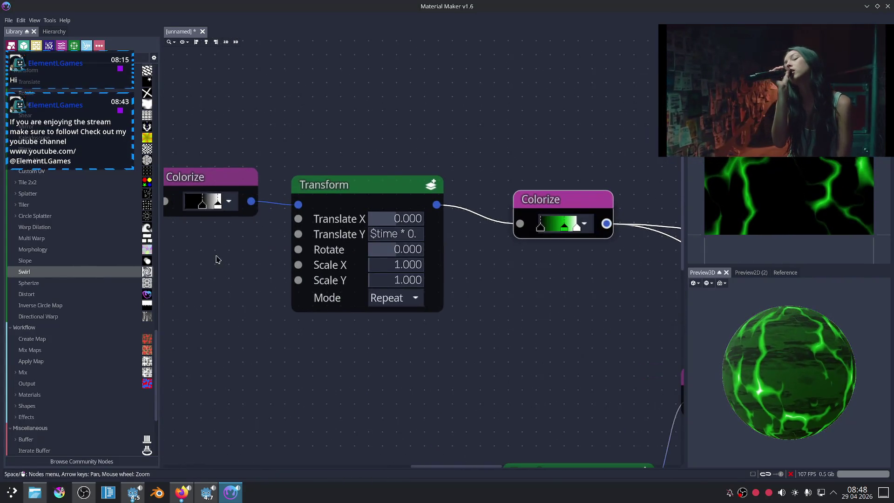
{"action": "middle_click_drag", "start_coordinate": [221, 252], "coordinate": [312, 257]}
{"action": "middle_click_drag", "start_coordinate": [585, 276], "coordinate": [485, 268]}
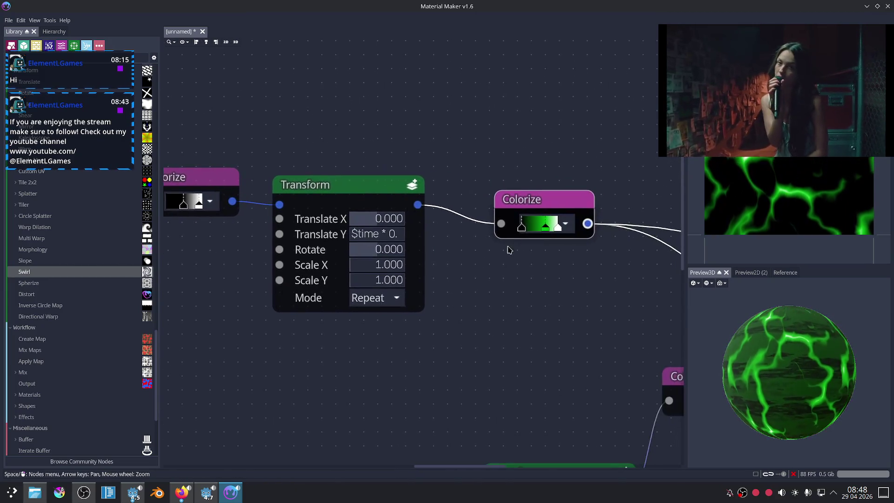
{"action": "mouse_move", "coordinate": [538, 233]}
{"action": "left_mouse_down"}
{"action": "mouse_move", "coordinate": [548, 235]}
{"action": "mouse_move", "coordinate": [515, 235]}
{"action": "left_mouse_up"}
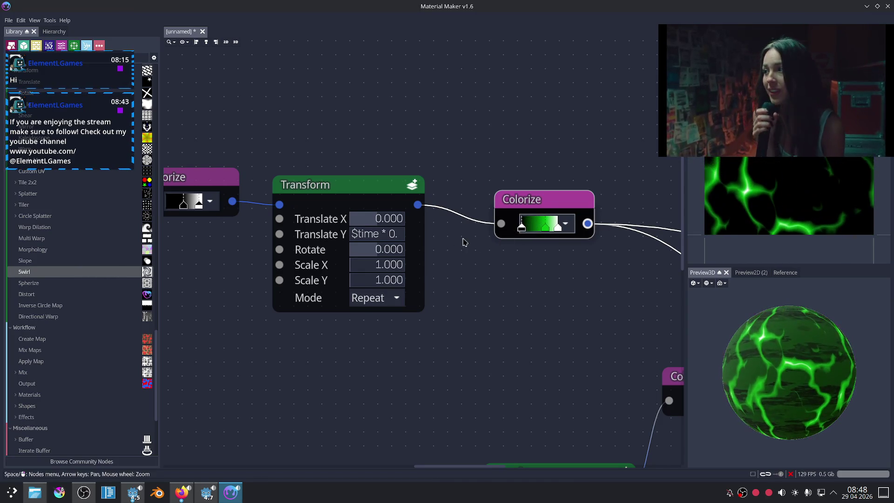
{"action": "left_click_drag", "start_coordinate": [551, 231], "coordinate": [545, 229]}
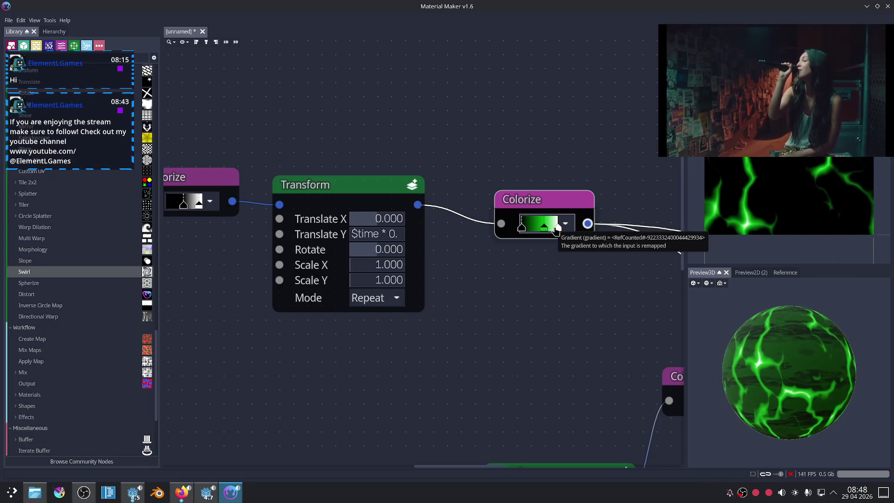
Change the Colorize gradient's white stop to bright green.
{"action": "double_click", "coordinate": [560, 231]}
{"action": "left_click", "coordinate": [673, 247]}
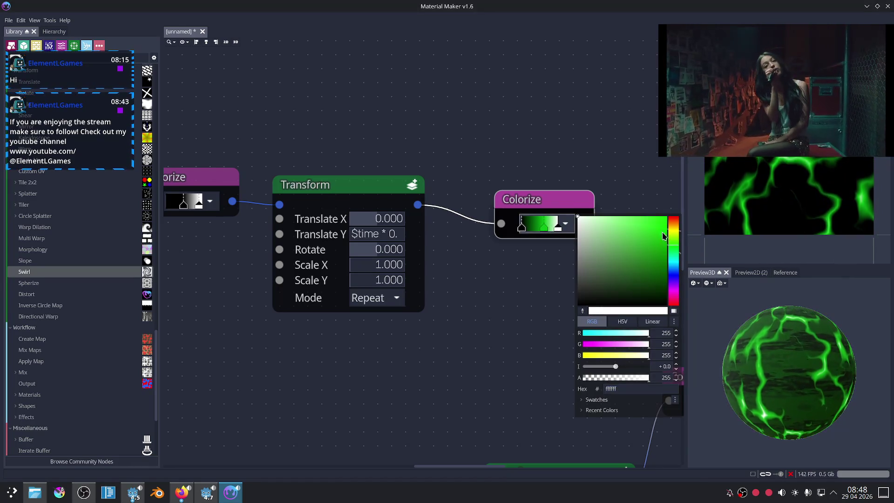
{"action": "left_click", "coordinate": [666, 218]}
{"action": "left_click", "coordinate": [547, 253]}
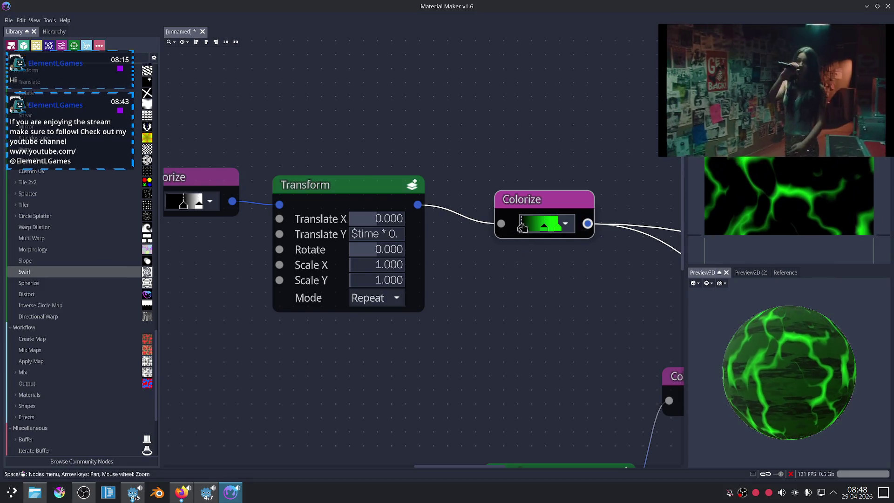
{"action": "left_click", "coordinate": [524, 284]}
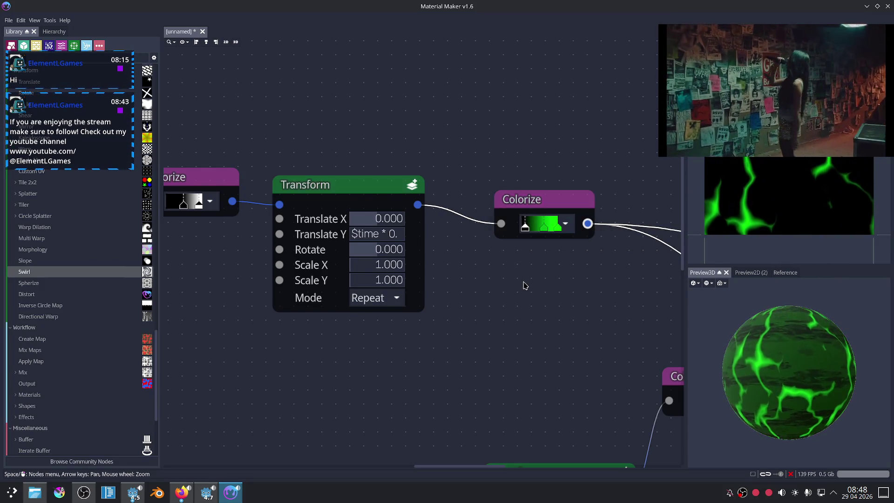
{"action": "middle_click_drag", "start_coordinate": [334, 311], "coordinate": [541, 296]}
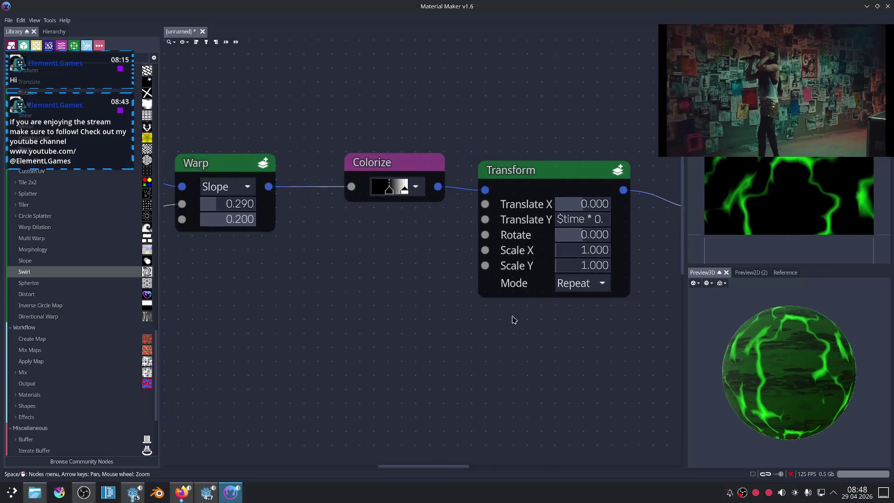
Try several Voronoi Scale X and Y values (22, 32, 14, 7), settling both at 6.0.
{"action": "middle_click_drag", "start_coordinate": [289, 313], "coordinate": [484, 322]}
{"action": "middle_click_drag", "start_coordinate": [357, 311], "coordinate": [489, 329]}
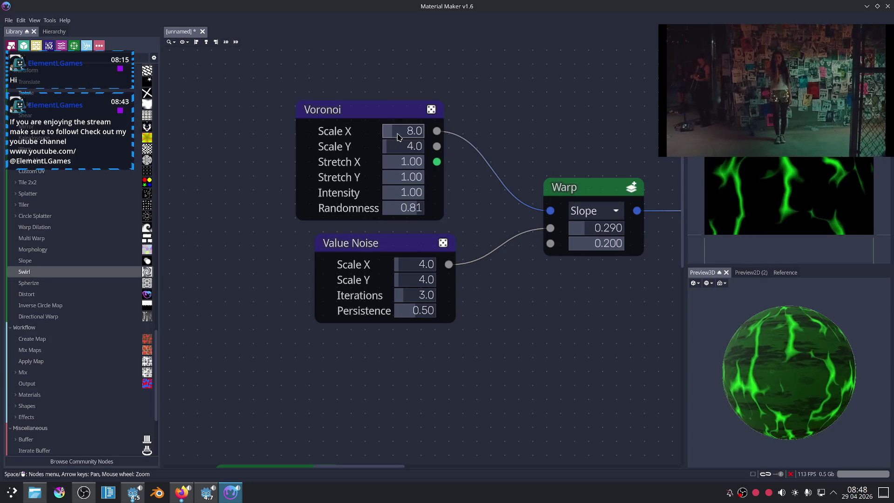
{"action": "left_click_drag", "start_coordinate": [405, 147], "coordinate": [461, 150]}
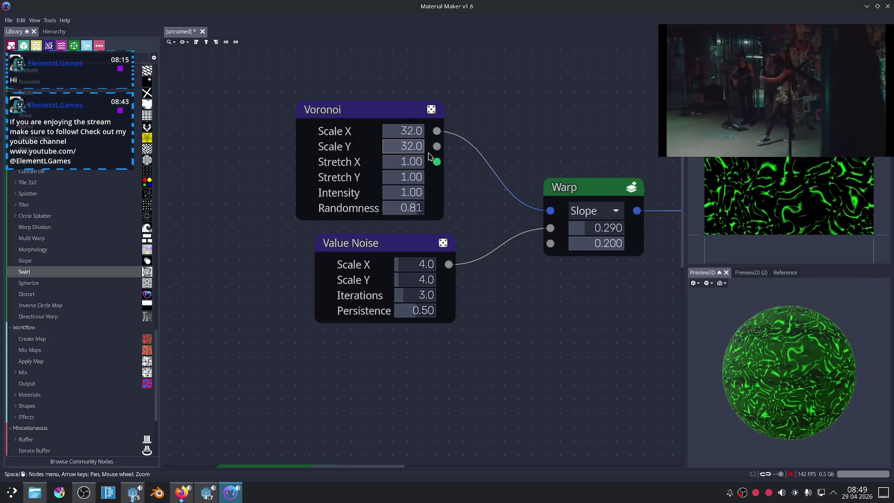
{"action": "left_click_drag", "start_coordinate": [420, 148], "coordinate": [401, 152]}
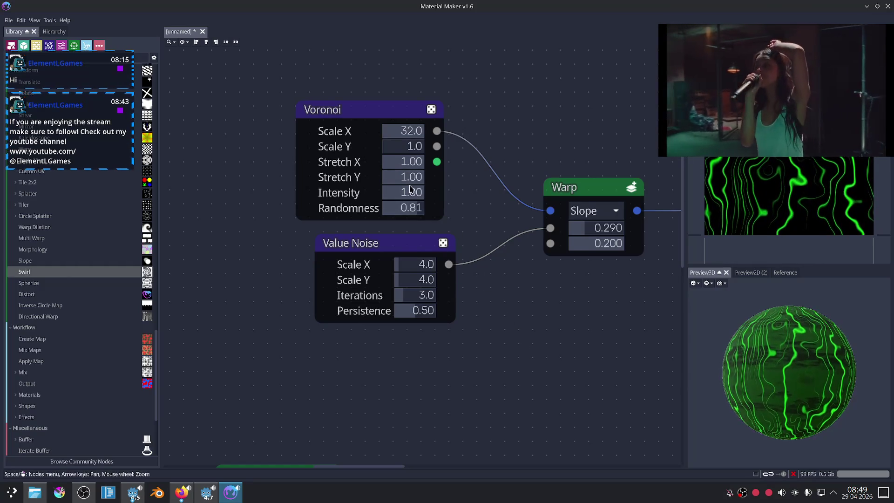
{"action": "left_click_drag", "start_coordinate": [414, 131], "coordinate": [408, 132]}
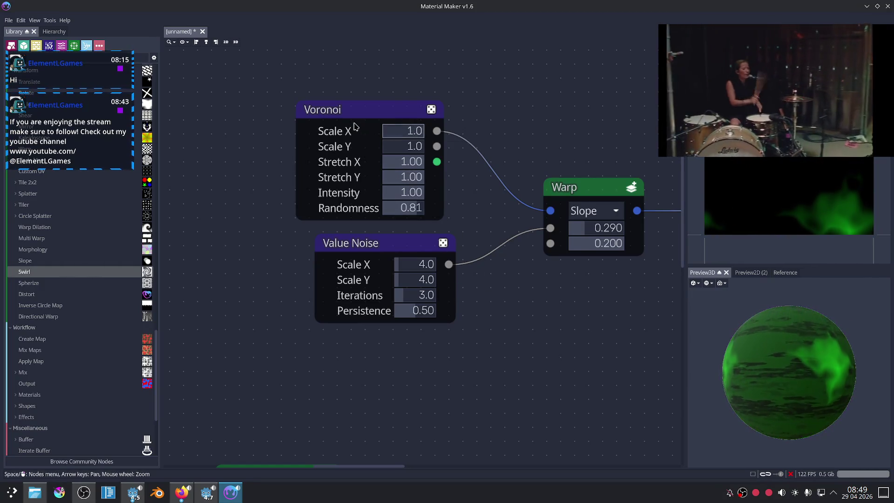
{"action": "left_click_drag", "start_coordinate": [388, 147], "coordinate": [484, 146]}
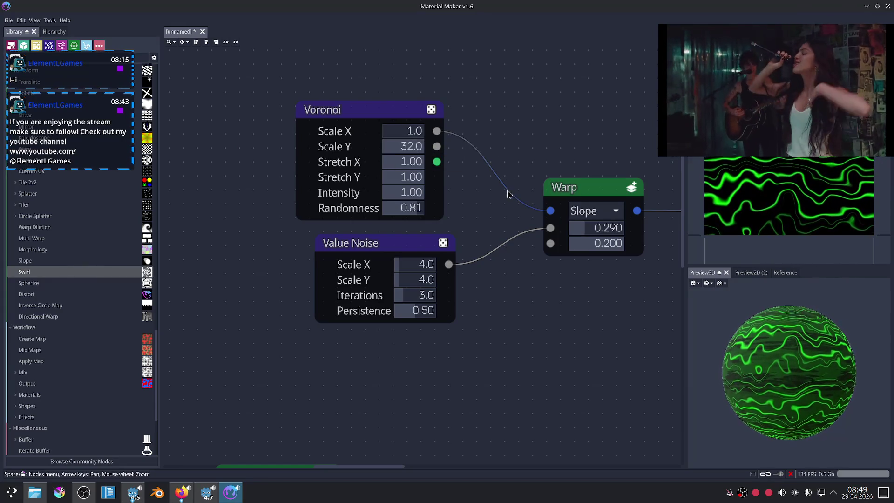
{"action": "left_click_drag", "start_coordinate": [409, 146], "coordinate": [383, 148]}
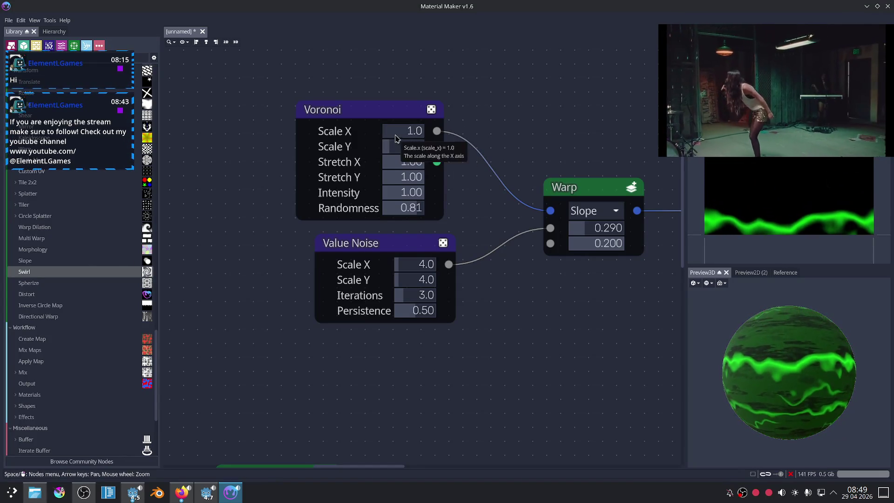
{"action": "left_click_drag", "start_coordinate": [393, 131], "coordinate": [406, 139]}
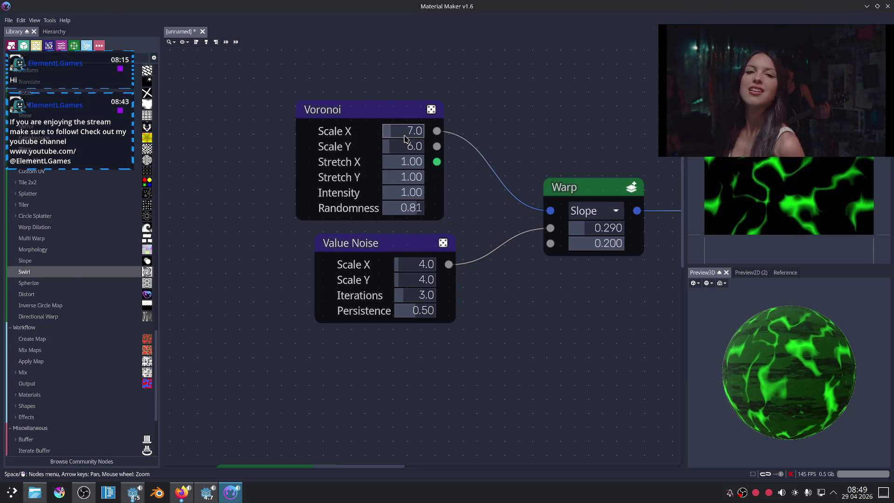
{"action": "left_click_drag", "start_coordinate": [401, 138], "coordinate": [406, 139]}
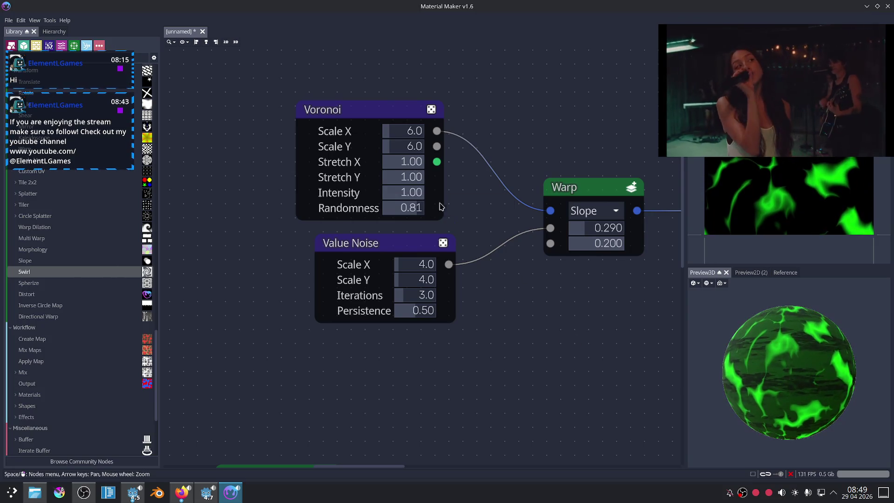
{"action": "scroll", "coordinate": [375, 306], "scroll_direction": "right", "scroll_amount": 5}
{"action": "scroll", "coordinate": [375, 305], "scroll_direction": "right", "scroll_amount": 2}
Drag the post-Warp Colorize gradient marker right for a sharper black-to-white ramp.
{"action": "left_click", "coordinate": [577, 189]}
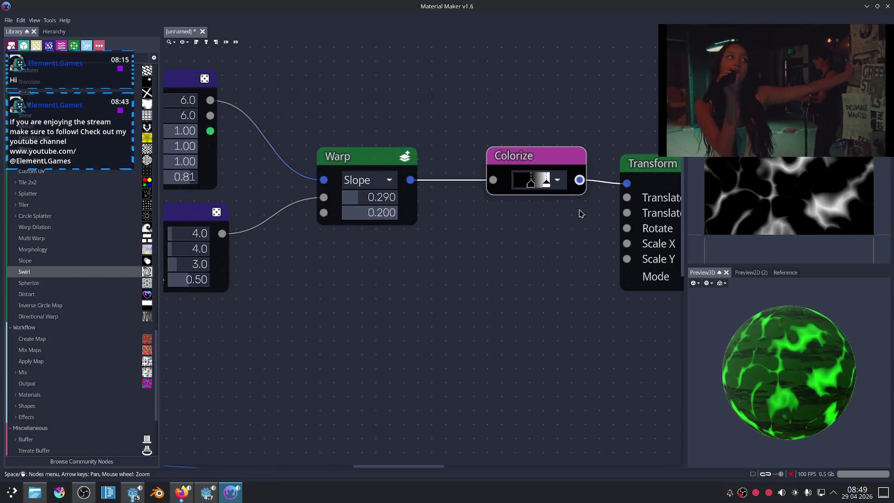
{"action": "middle_click_drag", "start_coordinate": [580, 214], "coordinate": [493, 287]}
{"action": "left_click_drag", "start_coordinate": [444, 255], "coordinate": [453, 258]}
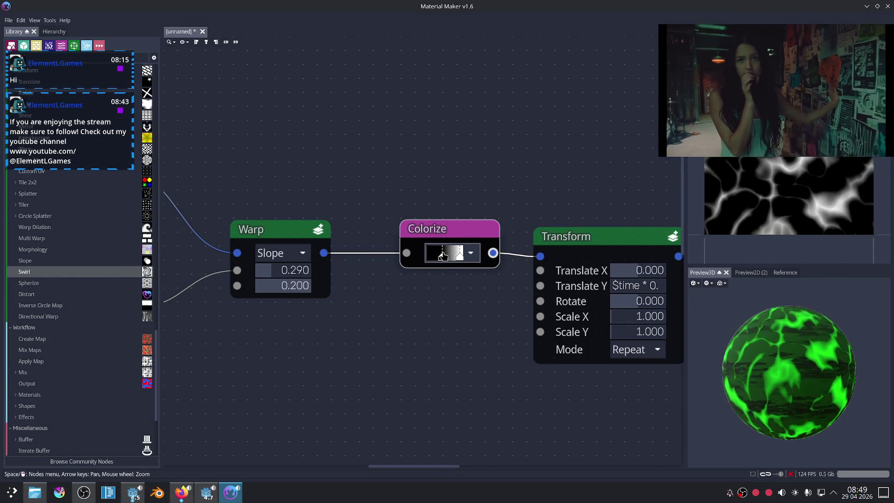
{"action": "left_click_drag", "start_coordinate": [442, 255], "coordinate": [468, 263]}
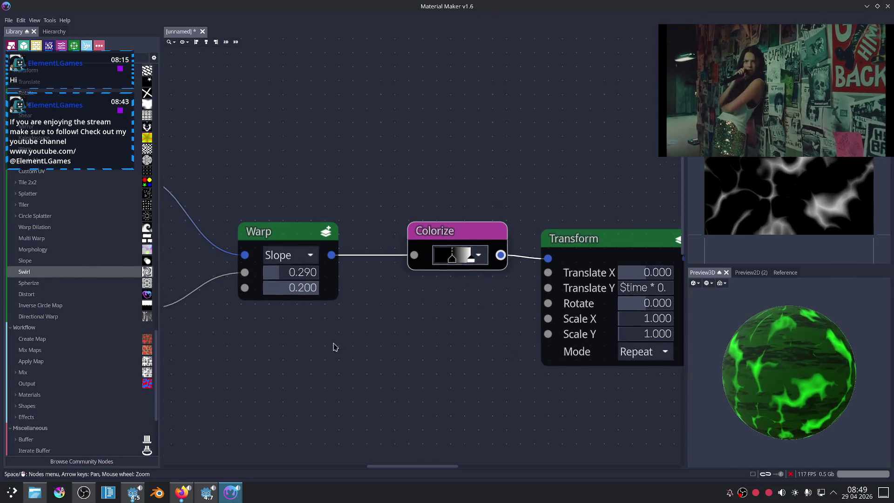
Set both Voronoi scales to 4.0 and bring the Firefox window forward.
{"action": "scroll", "coordinate": [344, 280], "scroll_direction": "left", "scroll_amount": 5}
{"action": "mouse_move", "coordinate": [315, 161]}
{"action": "left_mouse_down"}
{"action": "mouse_move", "coordinate": [308, 173]}
{"action": "mouse_move", "coordinate": [312, 163]}
{"action": "left_mouse_up"}
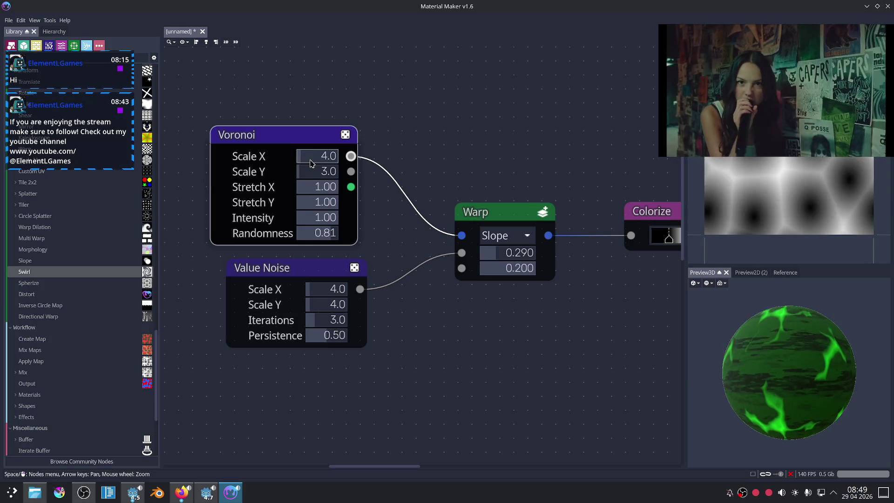
{"action": "scroll", "coordinate": [316, 175], "scroll_direction": "up", "scroll_amount": 1}
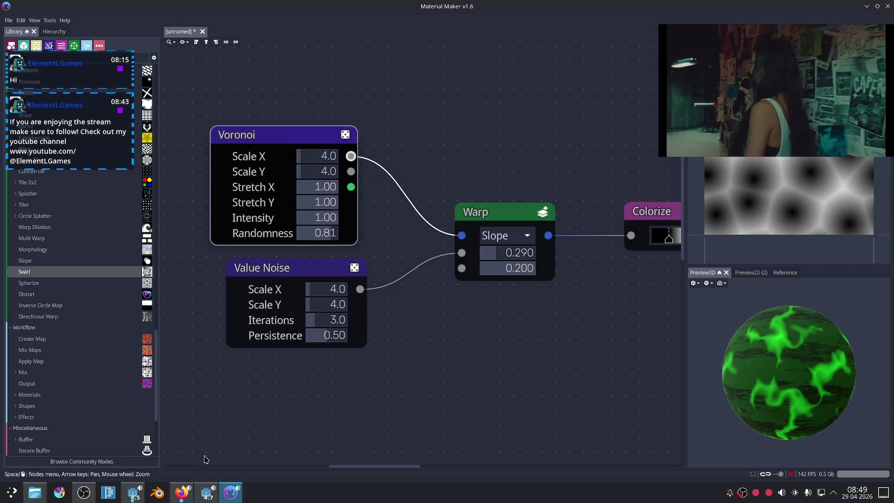
{"action": "left_click", "coordinate": [182, 492]}
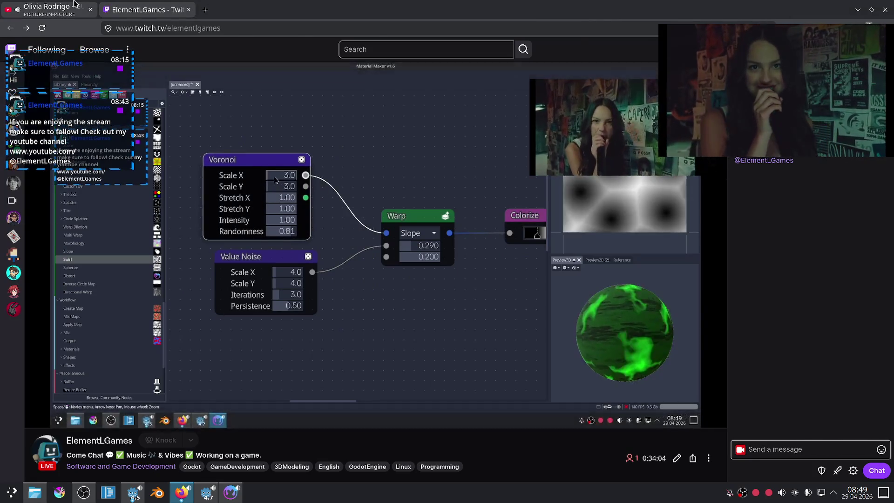
Go to the artist's channel on YouTube and open a live performance video.
{"action": "left_click", "coordinate": [74, 5]}
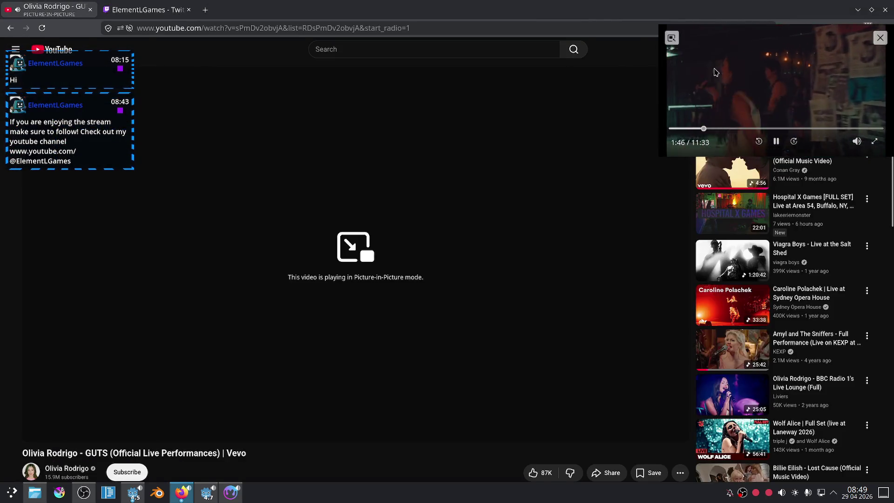
{"action": "left_click_drag", "start_coordinate": [716, 71], "coordinate": [684, 102]}
{"action": "scroll", "coordinate": [447, 268], "scroll_direction": "down", "scroll_amount": 4}
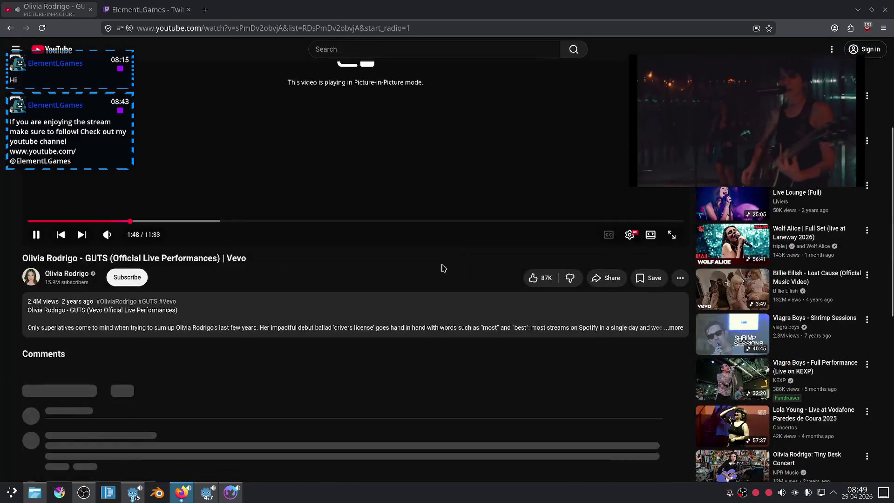
{"action": "scroll", "coordinate": [418, 265], "scroll_direction": "down", "scroll_amount": 4}
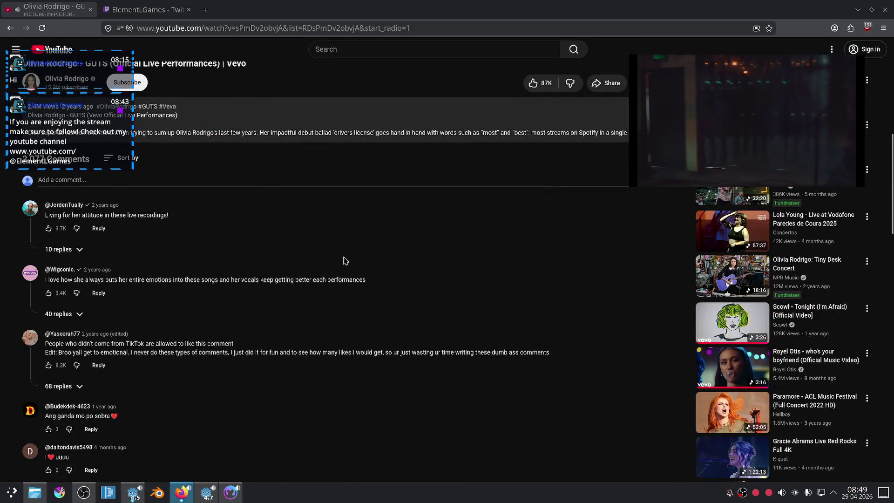
{"action": "scroll", "coordinate": [325, 260], "scroll_direction": "up", "scroll_amount": 4}
{"action": "left_click", "coordinate": [72, 278]}
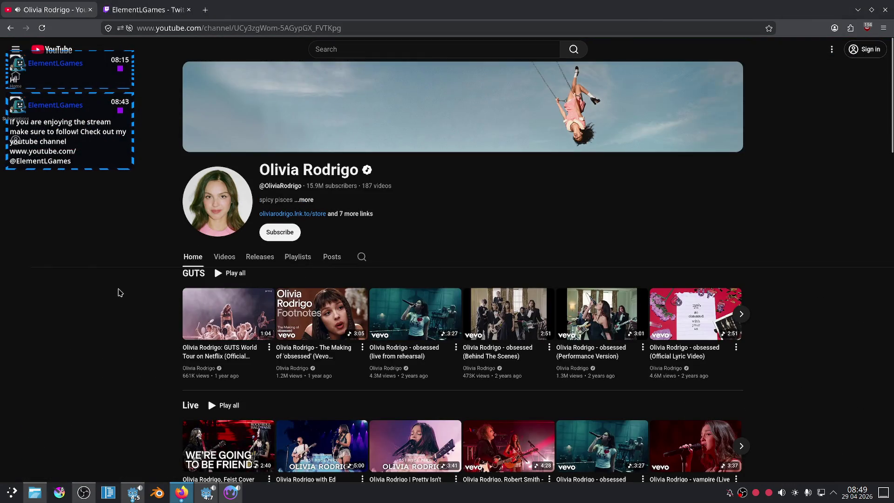
{"action": "scroll", "coordinate": [119, 292], "scroll_direction": "down", "scroll_amount": 3}
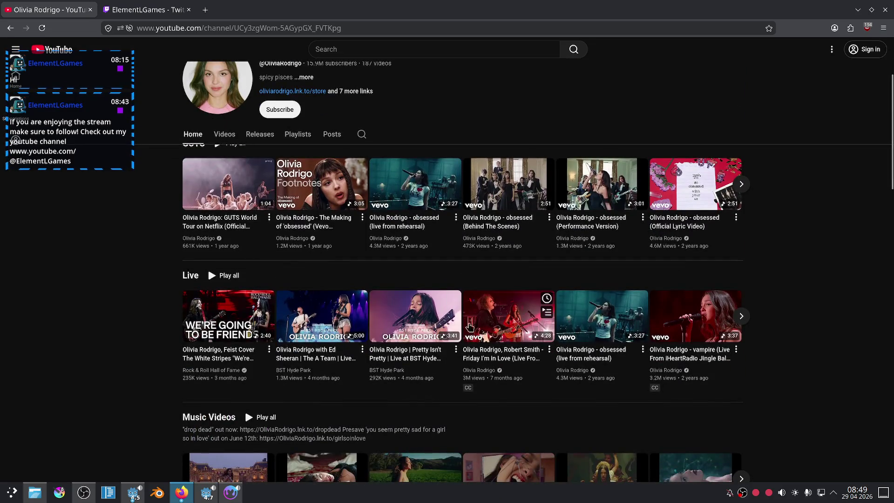
{"action": "left_click", "coordinate": [352, 296]}
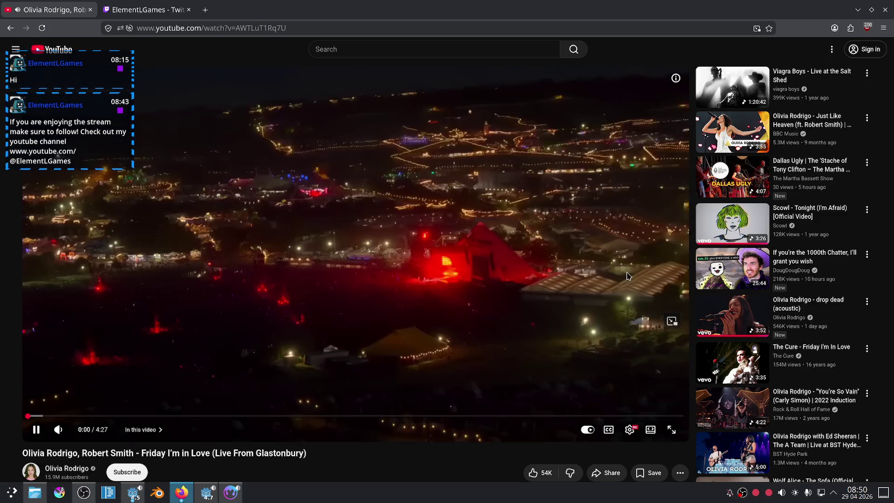
Pop the video into picture-in-picture at the top-right corner and switch to the Twitch tab.
{"action": "left_click", "coordinate": [653, 313]}
{"action": "left_click_drag", "start_coordinate": [412, 210], "coordinate": [561, 137]}
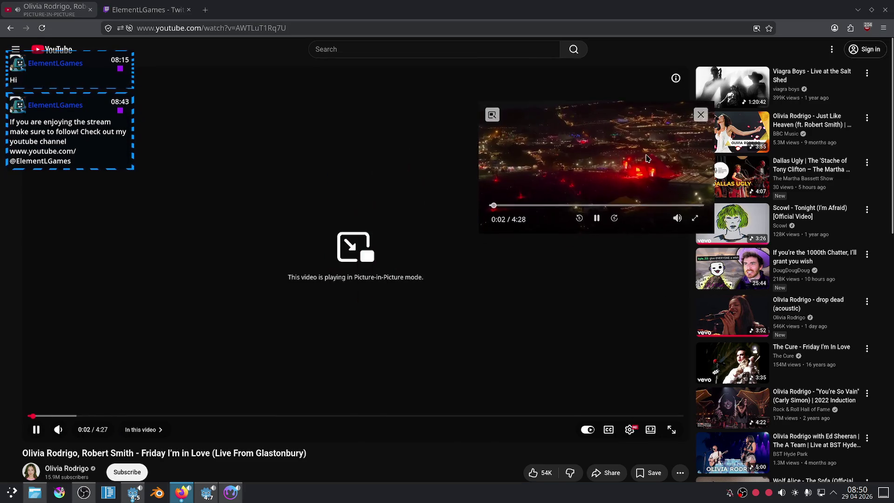
{"action": "right_click", "coordinate": [480, 177]}
{"action": "key", "text": "Escape"}
{"action": "left_click_drag", "start_coordinate": [639, 199], "coordinate": [811, 109]}
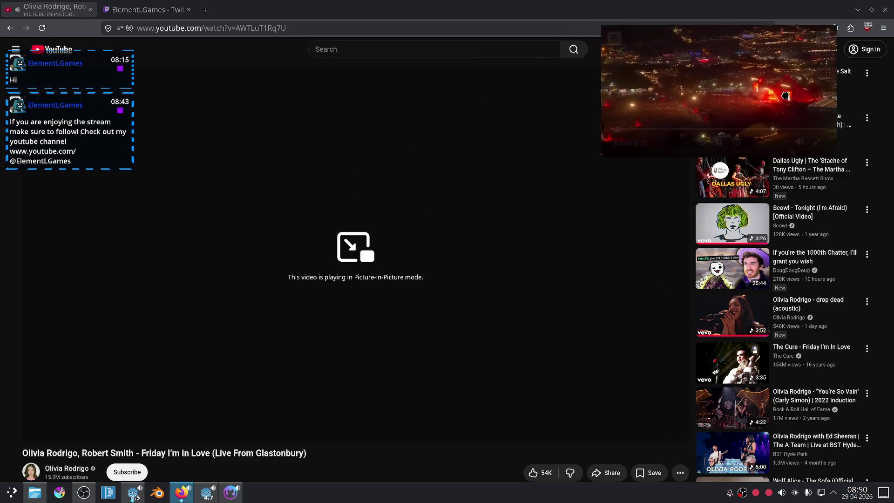
{"action": "left_click", "coordinate": [148, 6]}
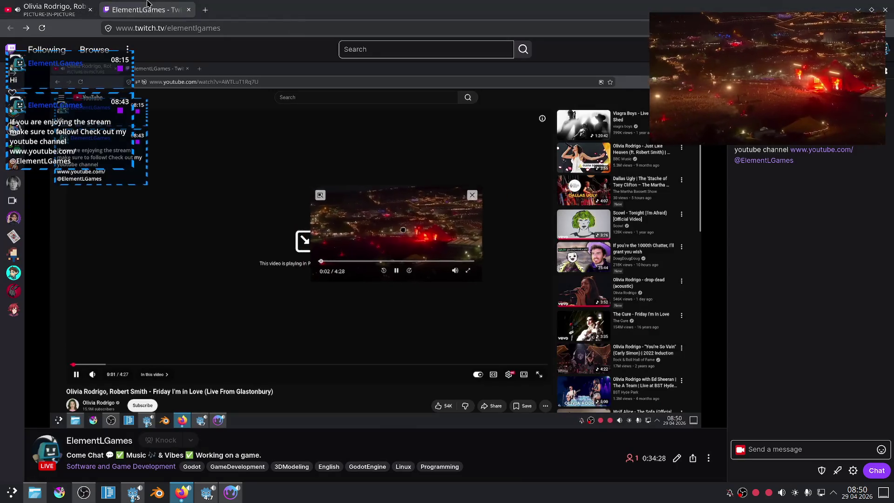
Back in Material Maker, shift the Colorize gradient's black point to the left.
{"action": "left_click", "coordinate": [231, 494]}
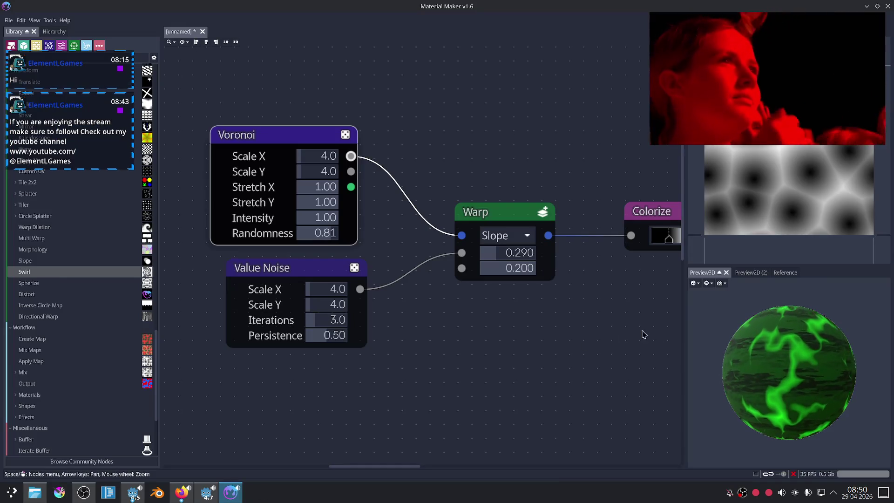
{"action": "scroll", "coordinate": [583, 321], "scroll_direction": "down", "scroll_amount": 3}
{"action": "scroll", "coordinate": [465, 307], "scroll_direction": "down", "scroll_amount": 1}
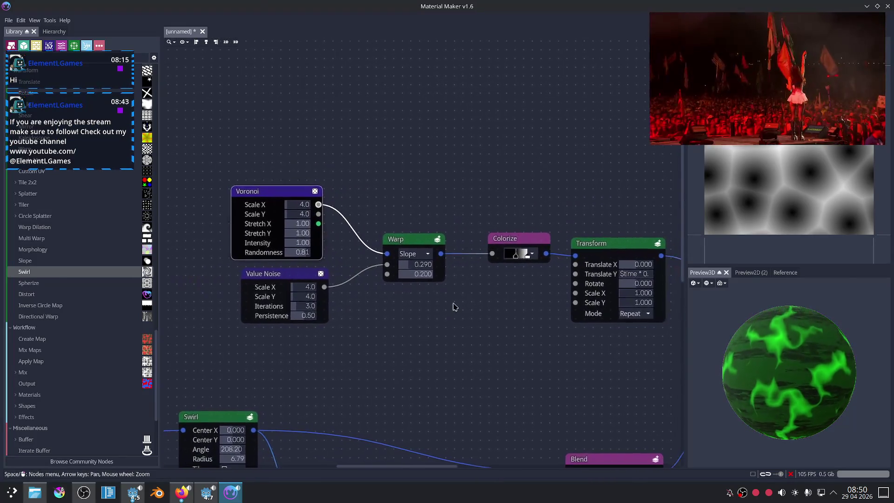
{"action": "scroll", "coordinate": [451, 302], "scroll_direction": "up", "scroll_amount": 4}
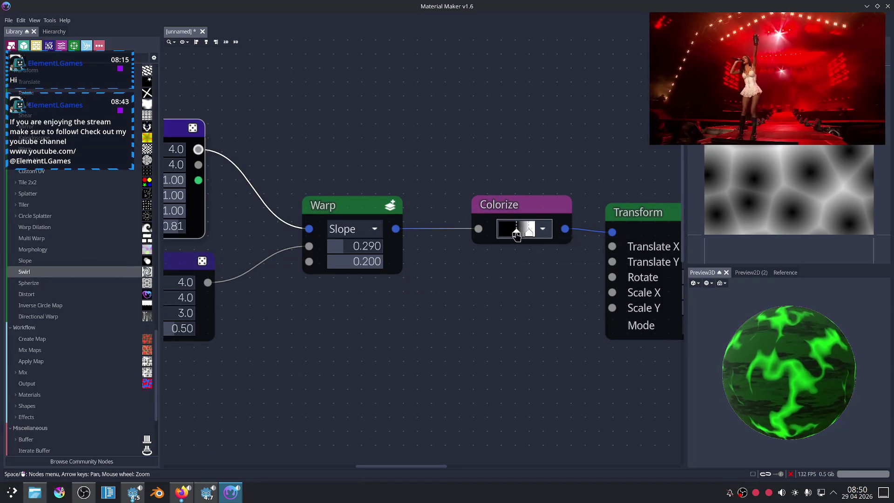
{"action": "left_click_drag", "start_coordinate": [516, 237], "coordinate": [522, 235]}
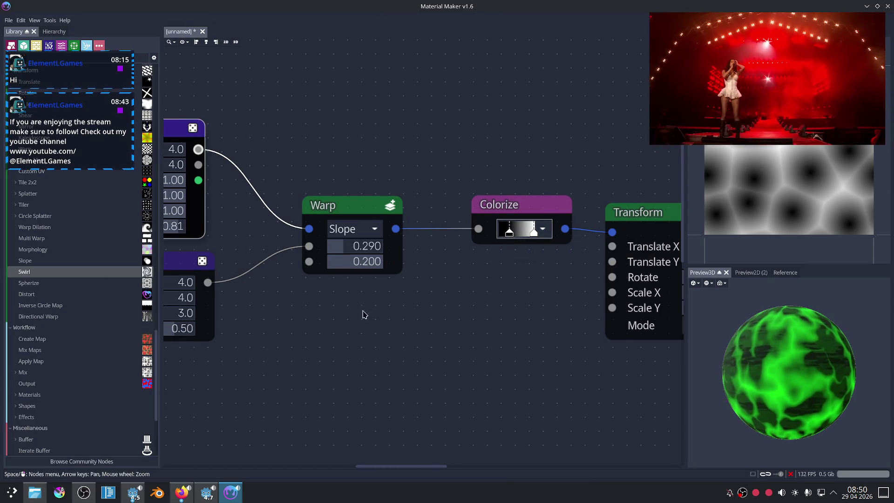
Test Voronoi's Borders output into the Warp, then reconnect its Nodes output and raise Scale X.
{"action": "middle_click_drag", "start_coordinate": [316, 298], "coordinate": [382, 297]}
{"action": "left_click_drag", "start_coordinate": [264, 165], "coordinate": [375, 229]}
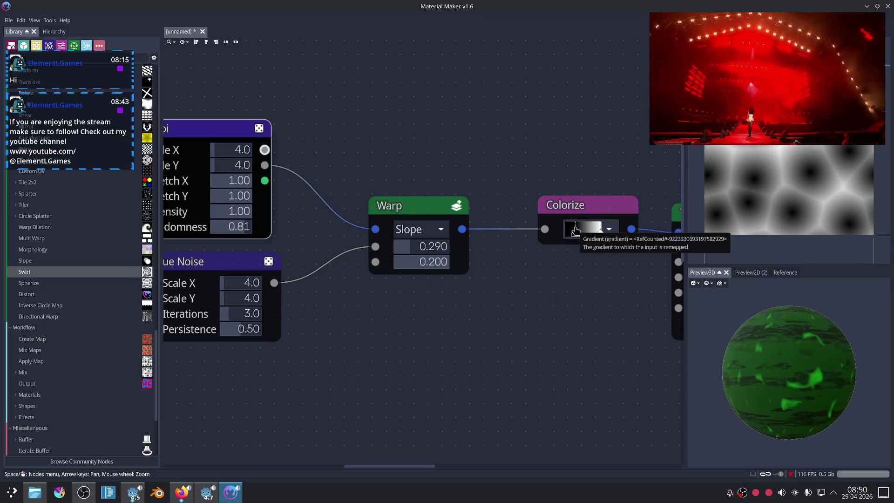
{"action": "mouse_move", "coordinate": [575, 232]}
{"action": "left_mouse_down"}
{"action": "mouse_move", "coordinate": [554, 229]}
{"action": "mouse_move", "coordinate": [592, 234]}
{"action": "left_mouse_up"}
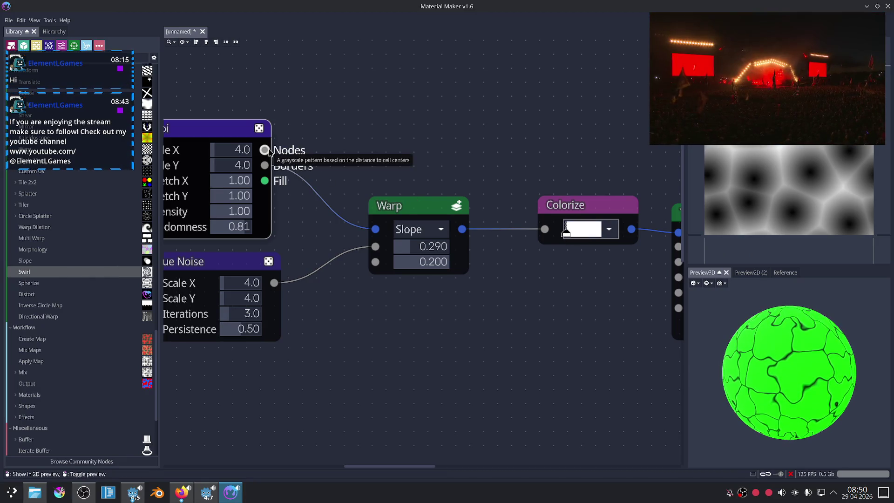
{"action": "left_click_drag", "start_coordinate": [265, 150], "coordinate": [374, 229]}
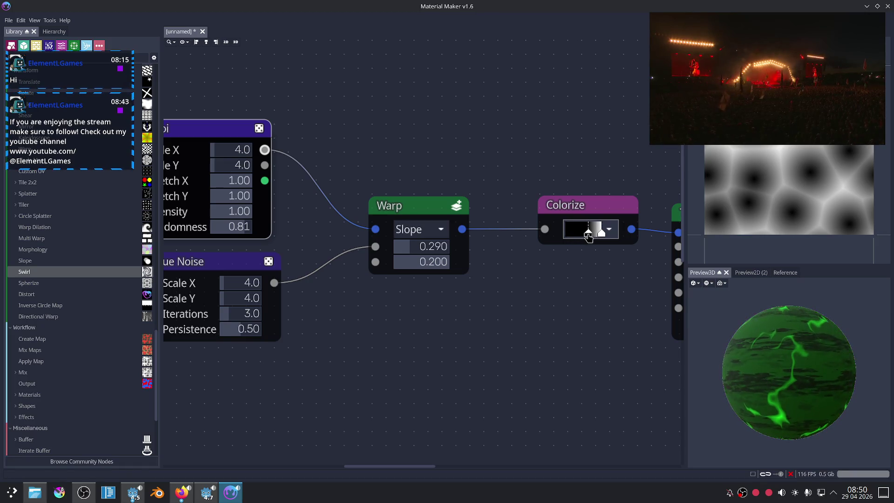
{"action": "left_click_drag", "start_coordinate": [235, 149], "coordinate": [241, 170]}
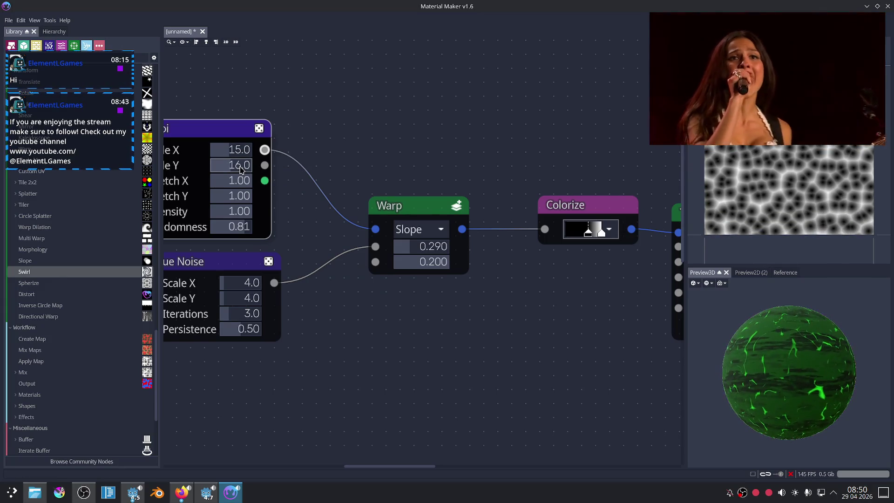
Zoom the 3D preview in and out to inspect the dense 15 × 16 streak pattern.
{"action": "scroll", "coordinate": [815, 394], "scroll_direction": "down", "scroll_amount": 2}
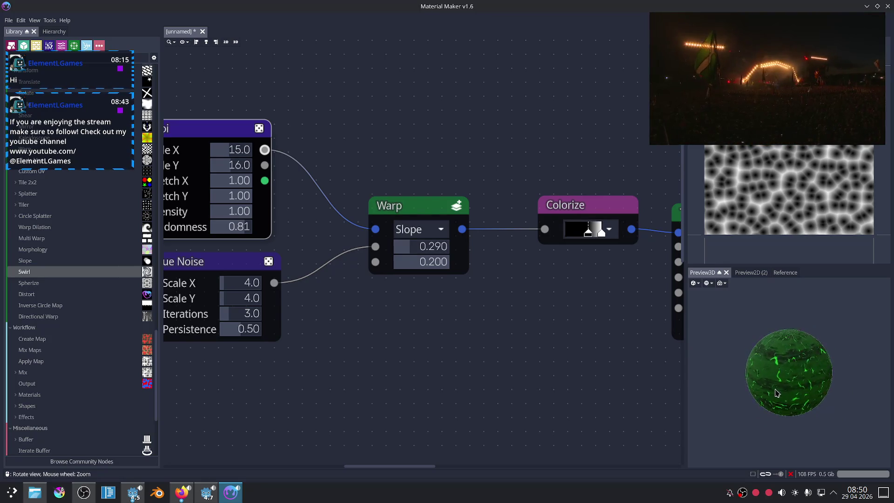
{"action": "scroll", "coordinate": [807, 403], "scroll_direction": "up", "scroll_amount": 4}
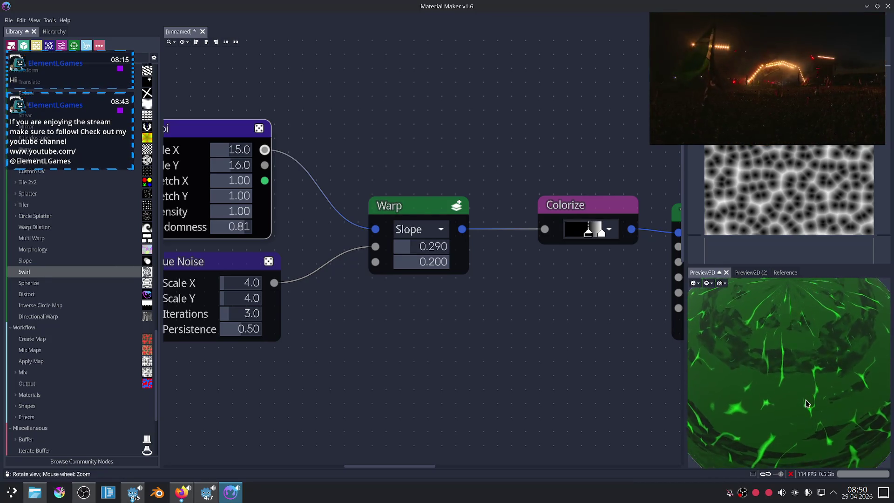
{"action": "scroll", "coordinate": [528, 347], "scroll_direction": "down", "scroll_amount": 5}
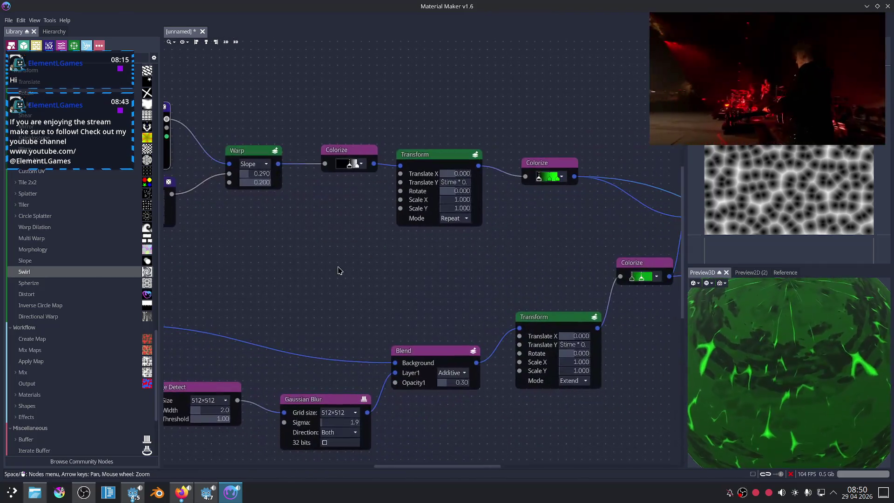
Retune the lower Colorize gradient's green stops, making the neighbouring stop a vivid green.
{"action": "scroll", "coordinate": [459, 257], "scroll_direction": "up", "scroll_amount": 4}
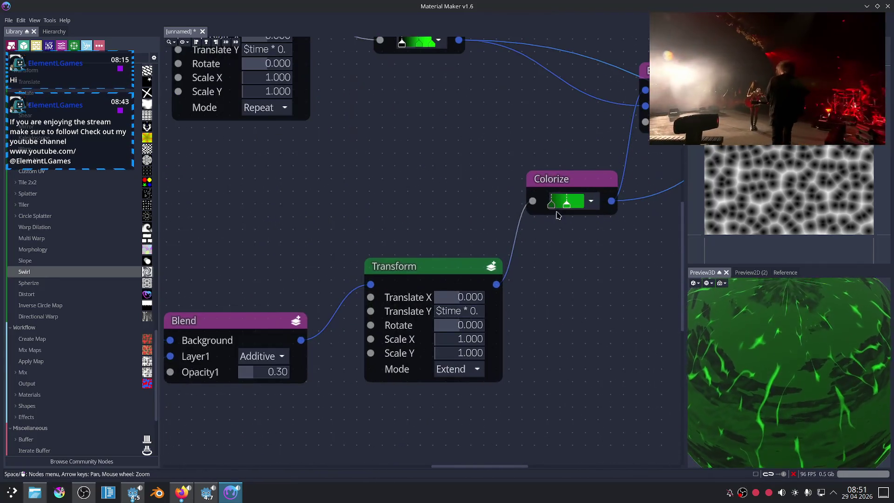
{"action": "double_click", "coordinate": [551, 204]}
{"action": "left_click_drag", "start_coordinate": [687, 245], "coordinate": [715, 166]}
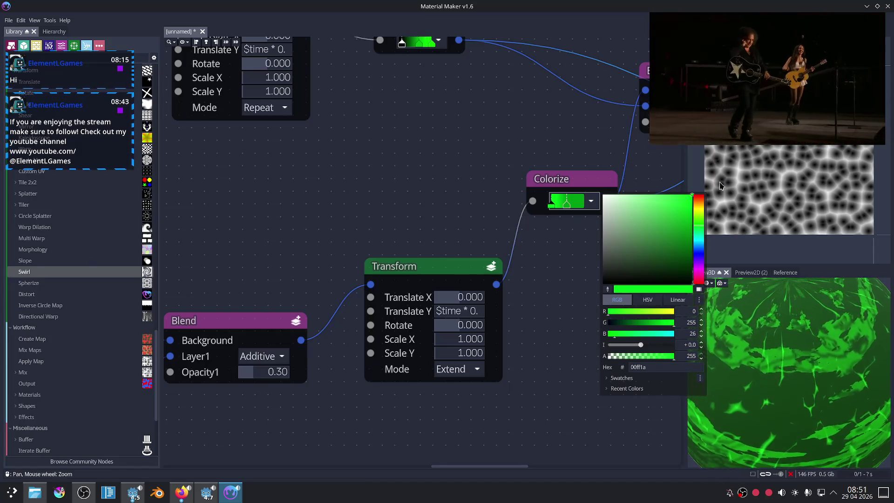
{"action": "left_click_drag", "start_coordinate": [720, 185], "coordinate": [714, 241]}
{"action": "left_click", "coordinate": [565, 205]}
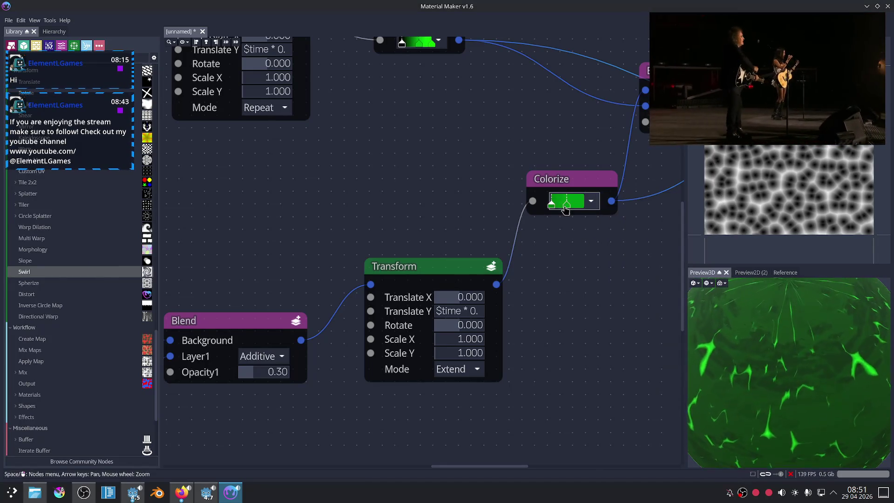
{"action": "left_click", "coordinate": [565, 205]}
{"action": "left_click_drag", "start_coordinate": [688, 237], "coordinate": [704, 217]}
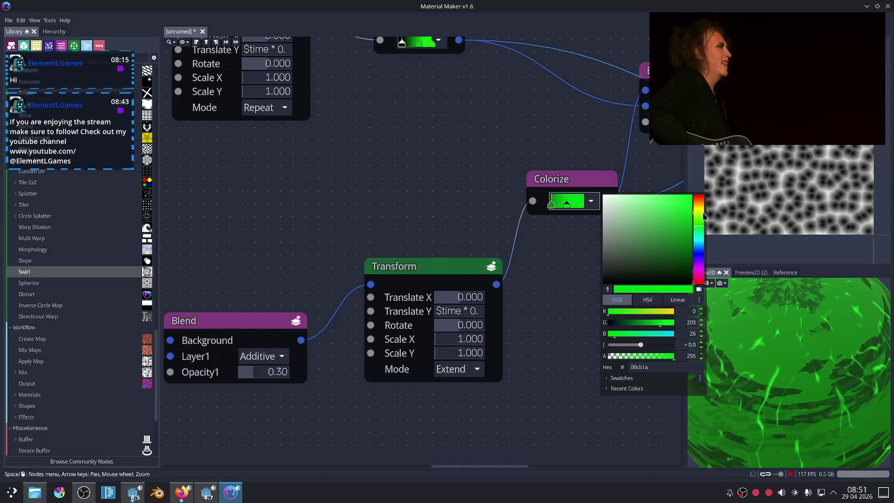
{"action": "left_click", "coordinate": [618, 225]}
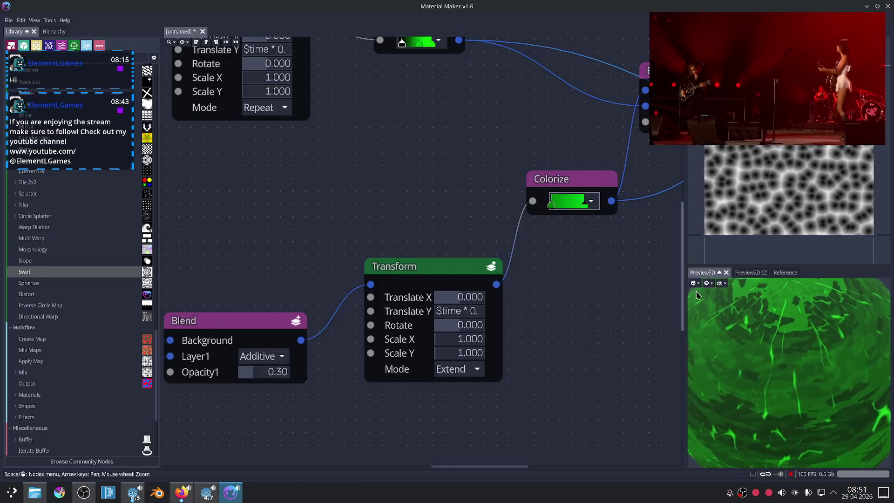
Make the gradient's left stop a slightly darker green, hex 007c0c.
{"action": "scroll", "coordinate": [807, 359], "scroll_direction": "down", "scroll_amount": 5}
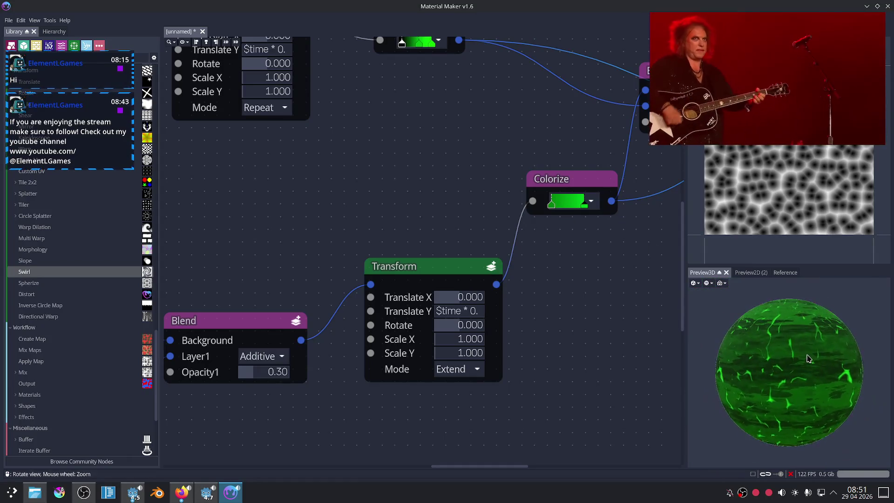
{"action": "double_click", "coordinate": [550, 205]}
{"action": "left_click_drag", "start_coordinate": [676, 249], "coordinate": [698, 243]}
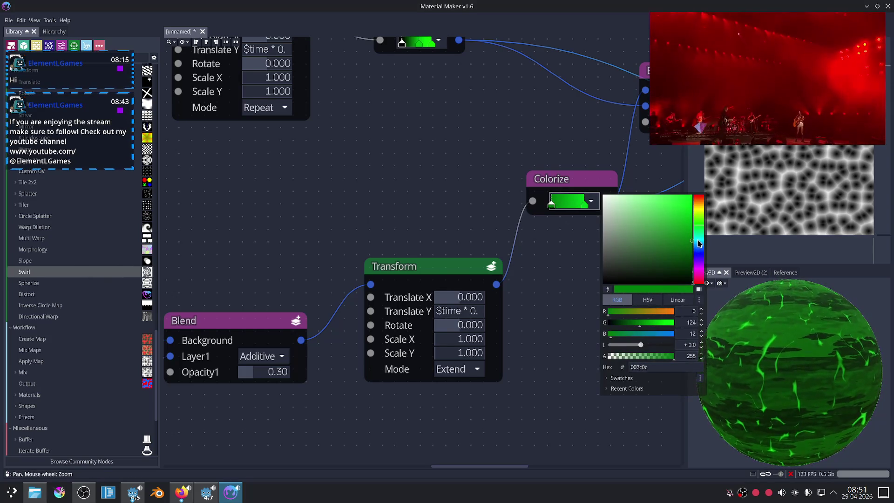
{"action": "left_click", "coordinate": [568, 319]}
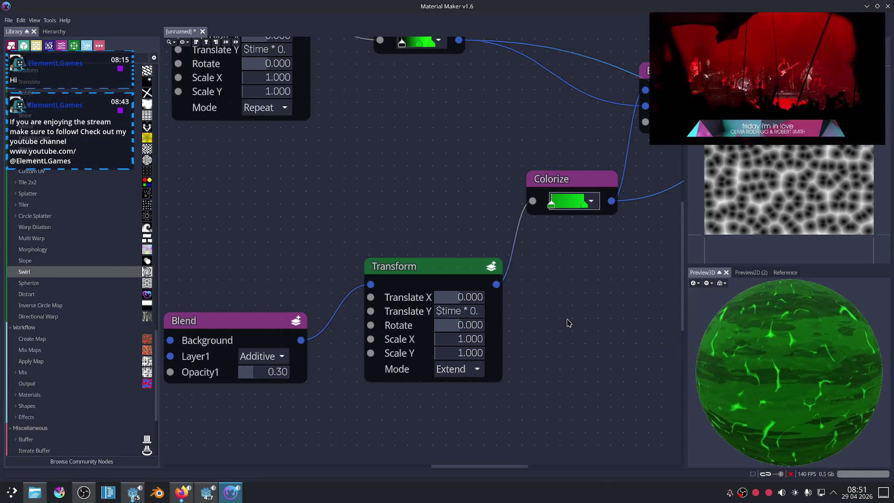
Pan across the Blend, output, Edge Detect and Blur nodes back to the lower Transform.
{"action": "middle_click_drag", "start_coordinate": [442, 416], "coordinate": [467, 404]}
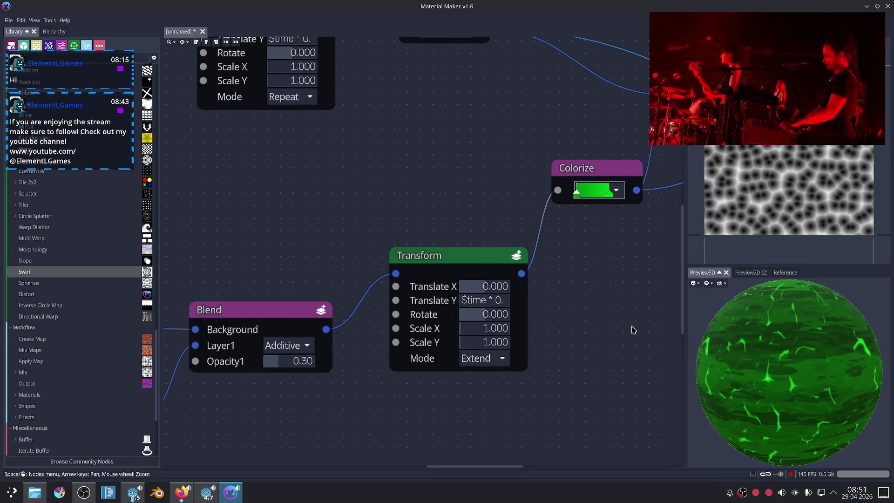
{"action": "scroll", "coordinate": [629, 313], "scroll_direction": "down", "scroll_amount": 2}
{"action": "middle_click_drag", "start_coordinate": [630, 309], "coordinate": [429, 359]}
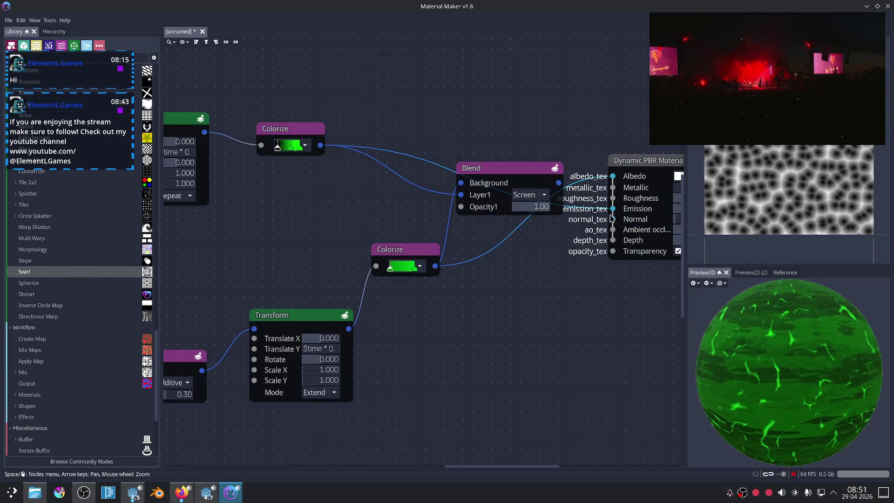
{"action": "left_click_drag", "start_coordinate": [613, 209], "coordinate": [574, 226]}
{"action": "key", "text": "Left"}
{"action": "key", "text": "Down"}
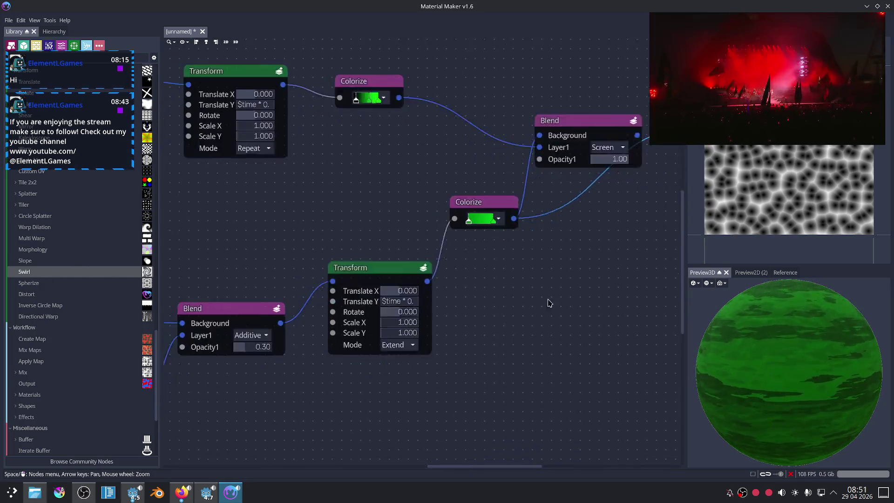
{"action": "key", "text": "Left"}
{"action": "key", "text": "Down"}
{"action": "key", "text": "Left"}
{"action": "key", "text": "Left"}
{"action": "key", "text": "Down"}
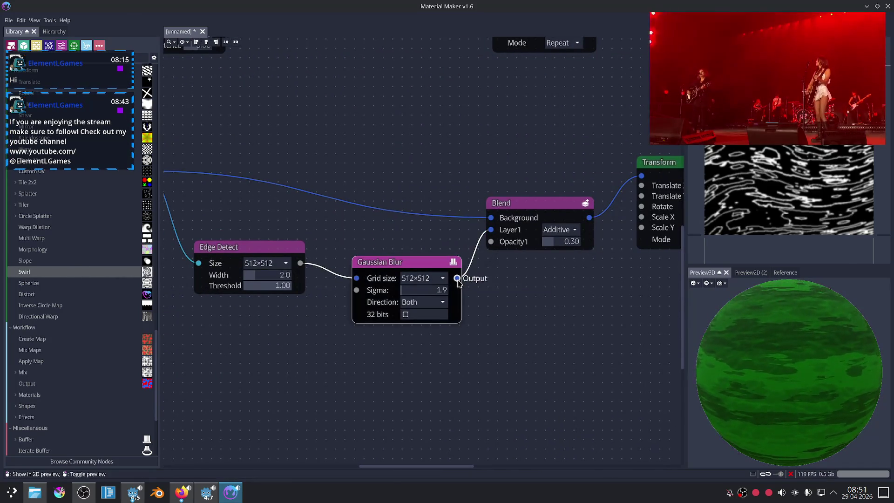
{"action": "key", "text": "Right"}
Change the lower Transform's mode from Extend to Repeat and spin the preview sphere.
{"action": "left_click", "coordinate": [541, 243]}
{"action": "left_click", "coordinate": [539, 269]}
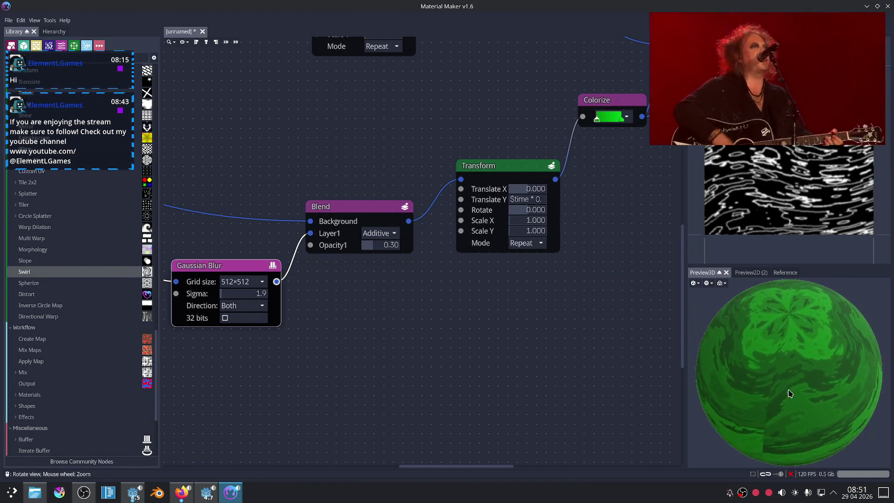
{"action": "left_click_drag", "start_coordinate": [817, 382], "coordinate": [861, 359]}
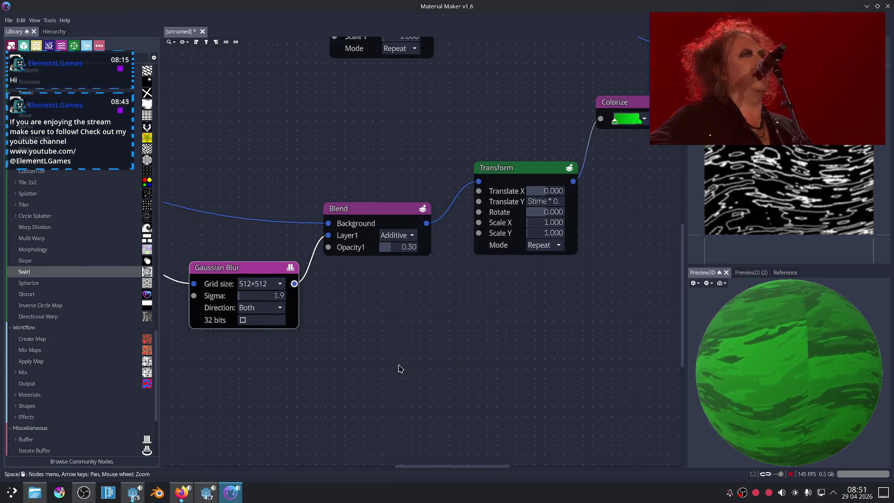
{"action": "middle_click_drag", "start_coordinate": [380, 370], "coordinate": [477, 335]}
{"action": "key", "text": "Left"}
{"action": "key", "text": "Left"}
{"action": "key", "text": "Left"}
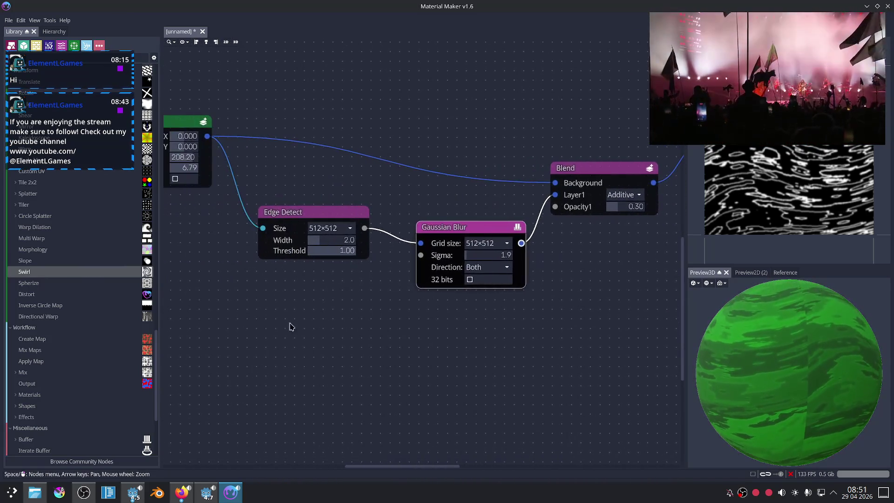
Experiment with the Swirl node's tiling toggle, radius and angle values.
{"action": "key", "text": "Left"}
{"action": "key", "text": "Left"}
{"action": "key", "text": "Left"}
{"action": "key", "text": "Left"}
{"action": "key", "text": "Left"}
{"action": "key", "text": "Left"}
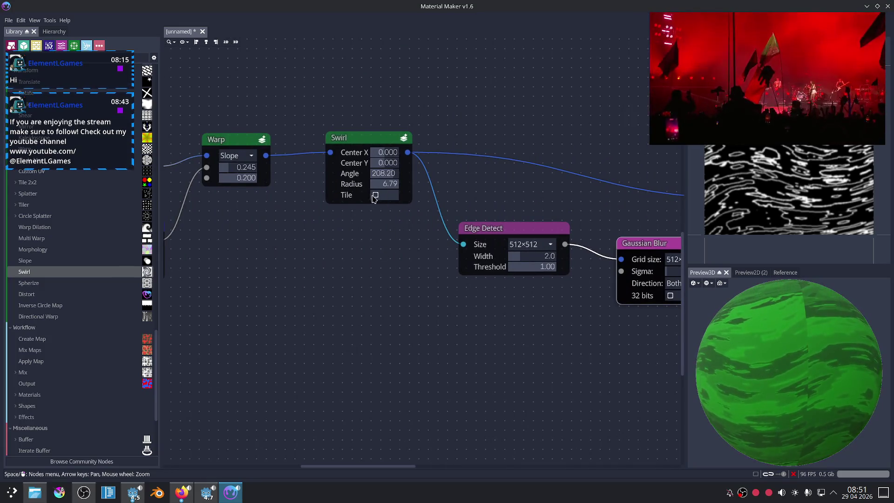
{"action": "left_click", "coordinate": [375, 195]}
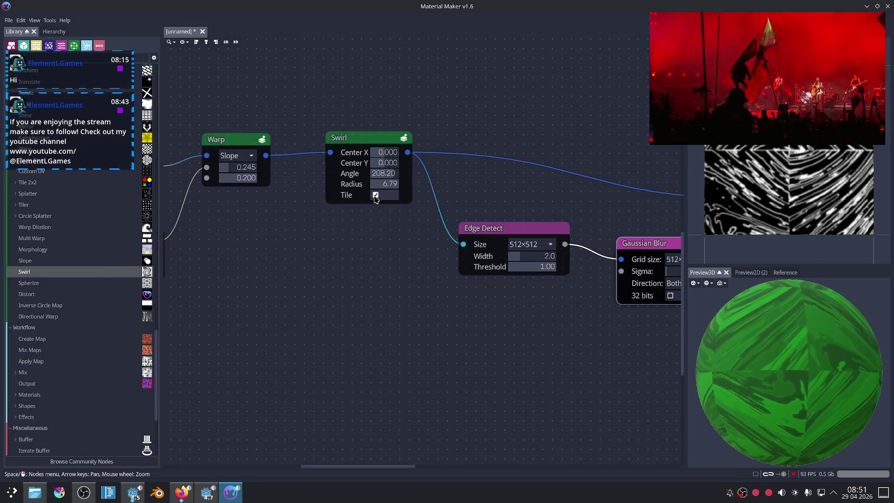
{"action": "left_click", "coordinate": [375, 195]}
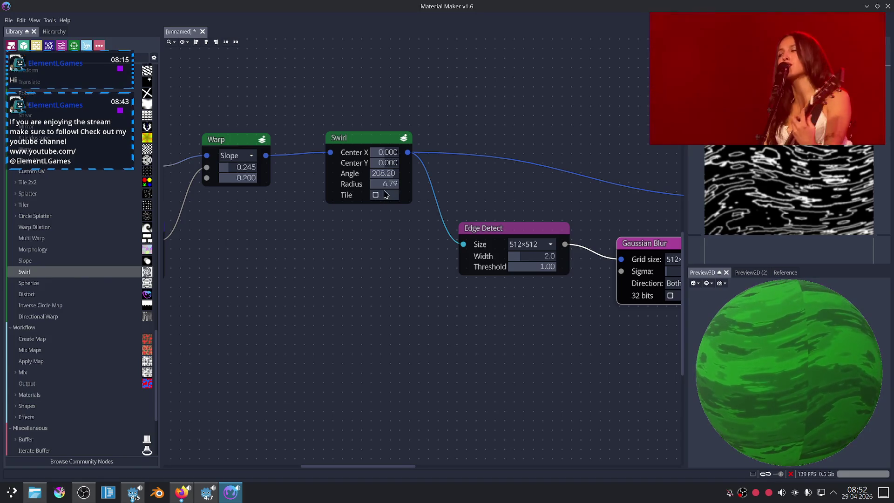
{"action": "left_click_drag", "start_coordinate": [389, 184], "coordinate": [336, 184]}
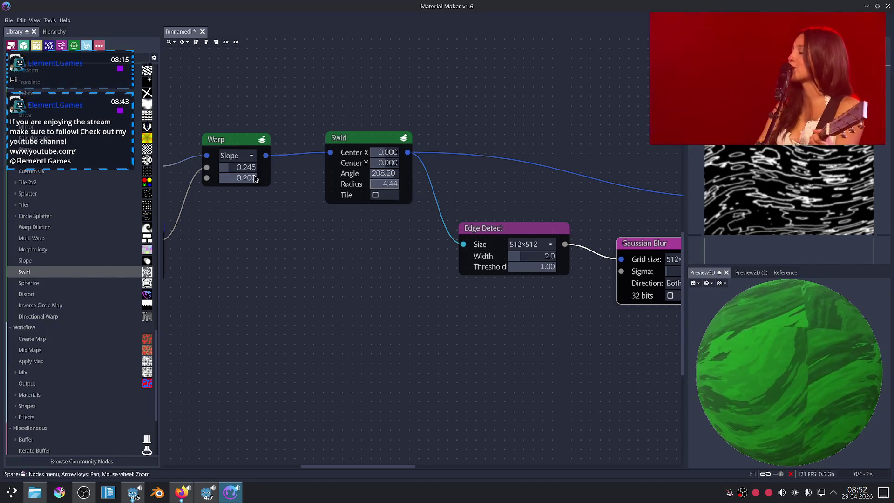
{"action": "left_click_drag", "start_coordinate": [254, 178], "coordinate": [182, 176]}
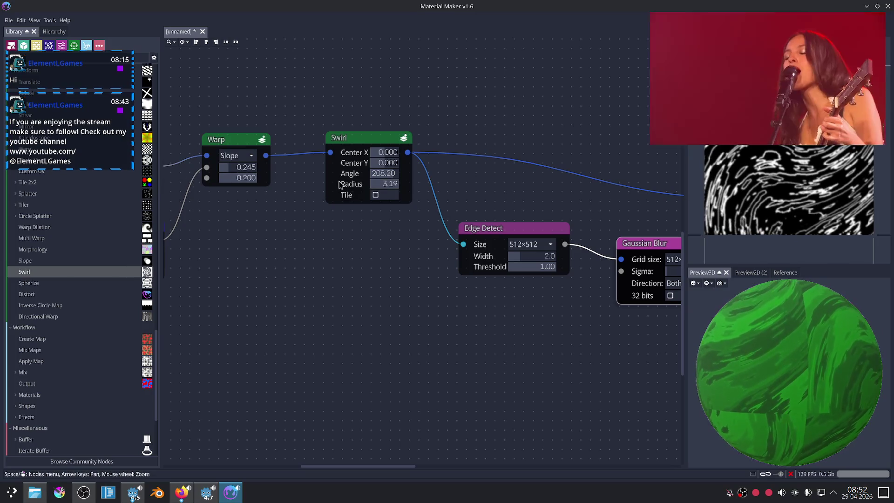
{"action": "left_click_drag", "start_coordinate": [386, 184], "coordinate": [376, 186]}
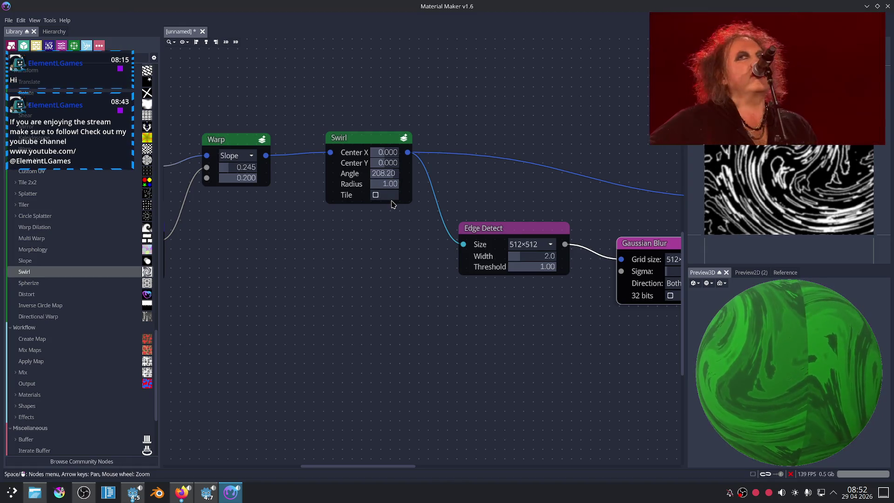
{"action": "scroll", "coordinate": [386, 215], "scroll_direction": "up", "scroll_amount": 2}
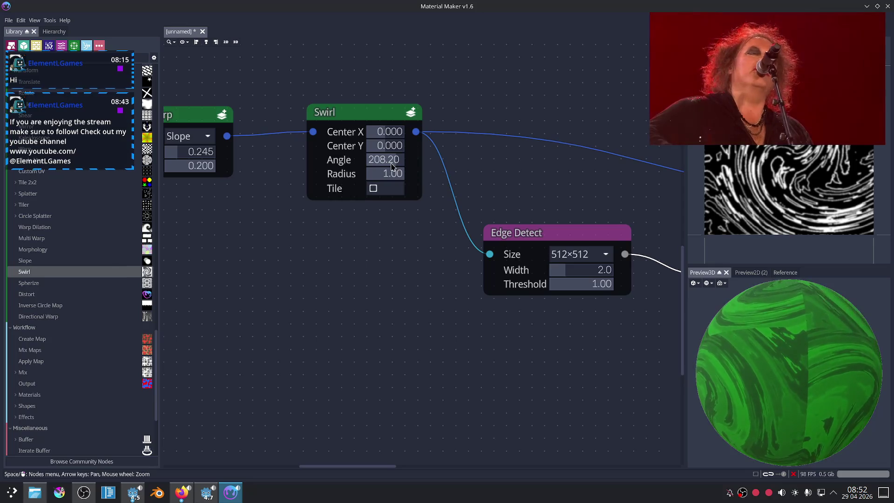
{"action": "left_click_drag", "start_coordinate": [391, 166], "coordinate": [377, 161]}
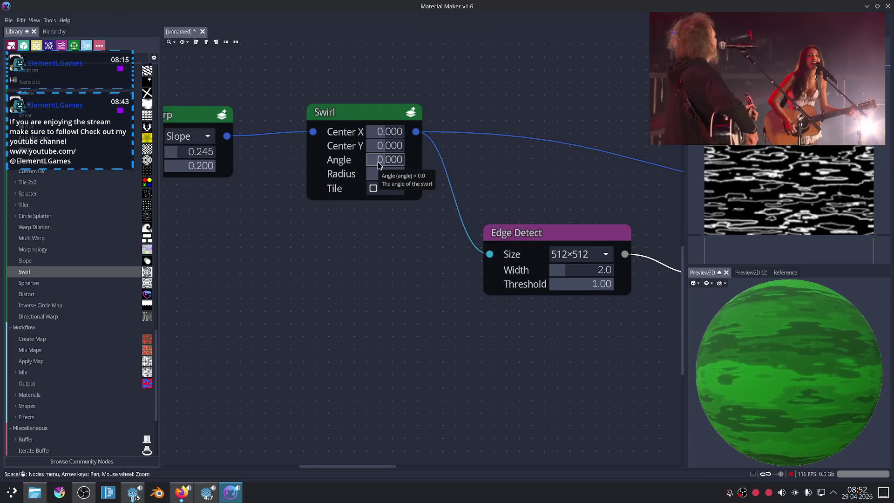
{"action": "mouse_move", "coordinate": [377, 161]}
{"action": "left_mouse_down"}
{"action": "mouse_move", "coordinate": [411, 163]}
{"action": "mouse_move", "coordinate": [380, 214]}
{"action": "left_mouse_up"}
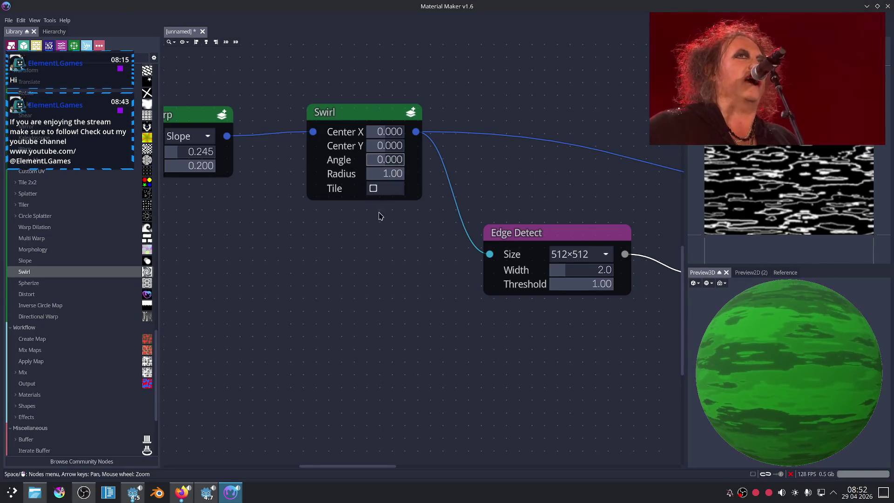
Delete the Swirl node and wire Warp's output into Blend Background and Edge Detect.
{"action": "left_click", "coordinate": [366, 120]}
{"action": "key", "text": "Delete"}
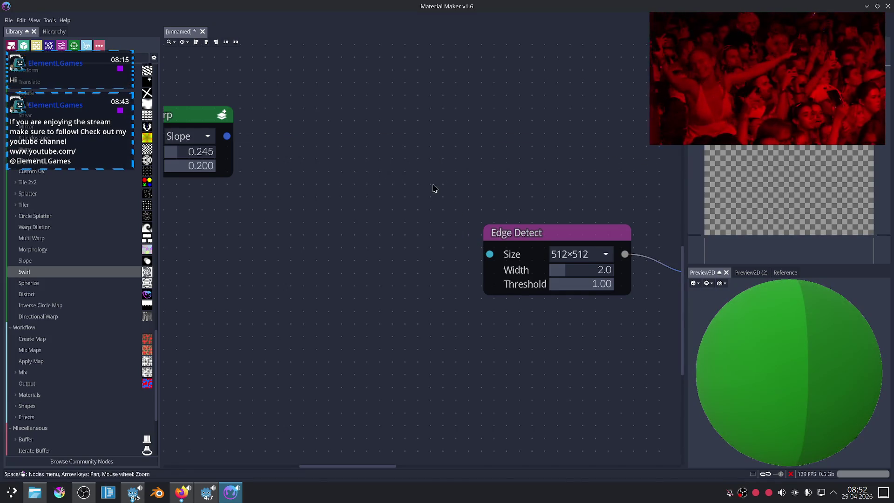
{"action": "scroll", "coordinate": [457, 211], "scroll_direction": "down", "scroll_amount": 3}
{"action": "middle_click_drag", "start_coordinate": [347, 163], "coordinate": [229, 163]}
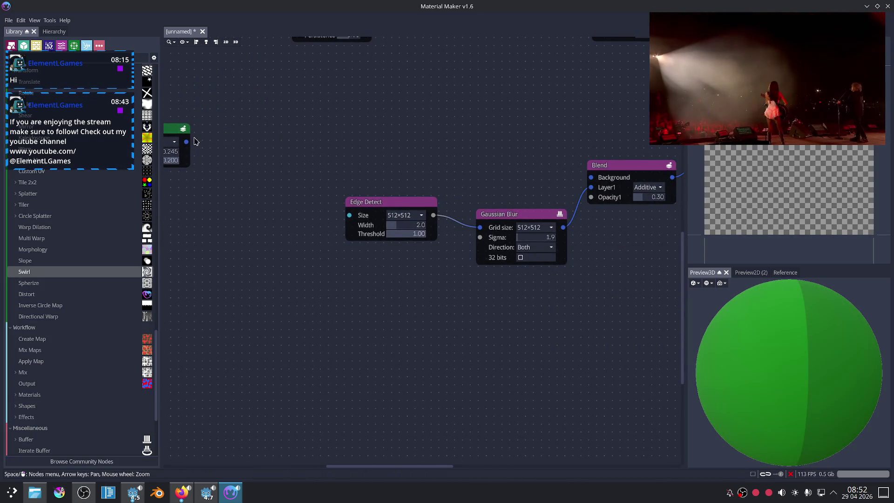
{"action": "left_click_drag", "start_coordinate": [187, 142], "coordinate": [305, 159]}
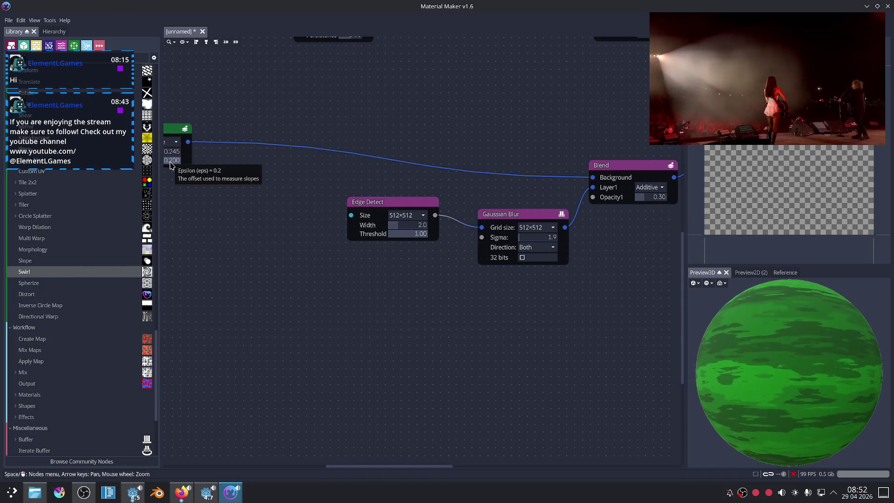
{"action": "left_click_drag", "start_coordinate": [187, 141], "coordinate": [273, 194]}
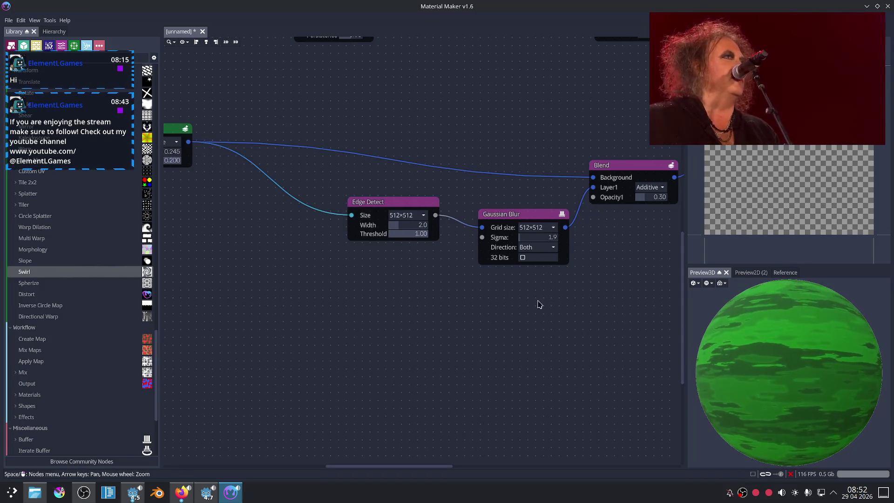
{"action": "middle_click_drag", "start_coordinate": [539, 305], "coordinate": [403, 323]}
{"action": "middle_click_drag", "start_coordinate": [515, 280], "coordinate": [462, 265]}
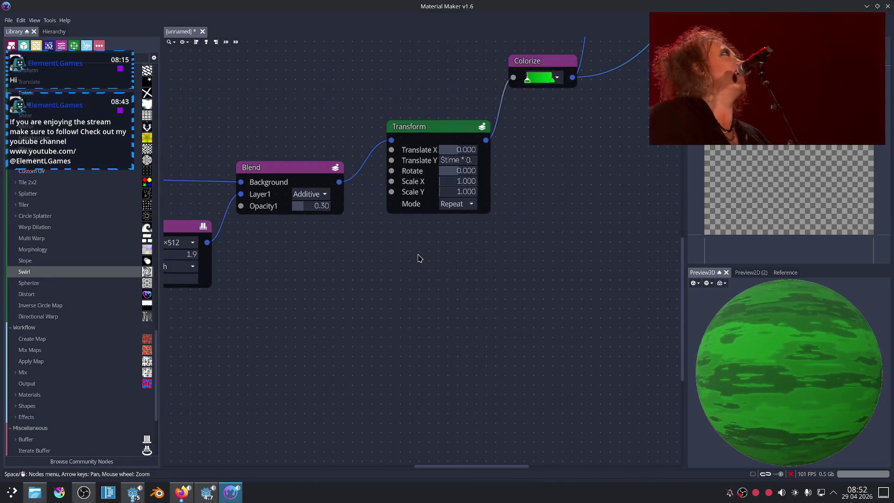
Try rotating the Transform node, then reset Rotate to 0.
{"action": "scroll", "coordinate": [382, 261], "scroll_direction": "up", "scroll_amount": 1}
{"action": "scroll", "coordinate": [346, 264], "scroll_direction": "up", "scroll_amount": 1}
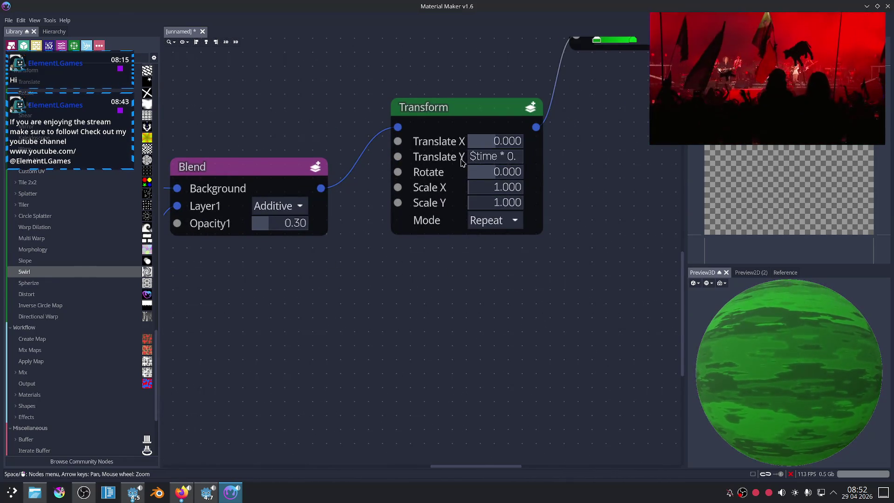
{"action": "left_click_drag", "start_coordinate": [456, 116], "coordinate": [490, 138]}
{"action": "left_click_drag", "start_coordinate": [531, 195], "coordinate": [524, 197]}
{"action": "left_click", "coordinate": [522, 198]}
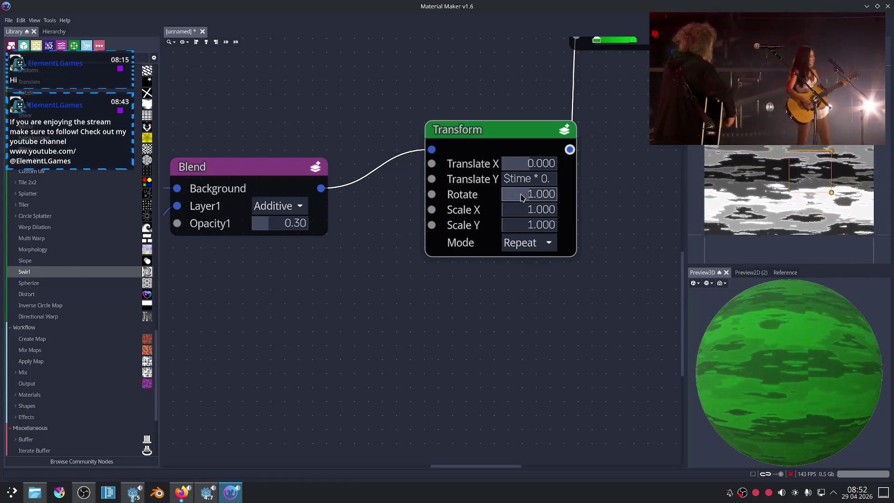
{"action": "type", "text": "0"}
{"action": "key", "text": "Return"}
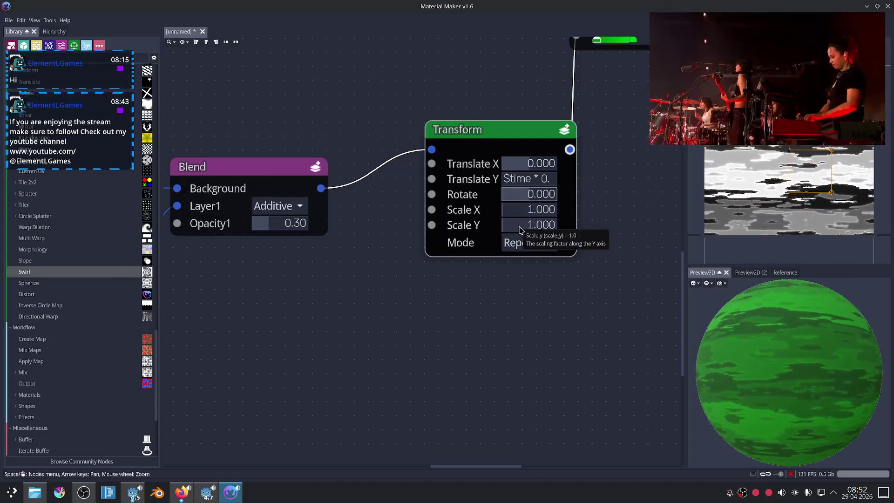
Switch the Transform mode to Extend and return Scale Y to 1.
{"action": "left_click_drag", "start_coordinate": [509, 223], "coordinate": [533, 232]}
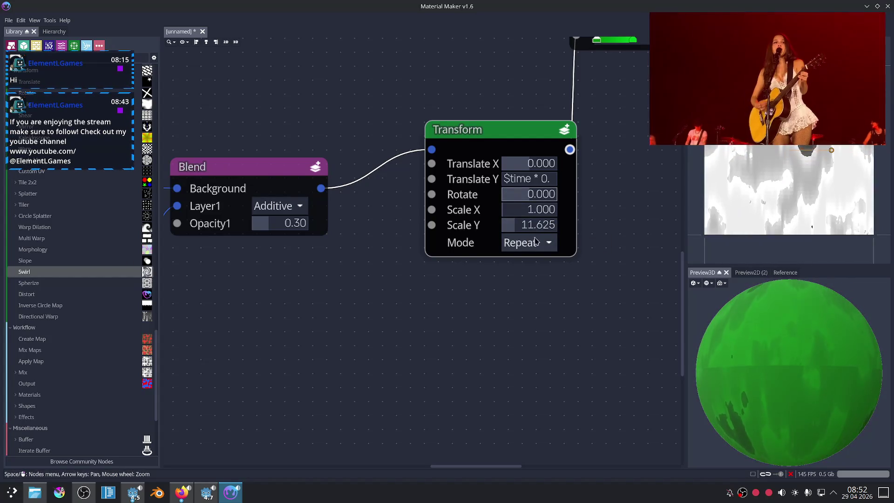
{"action": "left_click", "coordinate": [526, 243]}
{"action": "left_click", "coordinate": [526, 294]}
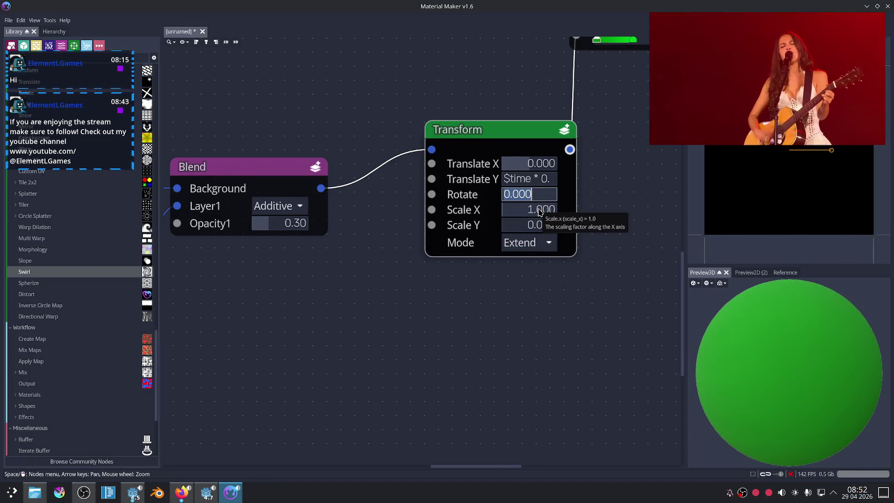
{"action": "key", "text": "Tab"}
{"action": "key", "text": "Tab"}
{"action": "type", "text": "1"}
{"action": "key", "text": "Return"}
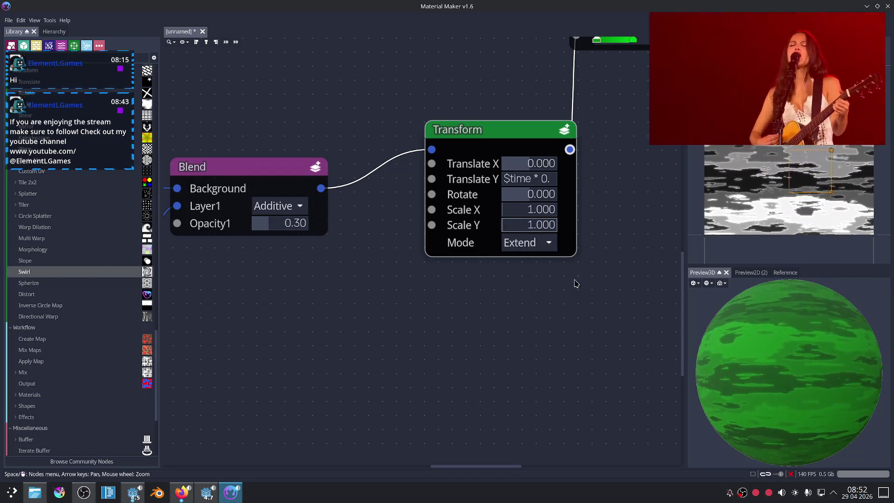
Test a further Transform rotation and set Rotate back to 0.
{"action": "left_click_drag", "start_coordinate": [527, 201], "coordinate": [535, 202]}
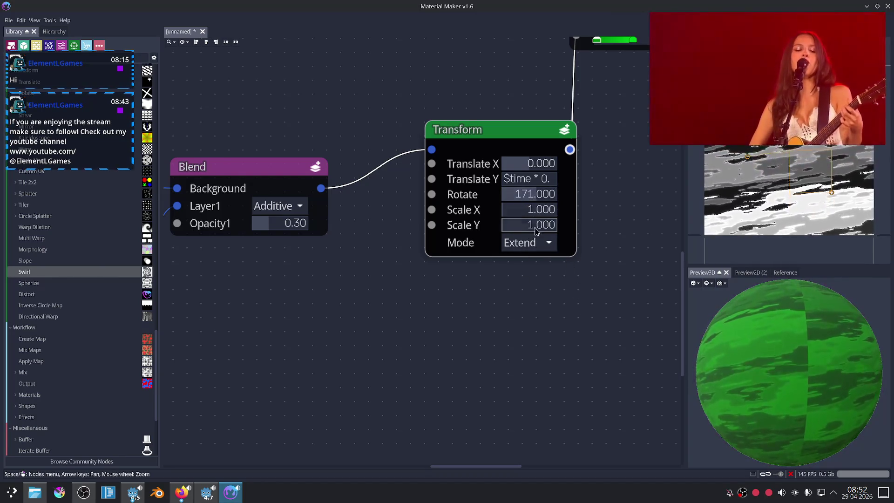
{"action": "left_click", "coordinate": [522, 201]}
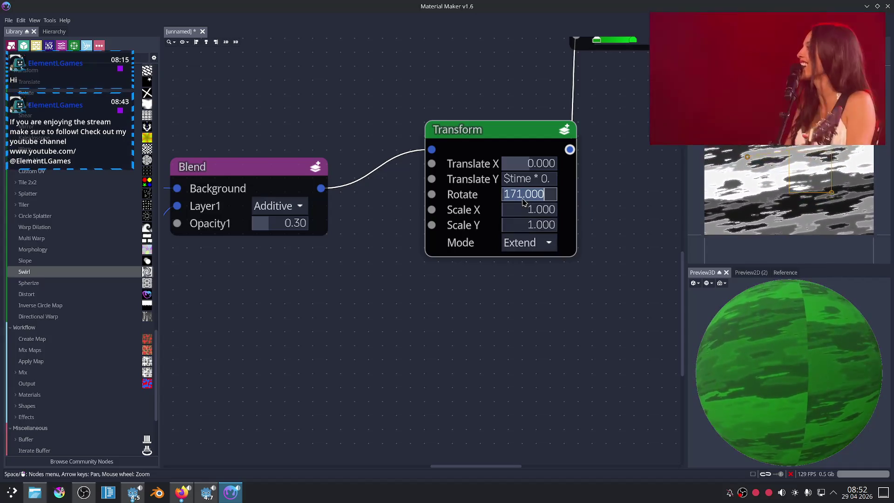
{"action": "type", "text": "0"}
{"action": "key", "text": "Return"}
{"action": "key", "text": "Left"}
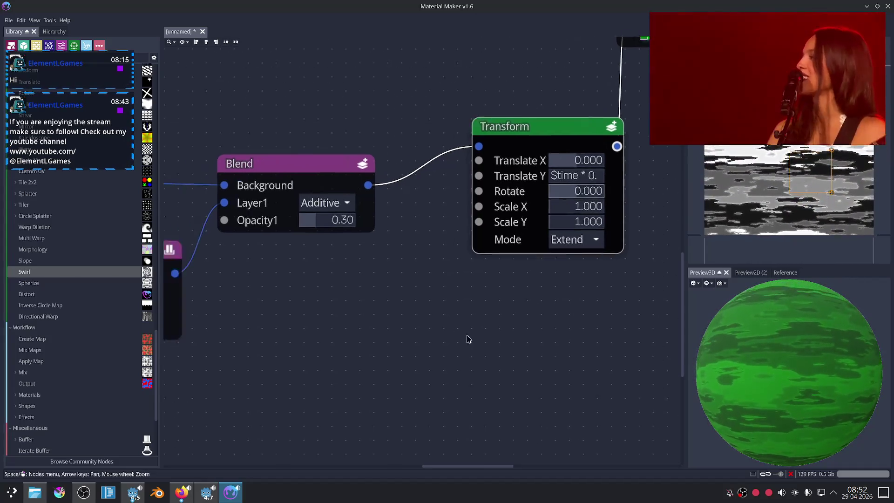
{"action": "scroll", "coordinate": [325, 345], "scroll_direction": "down", "scroll_amount": 1}
{"action": "middle_click_drag", "start_coordinate": [325, 344], "coordinate": [532, 283]}
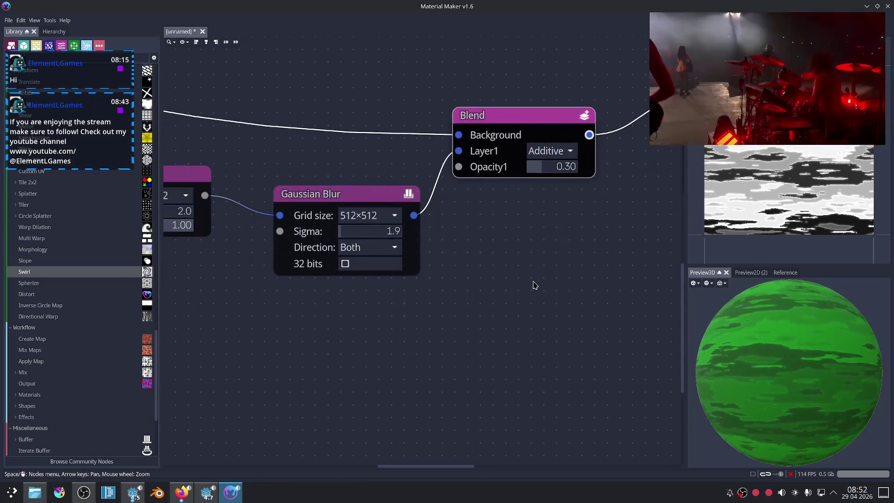
Move the Warp node away from the noise nodes while surveying the graph chain.
{"action": "scroll", "coordinate": [351, 347], "scroll_direction": "down", "scroll_amount": 1}
{"action": "middle_click_drag", "start_coordinate": [351, 347], "coordinate": [558, 339]}
{"action": "scroll", "coordinate": [486, 322], "scroll_direction": "down", "scroll_amount": 1}
{"action": "middle_click_drag", "start_coordinate": [486, 321], "coordinate": [505, 321]}
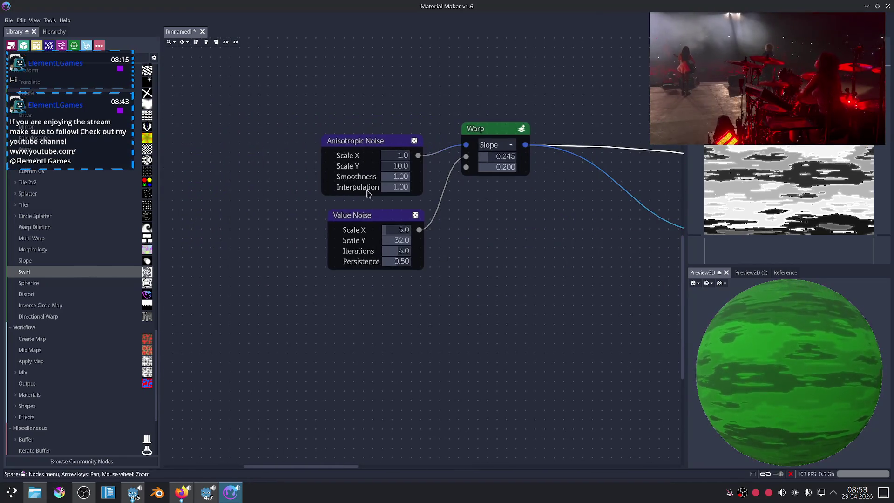
{"action": "middle_click_drag", "start_coordinate": [538, 246], "coordinate": [447, 278]}
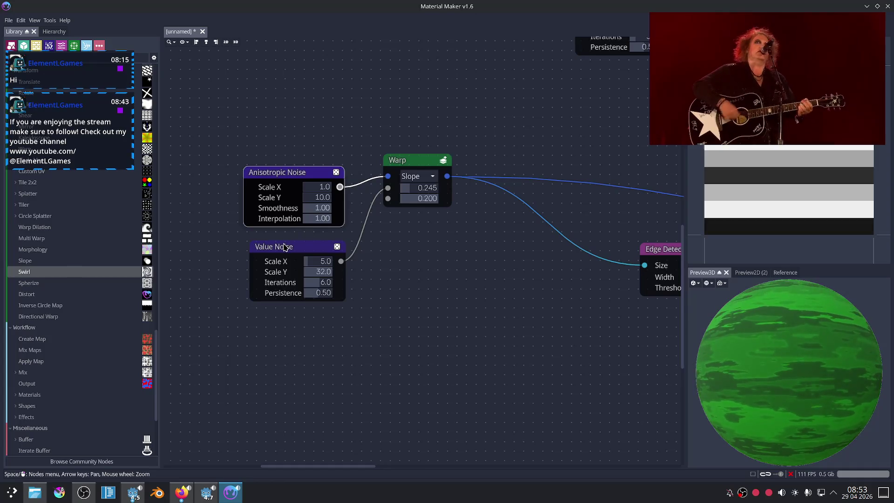
{"action": "middle_click_drag", "start_coordinate": [429, 210], "coordinate": [303, 219]}
{"action": "left_click_drag", "start_coordinate": [289, 170], "coordinate": [344, 212]}
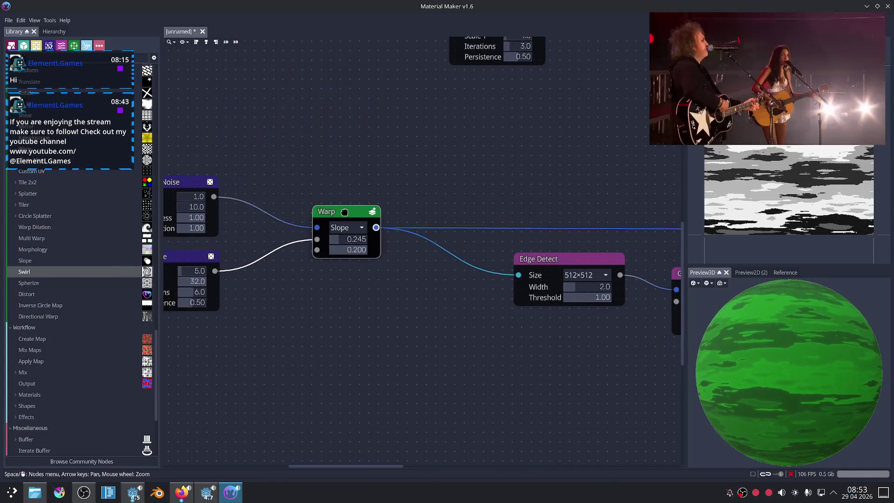
{"action": "mouse_move", "coordinate": [477, 343]}
{"action": "middle_mouse_down"}
{"action": "mouse_move", "coordinate": [335, 295]}
{"action": "mouse_move", "coordinate": [418, 279]}
{"action": "mouse_move", "coordinate": [301, 270]}
{"action": "middle_mouse_up"}
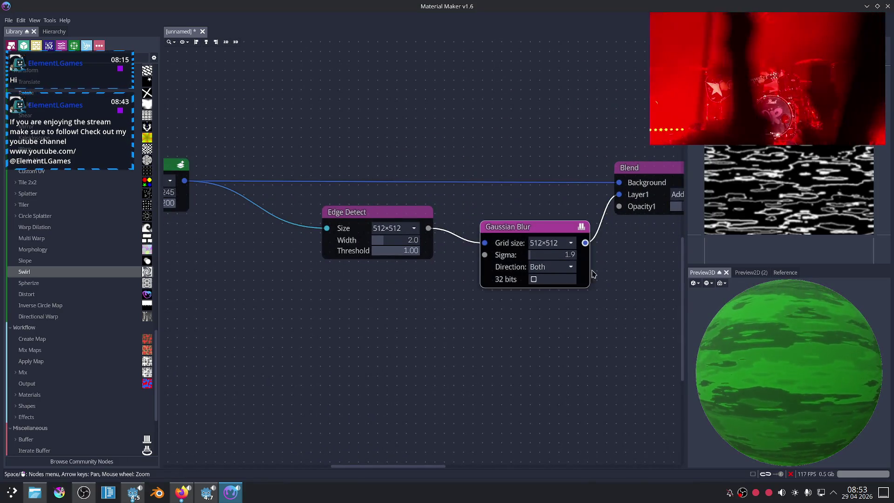
Lower the Warp node's two settings to 0.215 and 0.145.
{"action": "middle_click_drag", "start_coordinate": [610, 332], "coordinate": [395, 337]}
{"action": "middle_click_drag", "start_coordinate": [476, 329], "coordinate": [431, 335]}
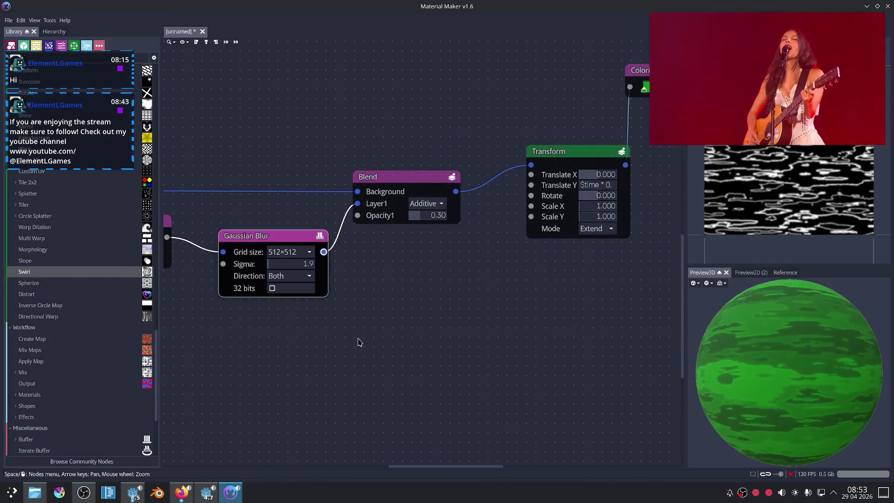
{"action": "middle_click_drag", "start_coordinate": [481, 304], "coordinate": [443, 313]}
{"action": "middle_click_drag", "start_coordinate": [321, 332], "coordinate": [479, 309]}
{"action": "middle_click_drag", "start_coordinate": [265, 322], "coordinate": [612, 312]}
{"action": "middle_click_drag", "start_coordinate": [303, 191], "coordinate": [364, 185]}
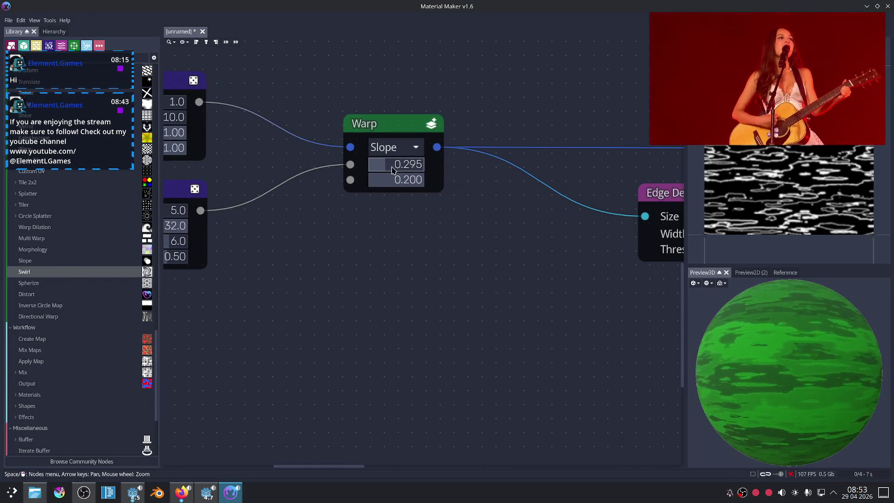
{"action": "mouse_move", "coordinate": [393, 170]}
{"action": "left_mouse_down"}
{"action": "mouse_move", "coordinate": [383, 166]}
{"action": "mouse_move", "coordinate": [412, 182]}
{"action": "mouse_move", "coordinate": [381, 216]}
{"action": "left_mouse_up"}
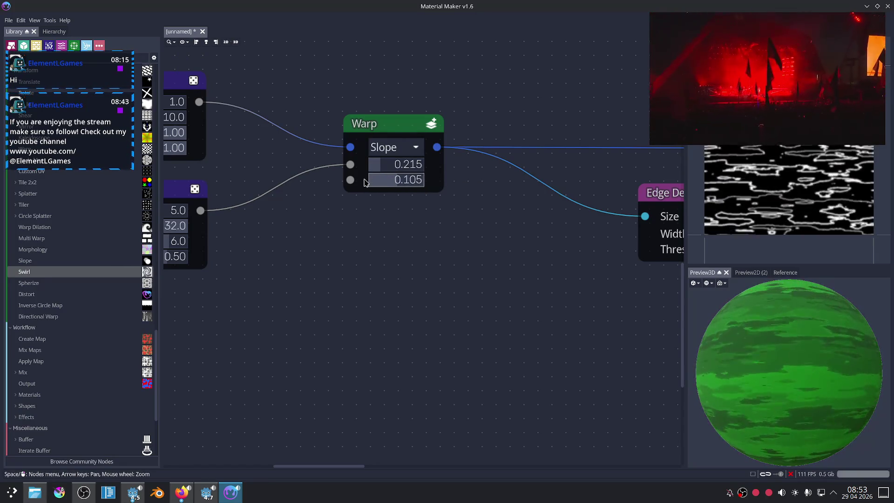
{"action": "right_click", "coordinate": [378, 239]}
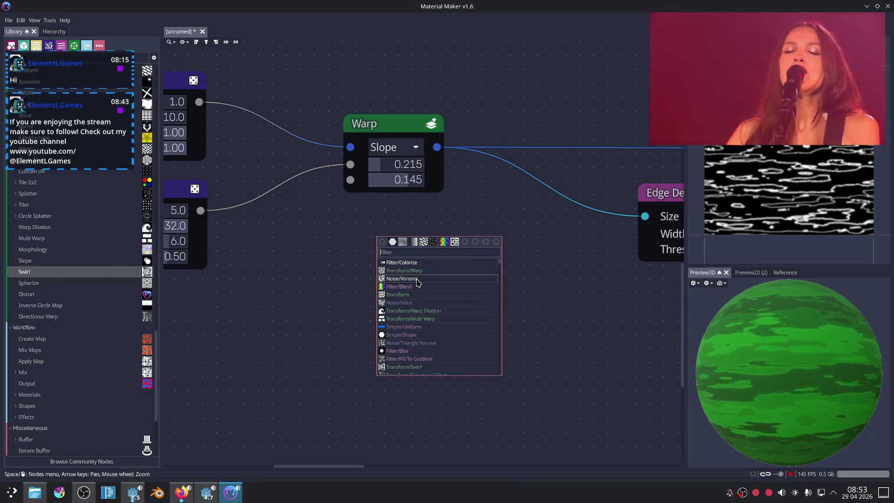
Add a Directional Warp node via the 'war' filter and feed Anisotropic Noise into its input.
{"action": "type", "text": "war"}
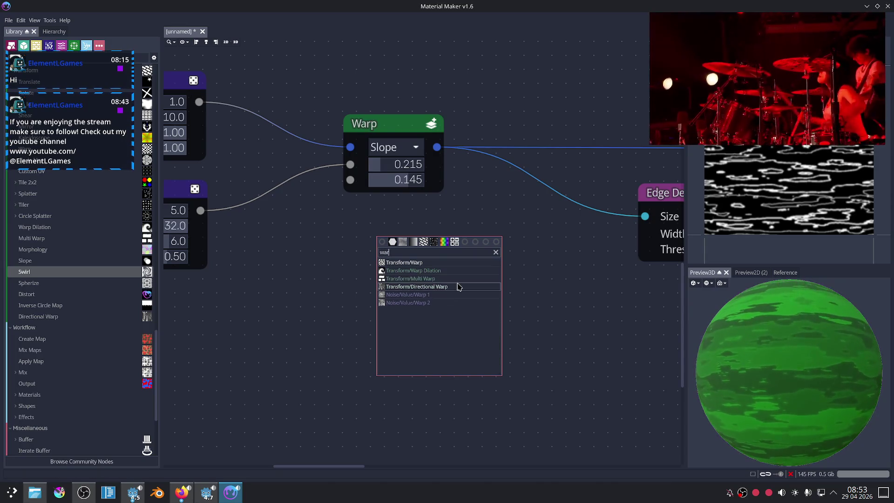
{"action": "left_click", "coordinate": [459, 287]}
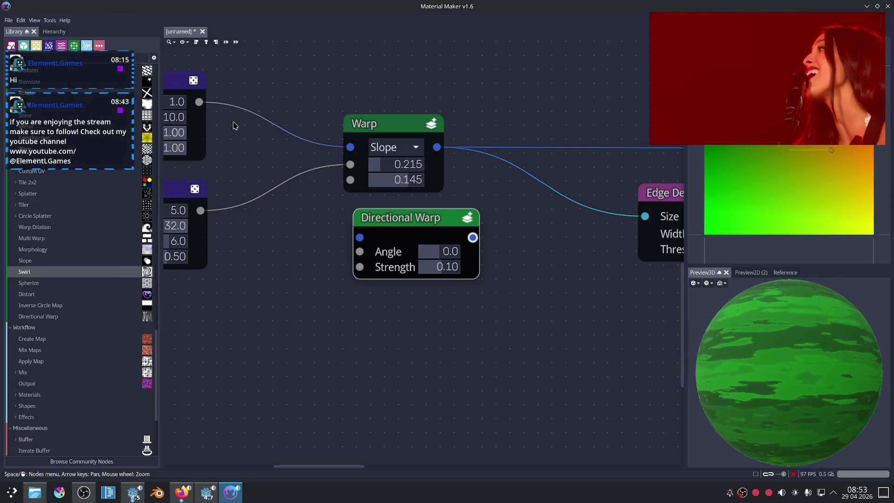
{"action": "left_click_drag", "start_coordinate": [199, 101], "coordinate": [359, 237]}
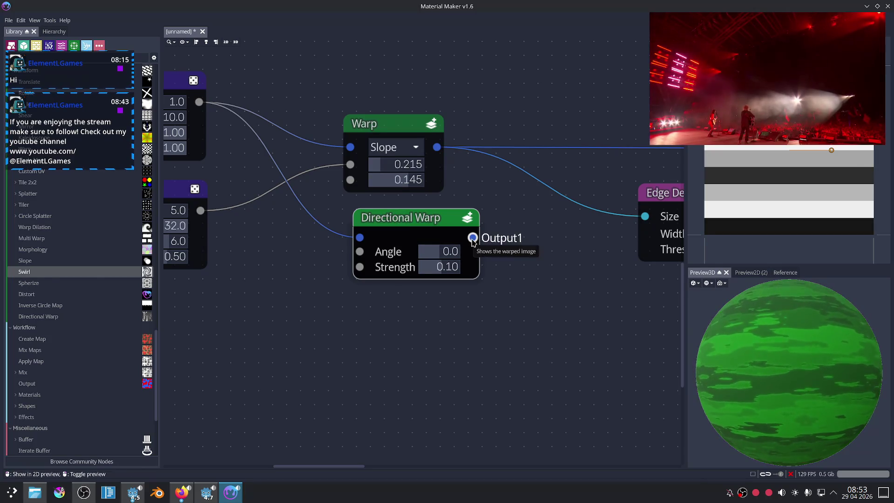
Wire Value Noise into the Directional Warp Angle, try angles, and raise noise Scale X to 32.
{"action": "left_click_drag", "start_coordinate": [200, 210], "coordinate": [359, 251]}
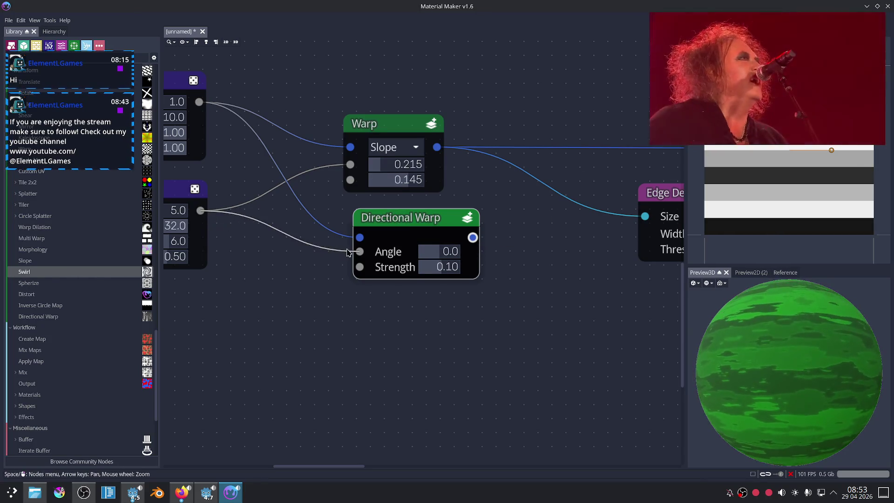
{"action": "left_click_drag", "start_coordinate": [694, 85], "coordinate": [384, 380]}
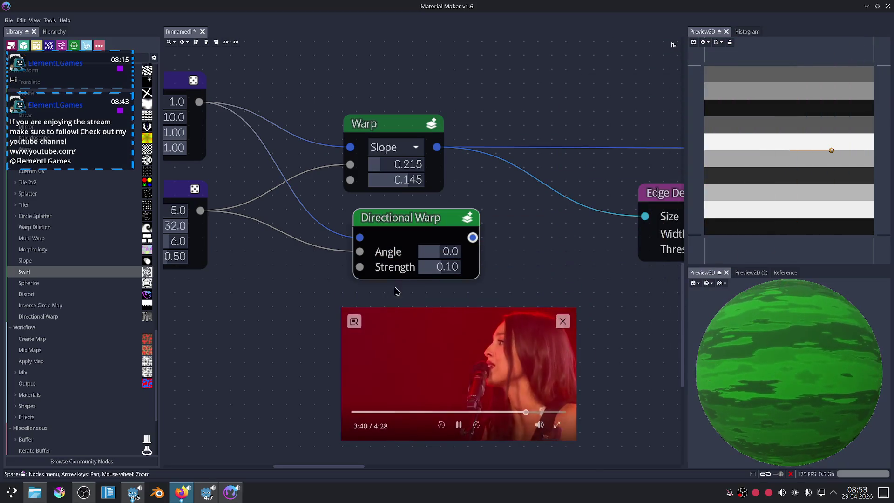
{"action": "mouse_move", "coordinate": [437, 252]}
{"action": "left_mouse_down"}
{"action": "mouse_move", "coordinate": [459, 250]}
{"action": "mouse_move", "coordinate": [447, 251]}
{"action": "mouse_move", "coordinate": [443, 272]}
{"action": "left_mouse_up"}
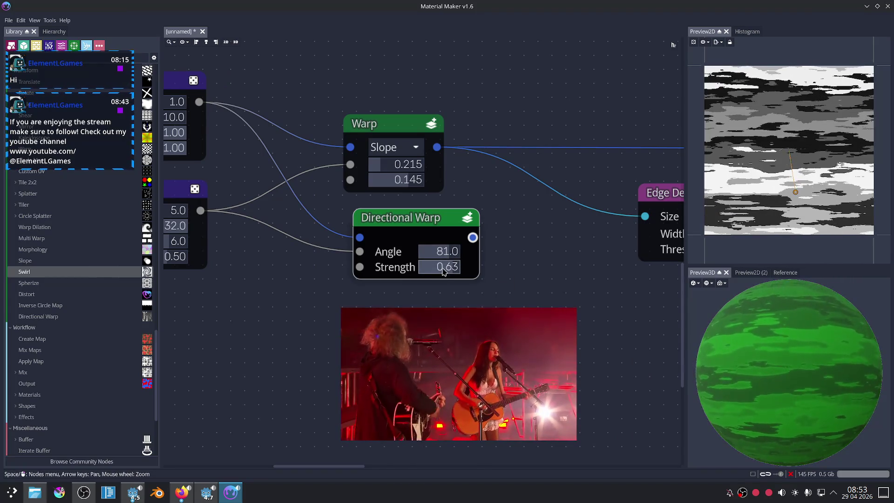
{"action": "left_click_drag", "start_coordinate": [438, 252], "coordinate": [432, 254]}
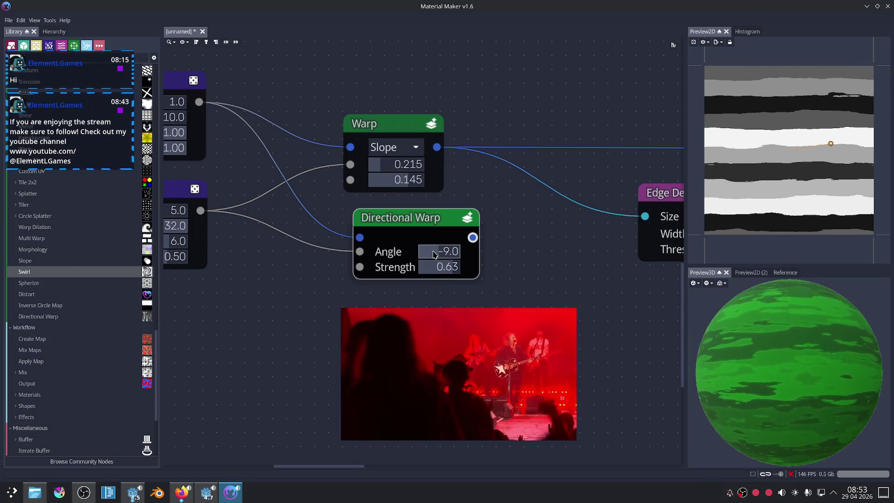
{"action": "scroll", "coordinate": [251, 221], "scroll_direction": "left", "scroll_amount": 2}
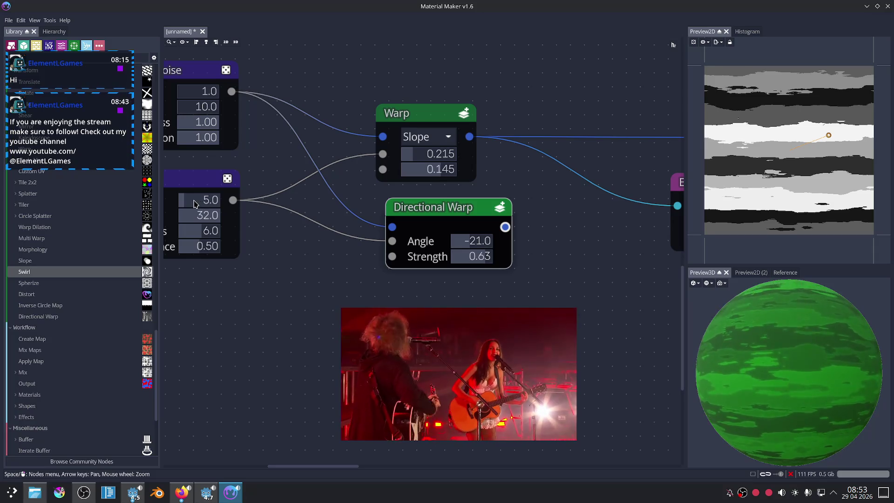
{"action": "mouse_move", "coordinate": [195, 203]}
{"action": "left_mouse_down"}
{"action": "mouse_move", "coordinate": [204, 199]}
{"action": "mouse_move", "coordinate": [194, 197]}
{"action": "left_mouse_up"}
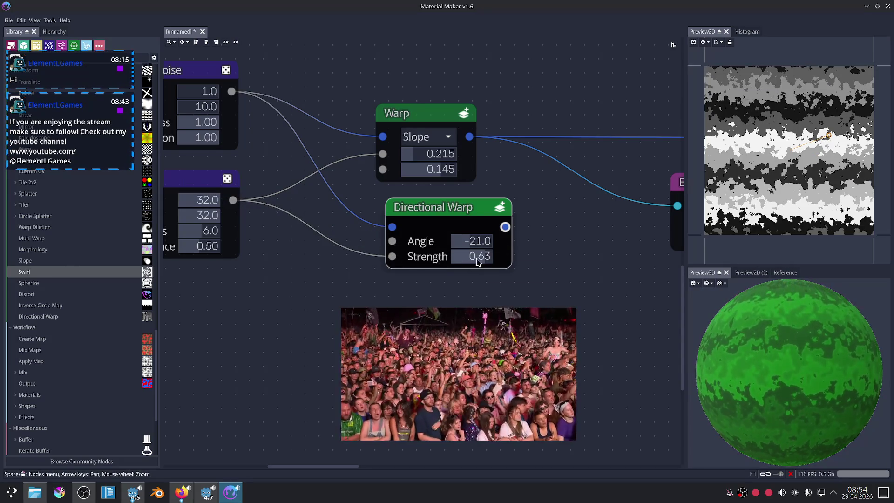
Settle the Directional Warp at angle 36 and strength 0.07.
{"action": "mouse_move", "coordinate": [474, 241]}
{"action": "left_mouse_down"}
{"action": "mouse_move", "coordinate": [465, 241]}
{"action": "mouse_move", "coordinate": [475, 259]}
{"action": "mouse_move", "coordinate": [475, 245]}
{"action": "left_mouse_up"}
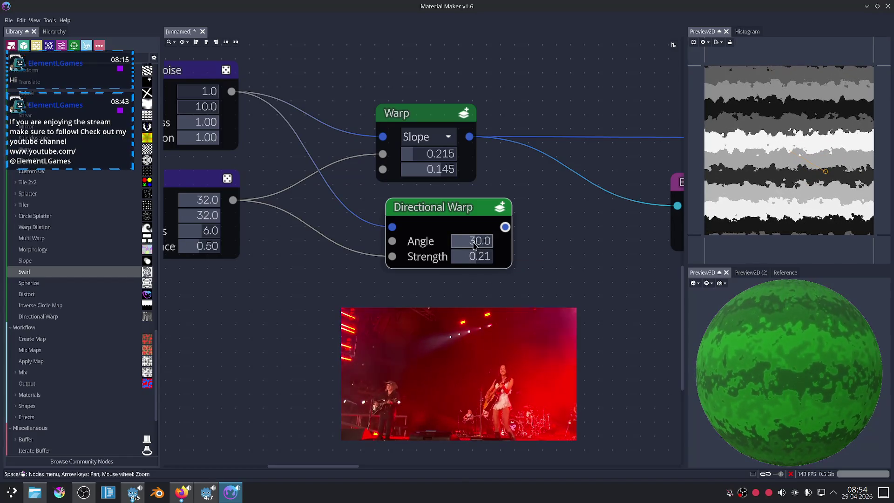
{"action": "middle_click_drag", "start_coordinate": [312, 279], "coordinate": [352, 280]}
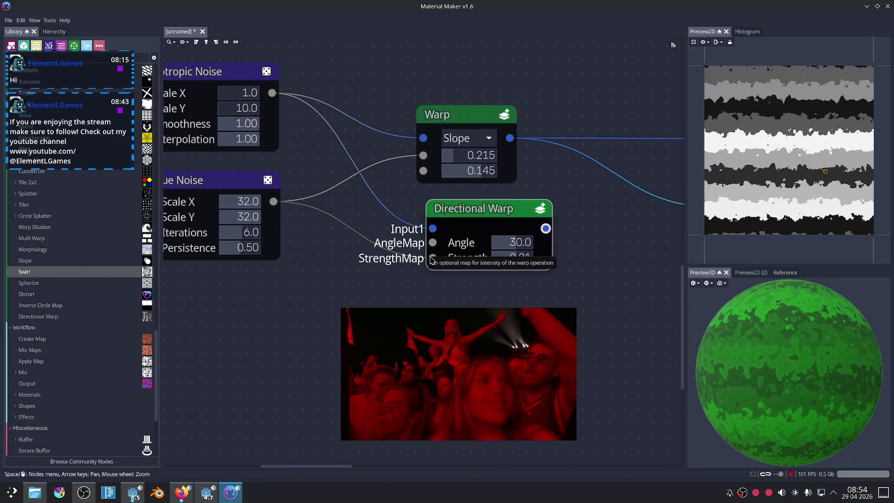
{"action": "middle_click_drag", "start_coordinate": [513, 248], "coordinate": [457, 233]}
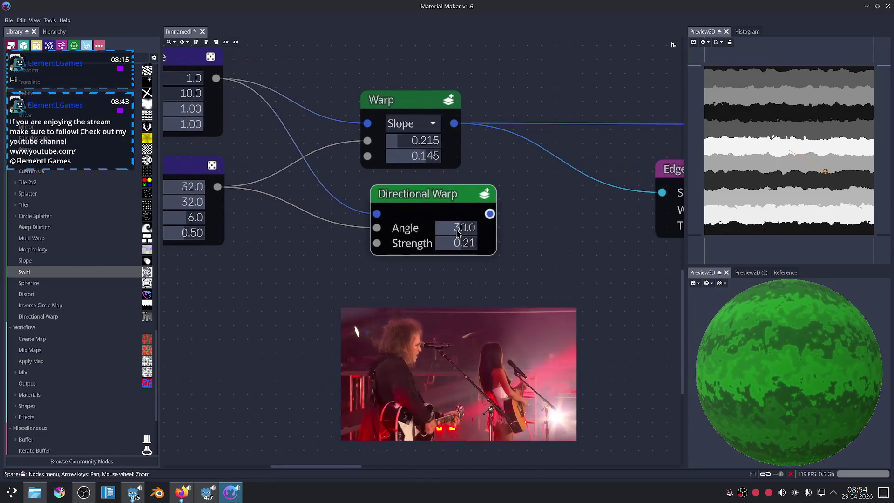
{"action": "mouse_move", "coordinate": [456, 234]}
{"action": "left_mouse_down"}
{"action": "mouse_move", "coordinate": [466, 247]}
{"action": "mouse_move", "coordinate": [439, 246]}
{"action": "mouse_move", "coordinate": [464, 250]}
{"action": "mouse_move", "coordinate": [459, 226]}
{"action": "left_mouse_up"}
{"action": "middle_click_drag", "start_coordinate": [218, 230], "coordinate": [264, 229]}
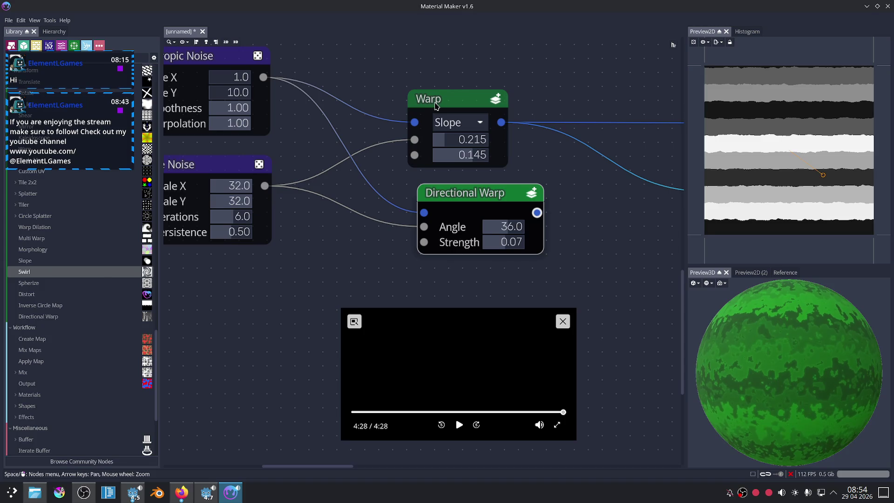
Test Anisotropic Noise Scale Y at 53, undo back to Scale X 1 and Y 10, then switch to Firefox.
{"action": "left_click", "coordinate": [229, 64]}
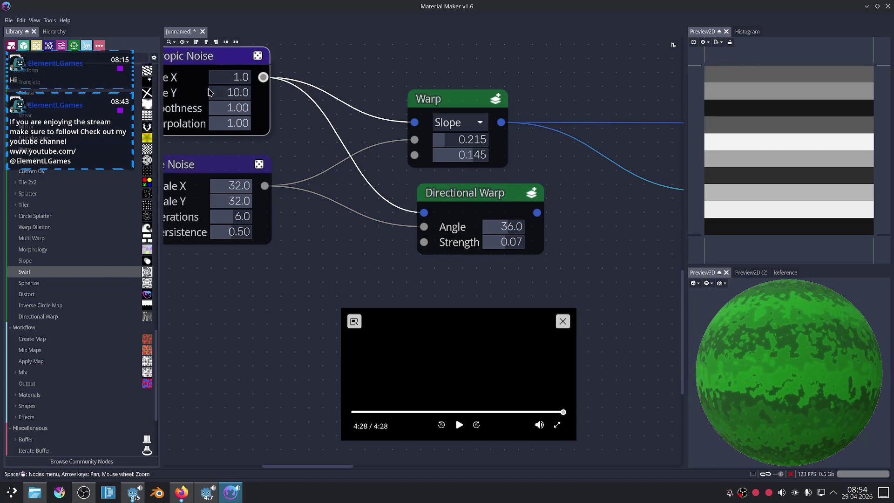
{"action": "left_click_drag", "start_coordinate": [217, 94], "coordinate": [236, 120]}
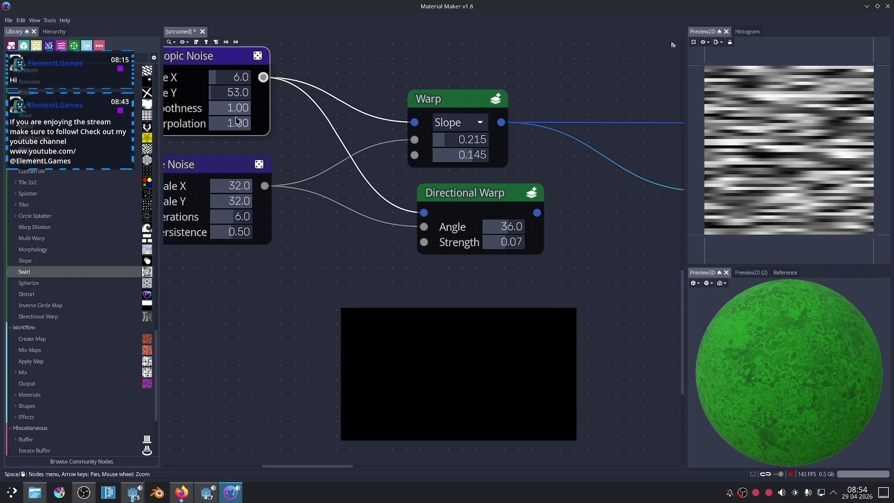
{"action": "left_click", "coordinate": [460, 225]}
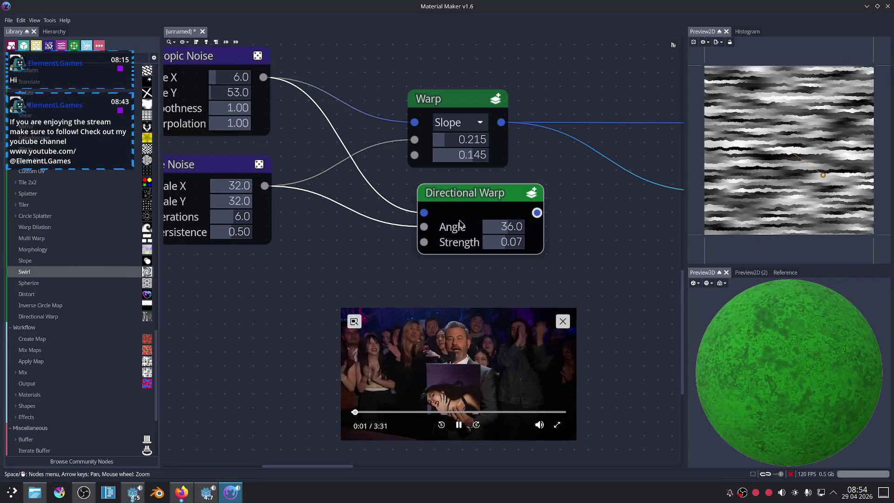
{"action": "key", "text": "ctrl+z"}
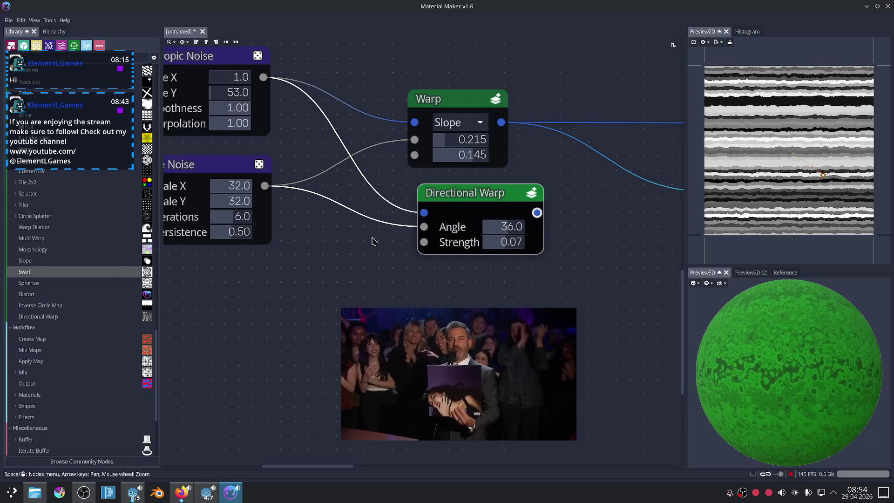
{"action": "key", "text": "ctrl+z"}
{"action": "left_click", "coordinate": [182, 492]}
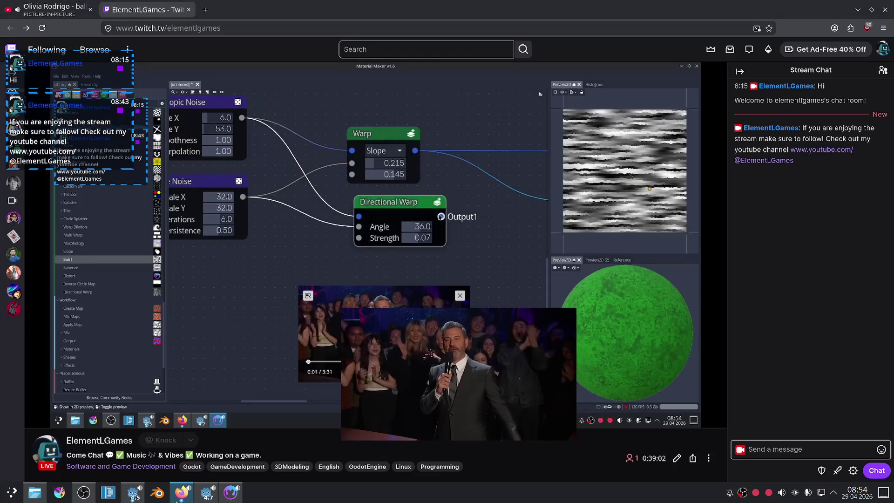
Go to the YouTube tab, scroll through the comments, and reach the performer's channel page.
{"action": "key", "text": "ctrl+shift+Tab"}
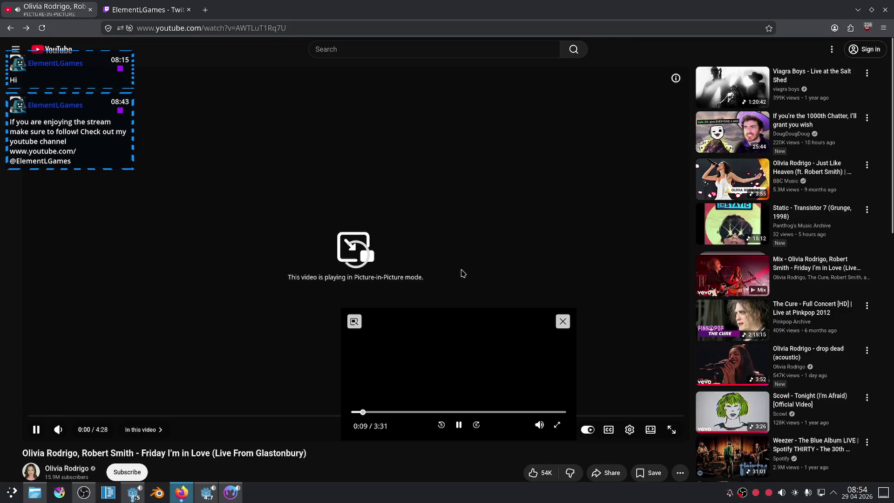
{"action": "scroll", "coordinate": [701, 278], "scroll_direction": "down", "scroll_amount": 2}
{"action": "scroll", "coordinate": [693, 278], "scroll_direction": "down", "scroll_amount": 2}
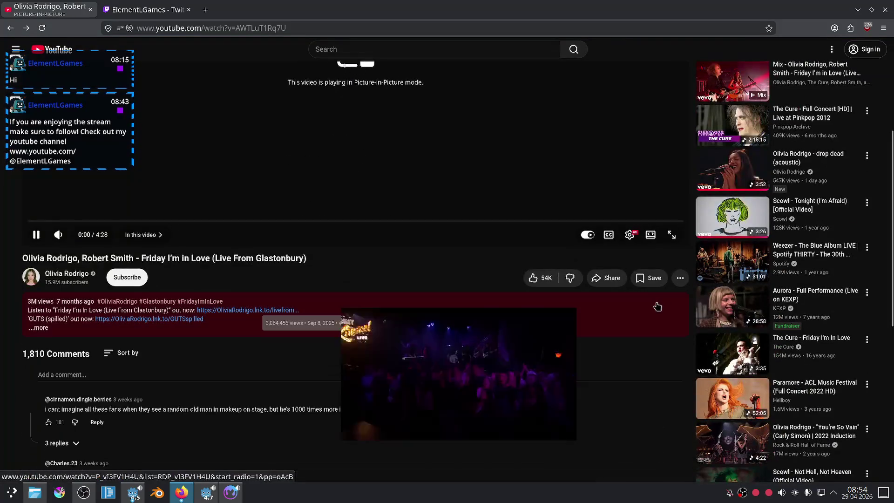
{"action": "scroll", "coordinate": [661, 278], "scroll_direction": "down", "scroll_amount": 3}
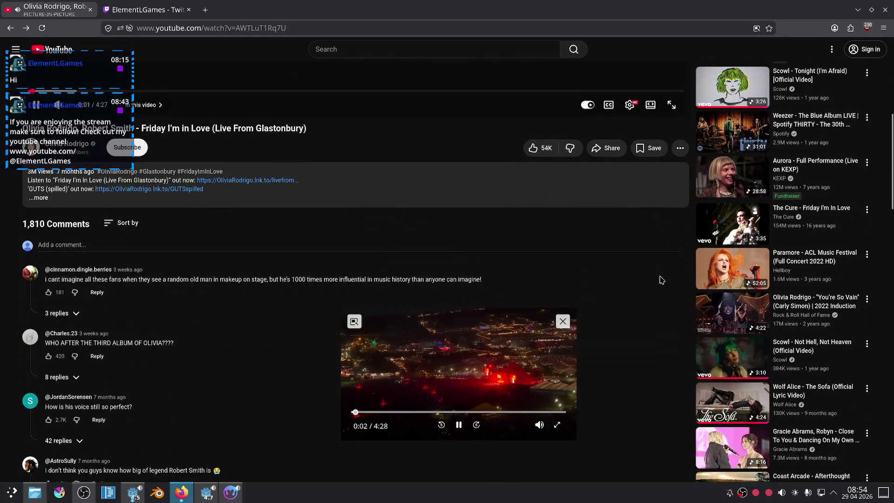
{"action": "key", "text": "alt+Left"}
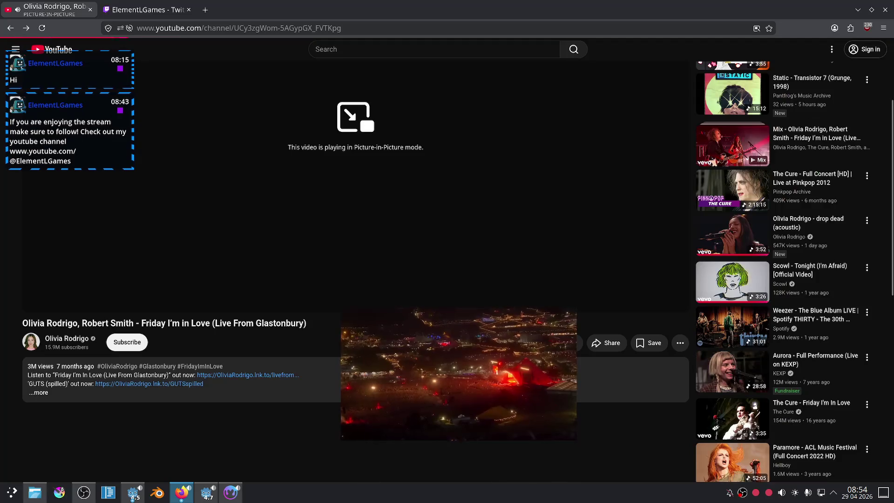
Page through the channel's Live row of videos and return it to the first videos.
{"action": "scroll", "coordinate": [550, 251], "scroll_direction": "down", "scroll_amount": 4}
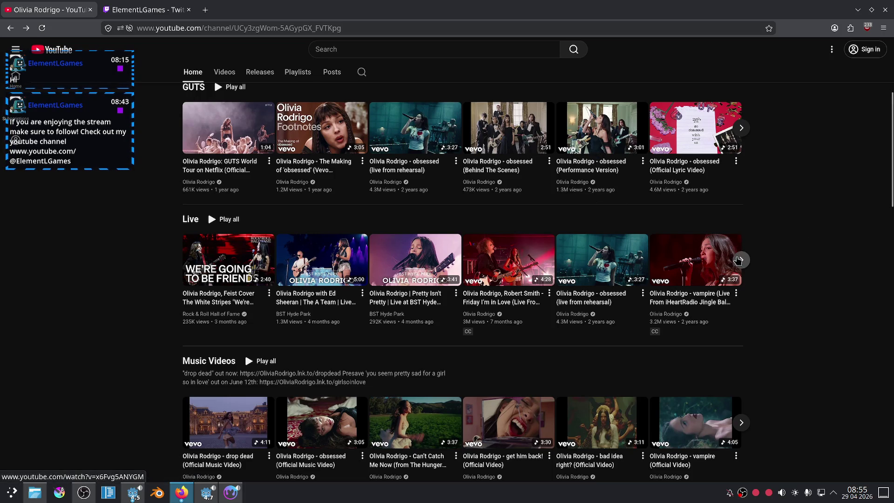
{"action": "left_click", "coordinate": [741, 259]}
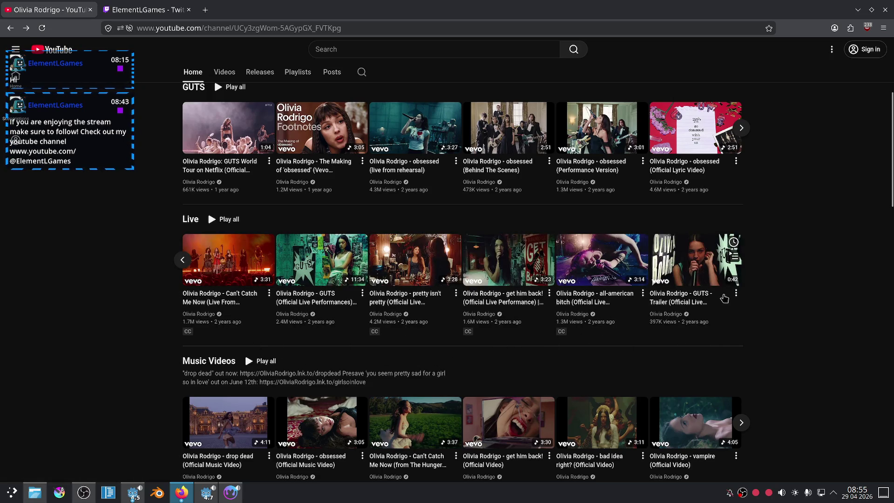
{"action": "scroll", "coordinate": [176, 355], "scroll_direction": "down", "scroll_amount": 5}
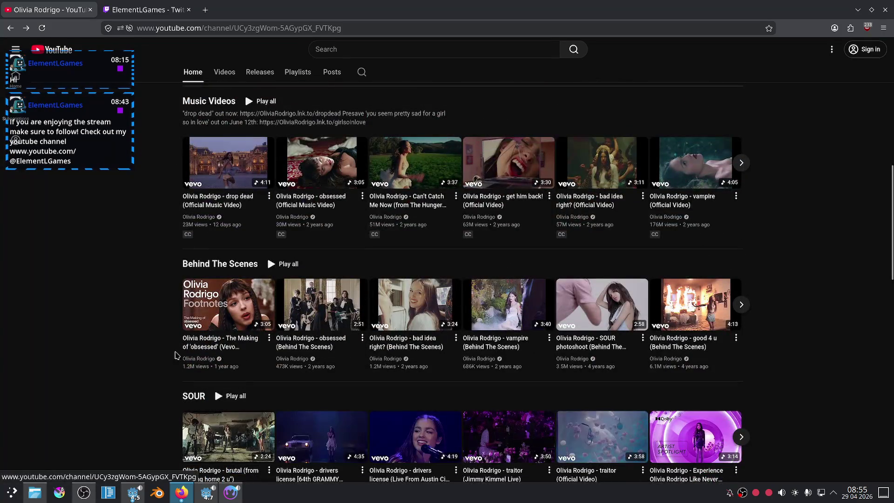
{"action": "scroll", "coordinate": [125, 325], "scroll_direction": "down", "scroll_amount": 4}
{"action": "scroll", "coordinate": [126, 325], "scroll_direction": "up", "scroll_amount": 14}
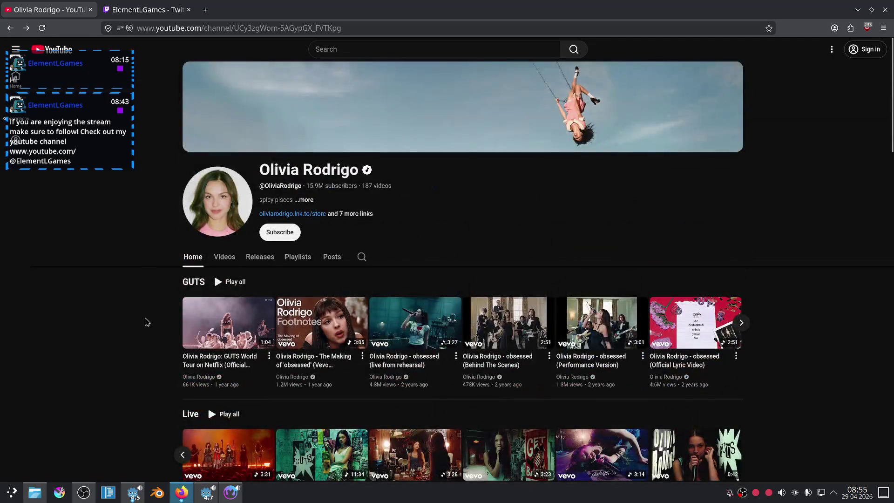
{"action": "scroll", "coordinate": [147, 321], "scroll_direction": "down", "scroll_amount": 4}
{"action": "left_click", "coordinate": [175, 263]}
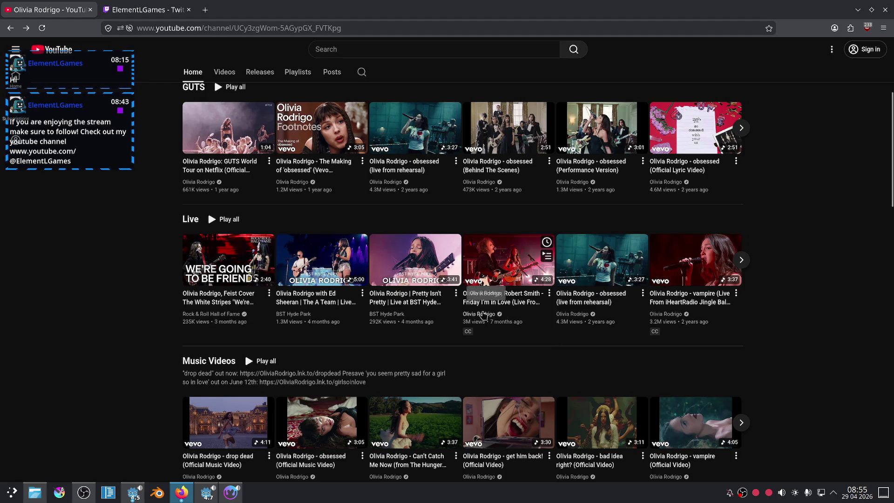
{"action": "scroll", "coordinate": [208, 329], "scroll_direction": "up", "scroll_amount": 5}
Browse the channel's full Videos list.
{"action": "left_click", "coordinate": [222, 256]}
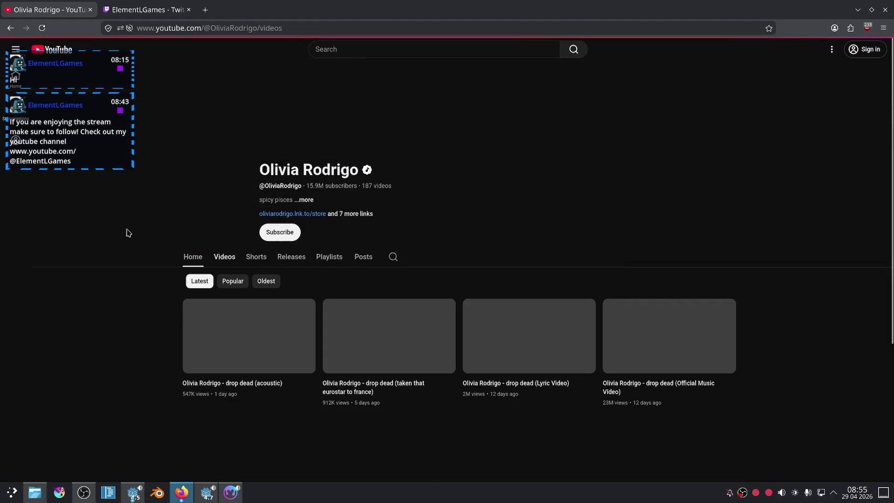
{"action": "scroll", "coordinate": [151, 224], "scroll_direction": "down", "scroll_amount": 10}
{"action": "scroll", "coordinate": [144, 242], "scroll_direction": "down", "scroll_amount": 5}
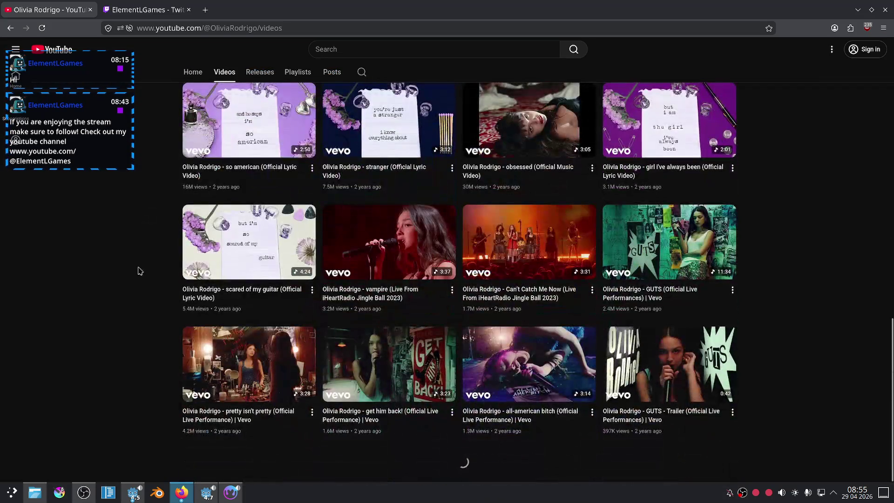
{"action": "scroll", "coordinate": [155, 231], "scroll_direction": "down", "scroll_amount": 3}
{"action": "scroll", "coordinate": [156, 228], "scroll_direction": "down", "scroll_amount": 2}
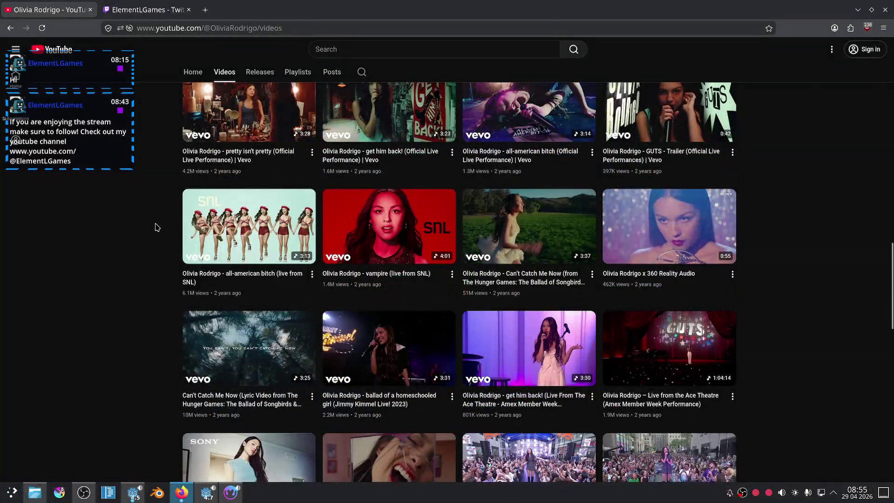
{"action": "scroll", "coordinate": [157, 227], "scroll_direction": "down", "scroll_amount": 3}
{"action": "scroll", "coordinate": [157, 227], "scroll_direction": "down", "scroll_amount": 1}
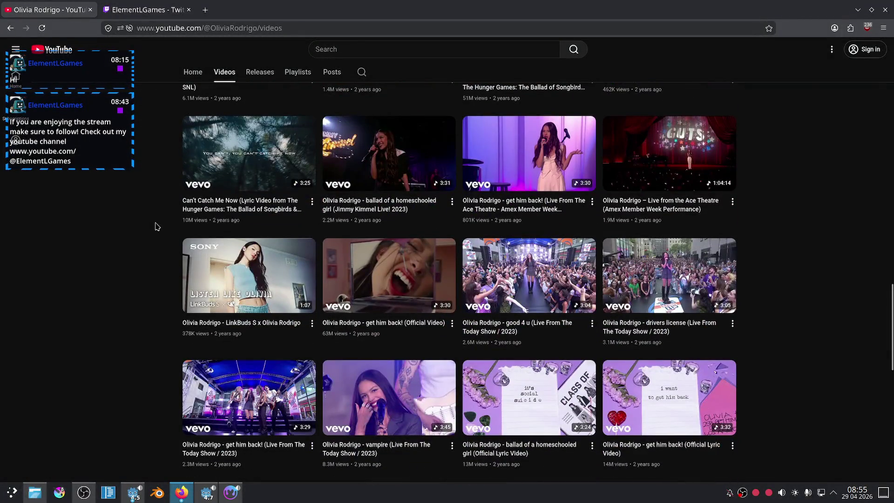
{"action": "scroll", "coordinate": [157, 226], "scroll_direction": "down", "scroll_amount": 5}
{"action": "scroll", "coordinate": [157, 226], "scroll_direction": "down", "scroll_amount": 5}
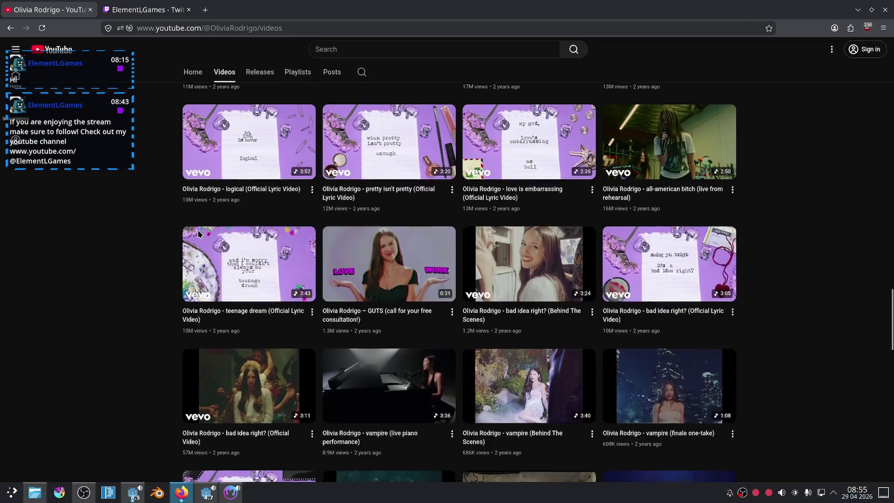
{"action": "scroll", "coordinate": [198, 236], "scroll_direction": "down", "scroll_amount": 6}
{"action": "scroll", "coordinate": [199, 233], "scroll_direction": "down", "scroll_amount": 4}
{"action": "scroll", "coordinate": [199, 233], "scroll_direction": "down", "scroll_amount": 5}
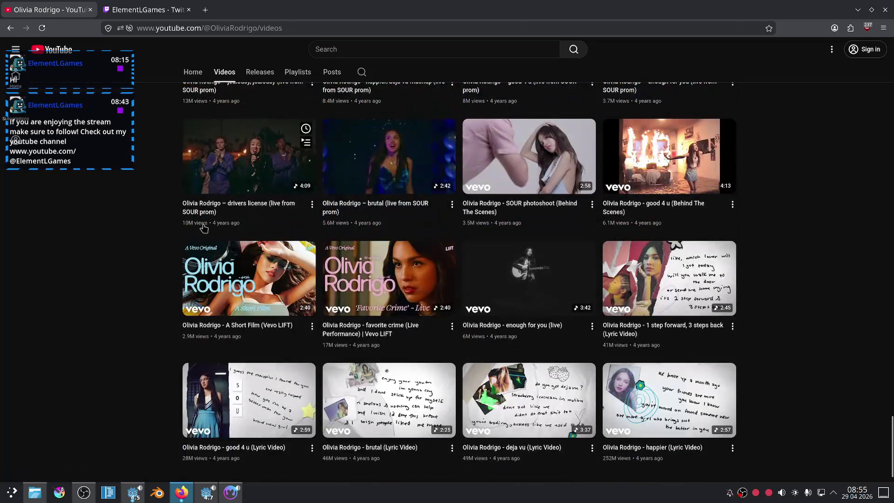
{"action": "scroll", "coordinate": [200, 232], "scroll_direction": "down", "scroll_amount": 5}
{"action": "scroll", "coordinate": [204, 228], "scroll_direction": "down", "scroll_amount": 5}
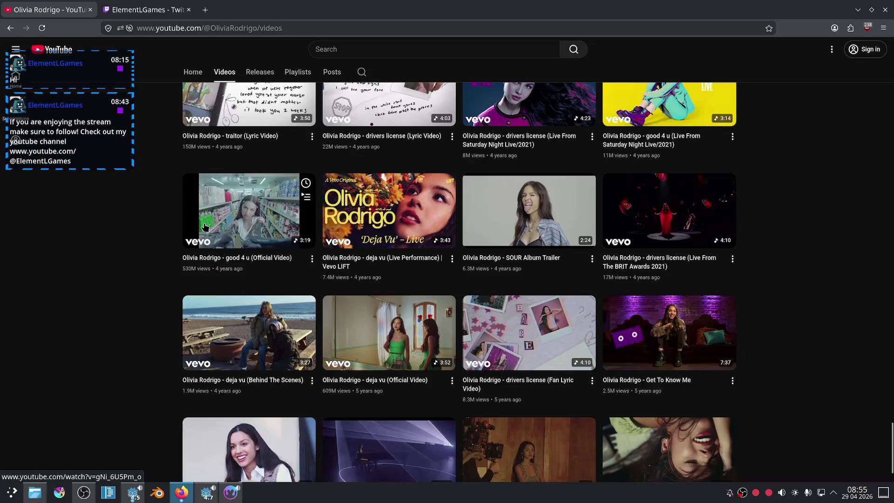
{"action": "scroll", "coordinate": [205, 227], "scroll_direction": "down", "scroll_amount": 2}
{"action": "scroll", "coordinate": [163, 332], "scroll_direction": "up", "scroll_amount": 5}
{"action": "scroll", "coordinate": [163, 331], "scroll_direction": "up", "scroll_amount": 5}
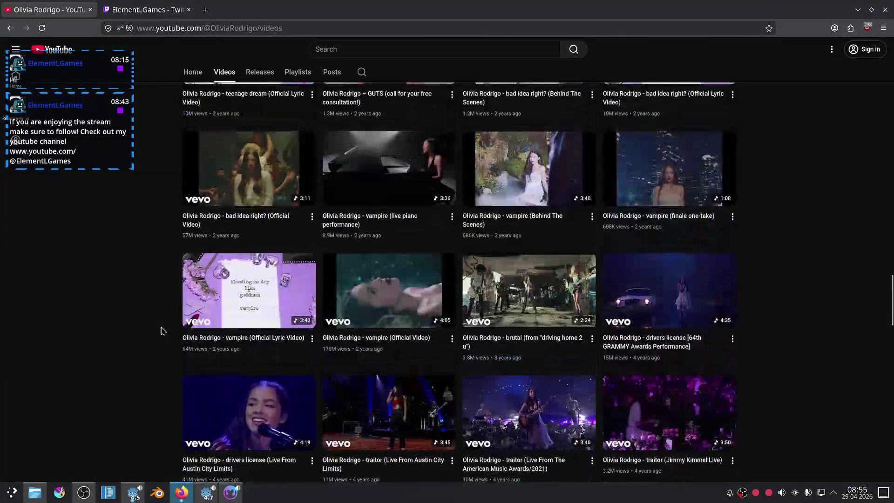
{"action": "scroll", "coordinate": [163, 331], "scroll_direction": "up", "scroll_amount": 5}
{"action": "scroll", "coordinate": [163, 330], "scroll_direction": "up", "scroll_amount": 5}
{"action": "scroll", "coordinate": [162, 327], "scroll_direction": "up", "scroll_amount": 2}
{"action": "scroll", "coordinate": [242, 306], "scroll_direction": "up", "scroll_amount": 2}
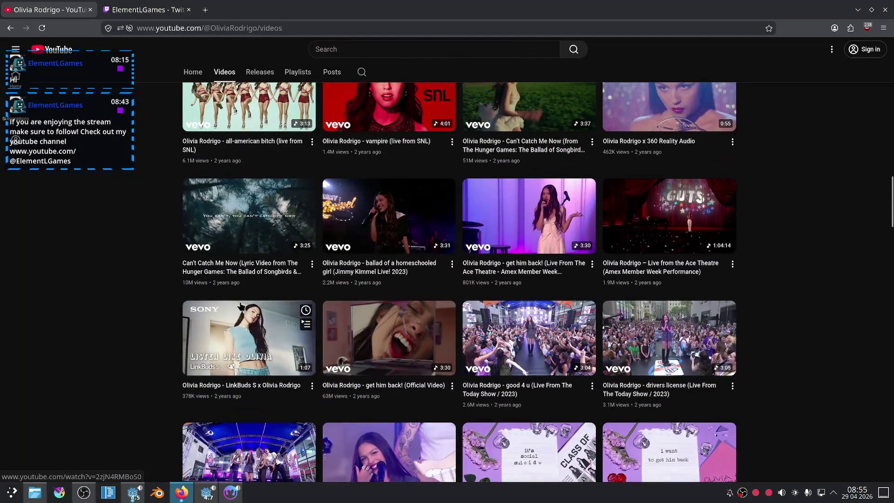
{"action": "scroll", "coordinate": [533, 268], "scroll_direction": "up", "scroll_amount": 3}
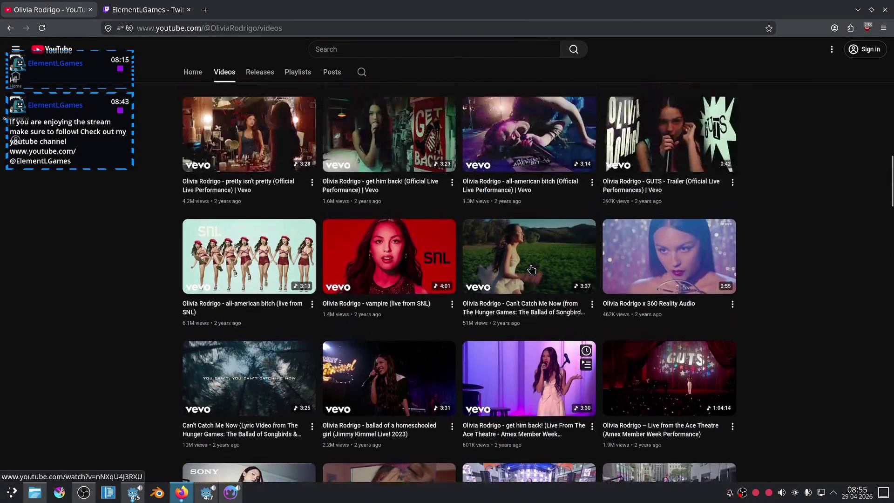
{"action": "scroll", "coordinate": [476, 289], "scroll_direction": "up", "scroll_amount": 2}
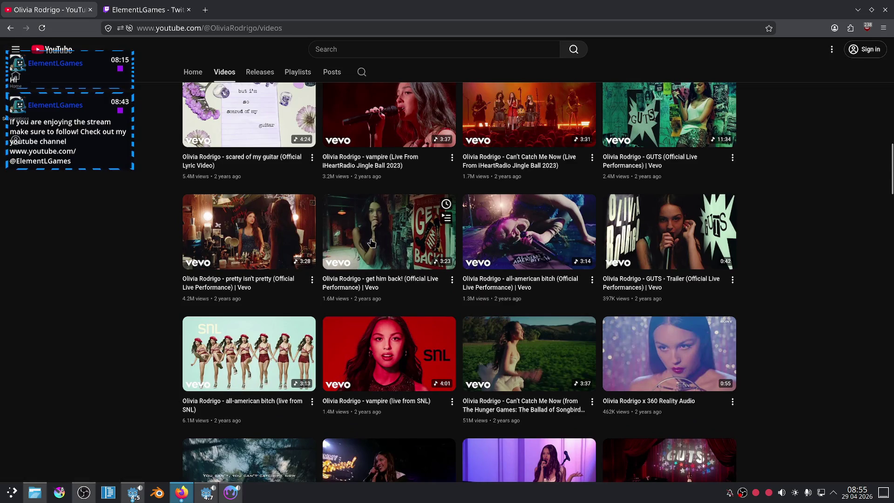
{"action": "scroll", "coordinate": [399, 218], "scroll_direction": "up", "scroll_amount": 5}
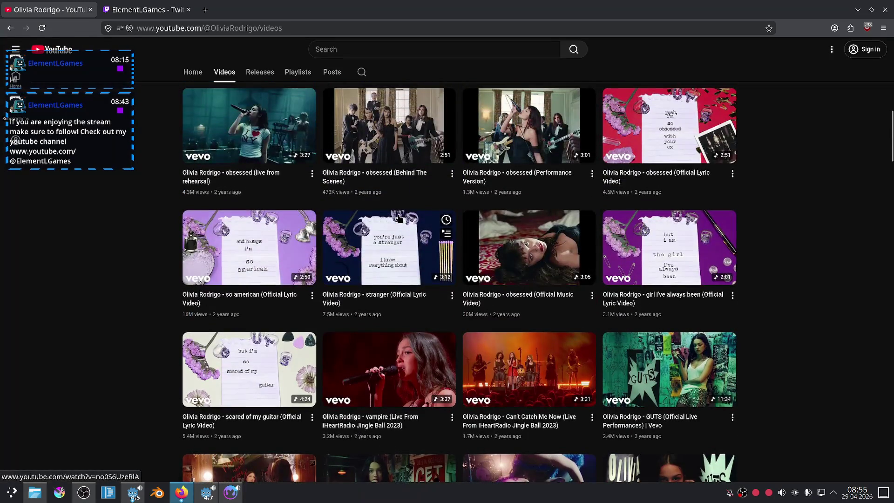
{"action": "scroll", "coordinate": [399, 218], "scroll_direction": "up", "scroll_amount": 4}
{"action": "scroll", "coordinate": [381, 218], "scroll_direction": "up", "scroll_amount": 2}
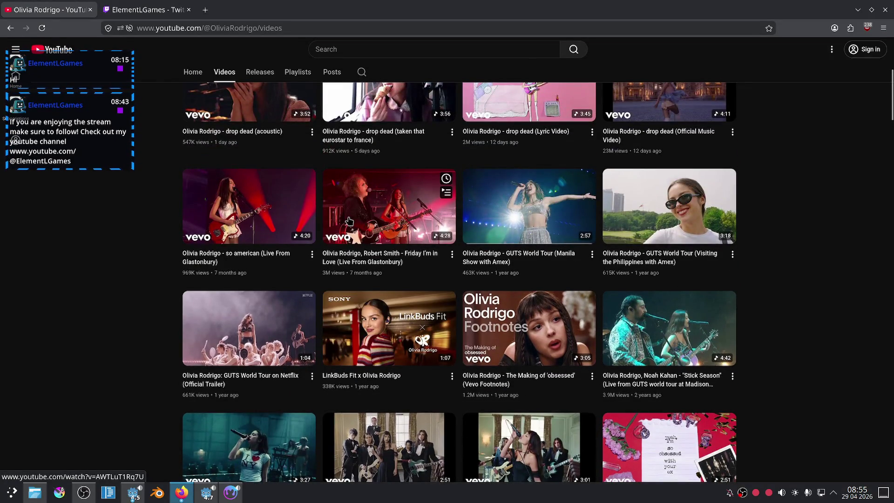
{"action": "scroll", "coordinate": [349, 220], "scroll_direction": "up", "scroll_amount": 4}
{"action": "scroll", "coordinate": [349, 220], "scroll_direction": "down", "scroll_amount": 4}
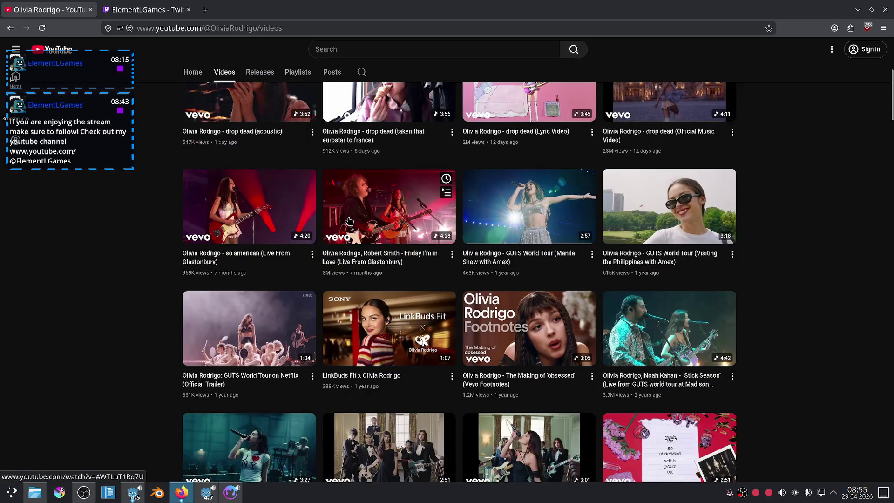
{"action": "scroll", "coordinate": [349, 220], "scroll_direction": "down", "scroll_amount": 4}
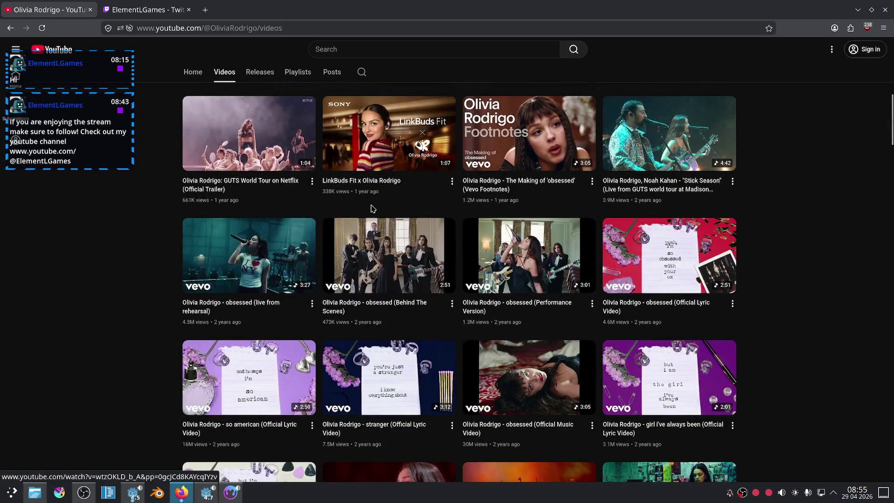
{"action": "scroll", "coordinate": [372, 208], "scroll_direction": "down", "scroll_amount": 3}
{"action": "scroll", "coordinate": [371, 208], "scroll_direction": "down", "scroll_amount": 5}
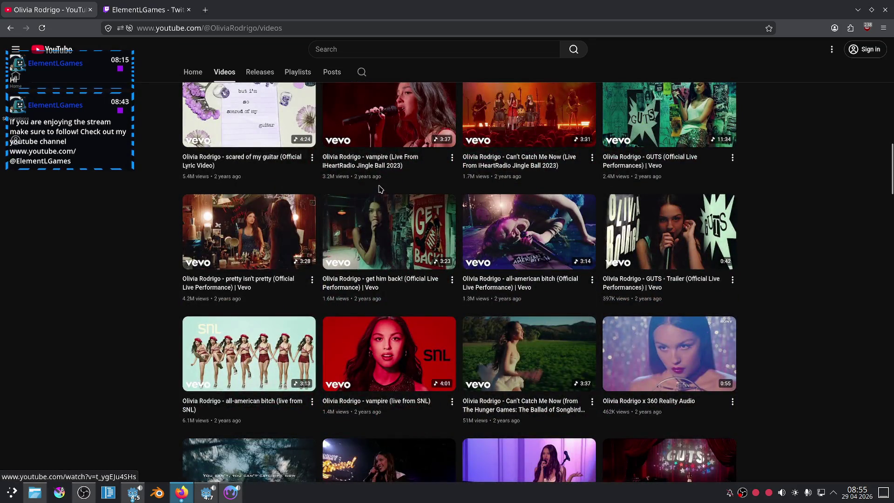
Return to the channel home page and open the Glastonbury live video.
{"action": "key", "text": "alt+Left"}
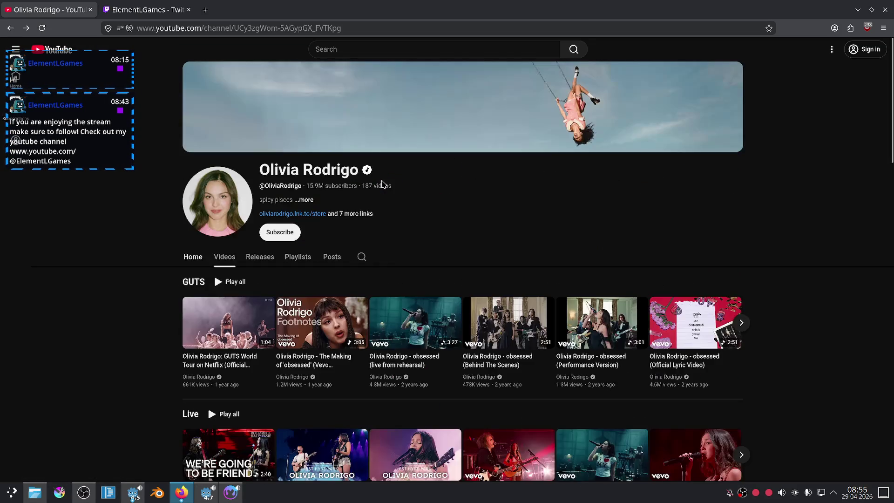
{"action": "key", "text": "alt+Left"}
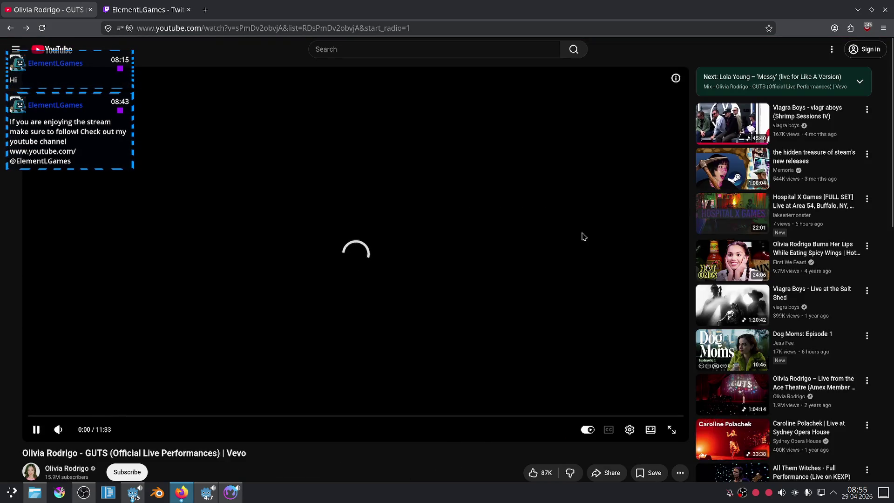
{"action": "scroll", "coordinate": [583, 237], "scroll_direction": "down", "scroll_amount": 8}
{"action": "scroll", "coordinate": [622, 240], "scroll_direction": "down", "scroll_amount": 5}
{"action": "scroll", "coordinate": [623, 241], "scroll_direction": "down", "scroll_amount": 5}
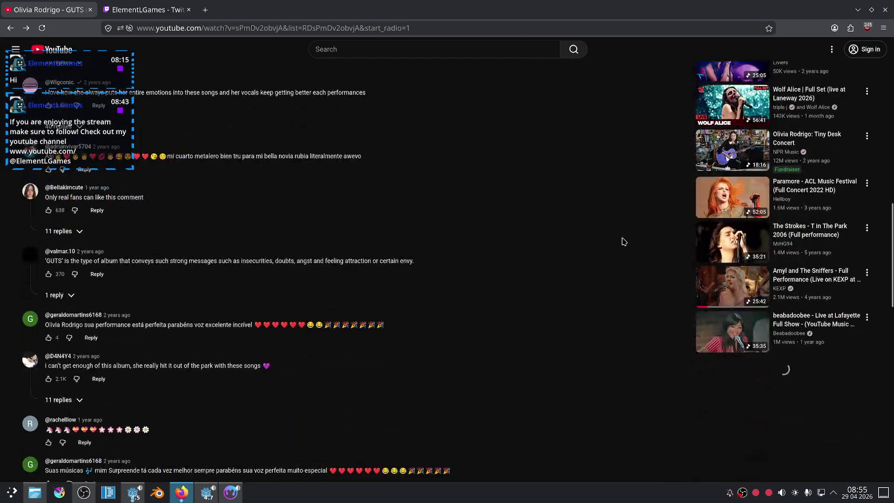
{"action": "key", "text": "alt+Left"}
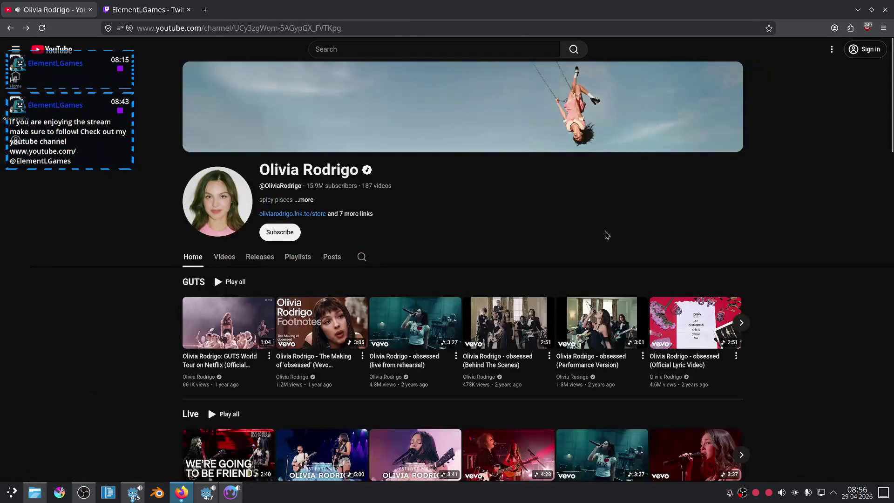
{"action": "scroll", "coordinate": [540, 229], "scroll_direction": "down", "scroll_amount": 3}
{"action": "left_click", "coordinate": [495, 301]}
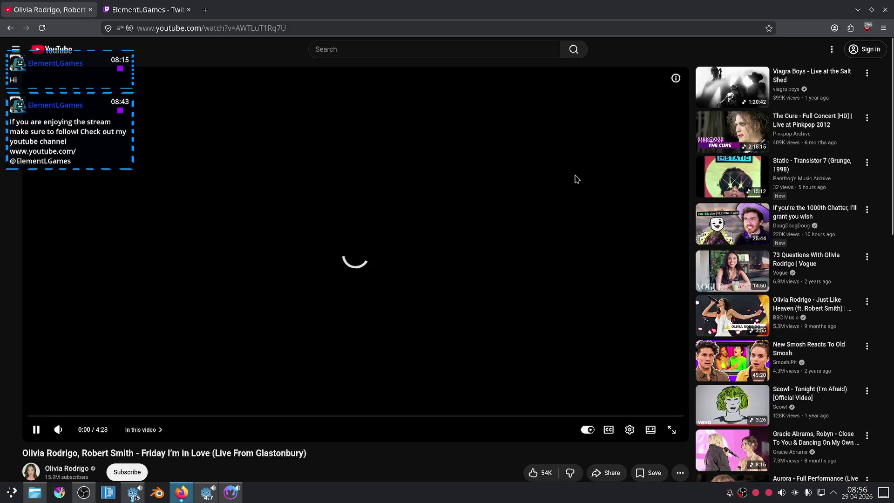
Get Olivia Rodrigo's 'Just Like Heaven' Glastonbury 2025 performance playing.
{"action": "scroll", "coordinate": [571, 177], "scroll_direction": "down", "scroll_amount": 5}
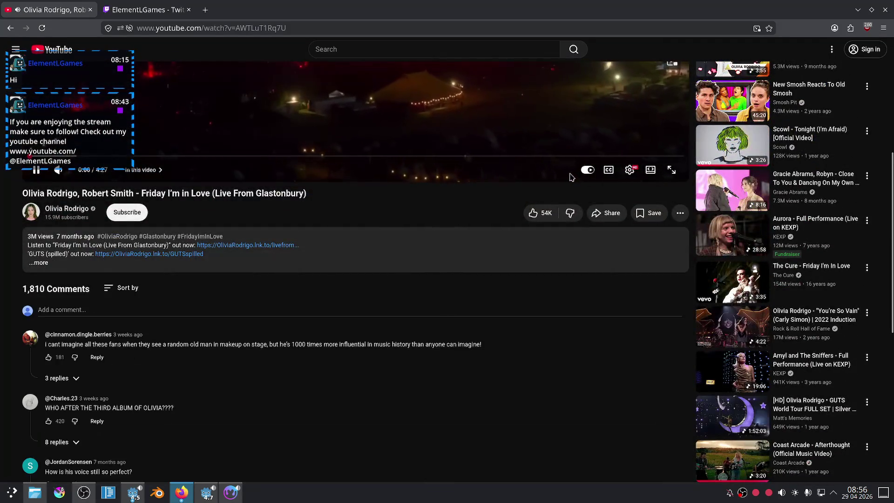
{"action": "scroll", "coordinate": [568, 177], "scroll_direction": "down", "scroll_amount": 5}
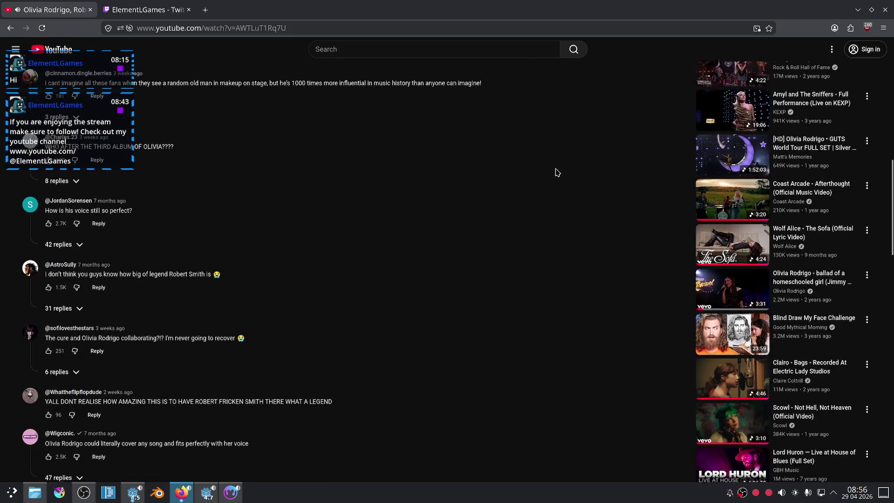
{"action": "scroll", "coordinate": [554, 170], "scroll_direction": "down", "scroll_amount": 4}
{"action": "scroll", "coordinate": [548, 168], "scroll_direction": "down", "scroll_amount": 3}
{"action": "scroll", "coordinate": [543, 166], "scroll_direction": "down", "scroll_amount": 4}
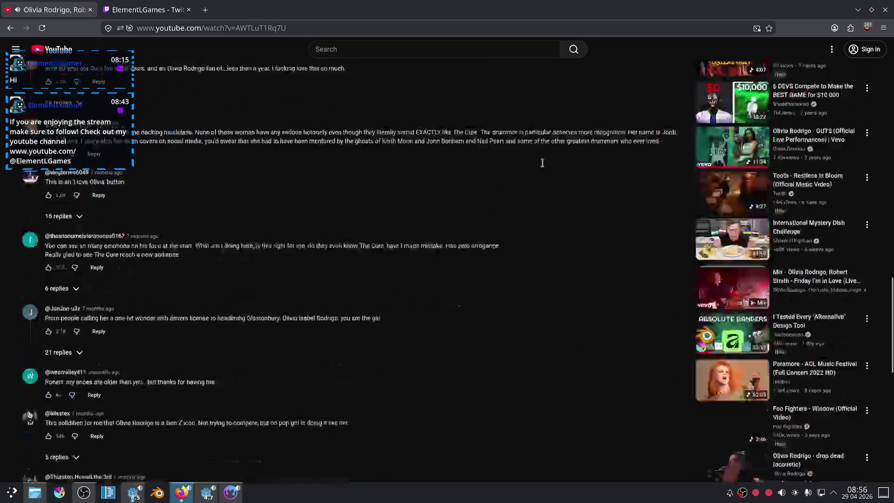
{"action": "scroll", "coordinate": [542, 166], "scroll_direction": "down", "scroll_amount": 3}
{"action": "scroll", "coordinate": [540, 165], "scroll_direction": "up", "scroll_amount": 1}
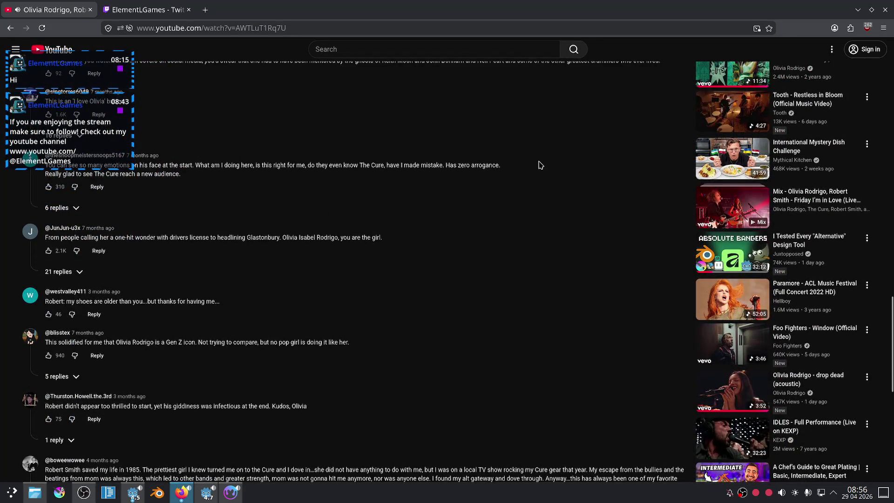
{"action": "scroll", "coordinate": [533, 163], "scroll_direction": "down", "scroll_amount": 5}
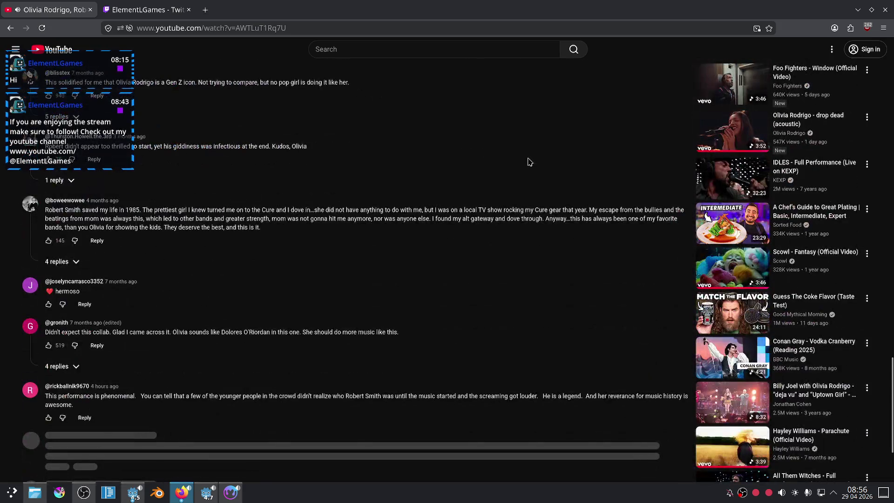
{"action": "scroll", "coordinate": [531, 162], "scroll_direction": "down", "scroll_amount": 4}
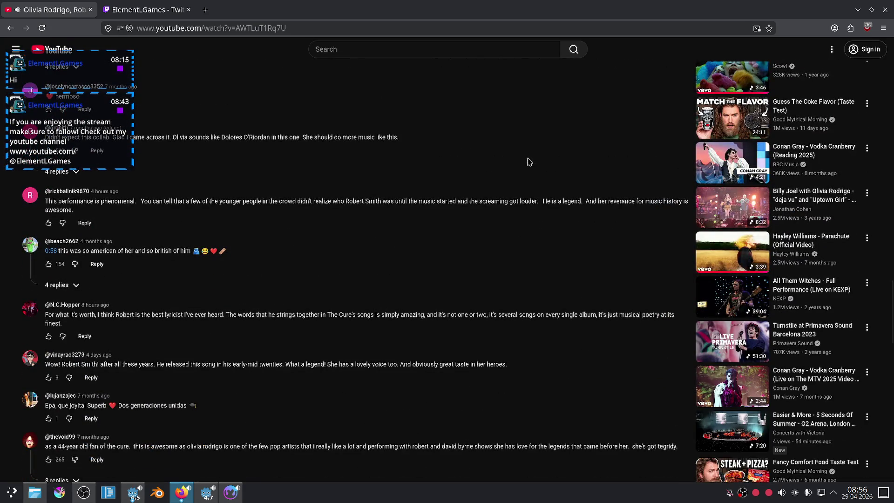
{"action": "scroll", "coordinate": [529, 161], "scroll_direction": "down", "scroll_amount": 4}
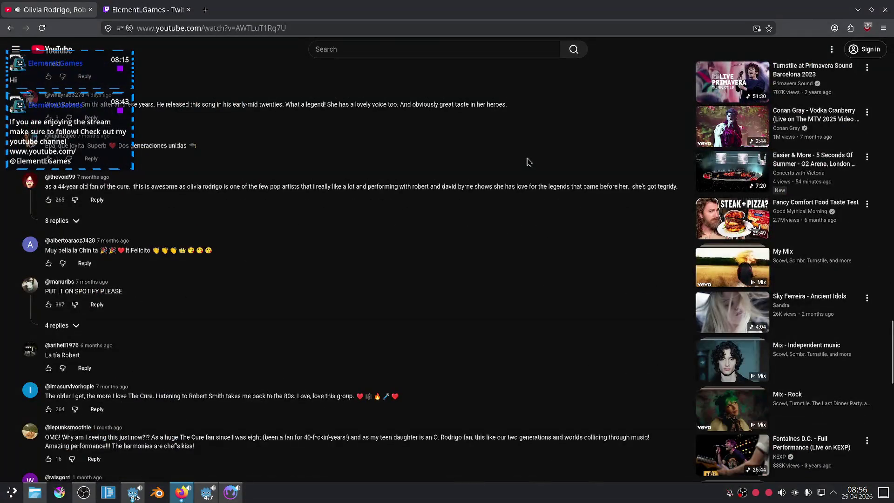
{"action": "scroll", "coordinate": [529, 161], "scroll_direction": "down", "scroll_amount": 4}
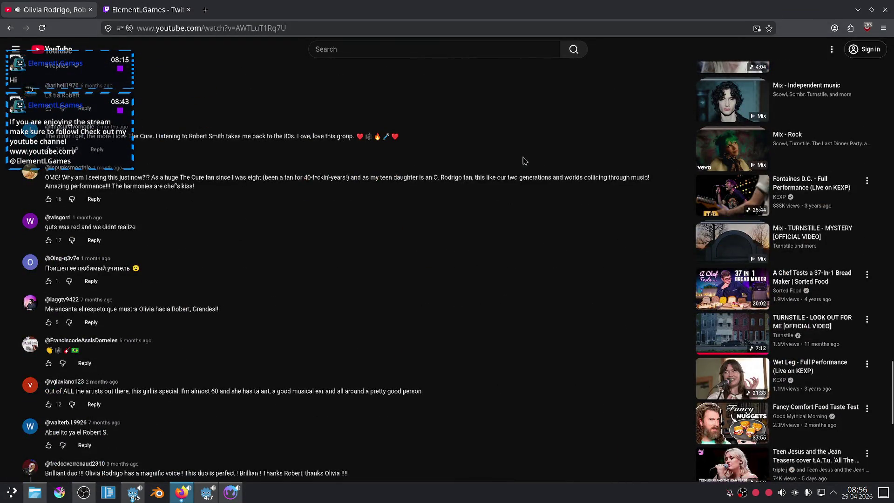
{"action": "scroll", "coordinate": [525, 160], "scroll_direction": "down", "scroll_amount": 4}
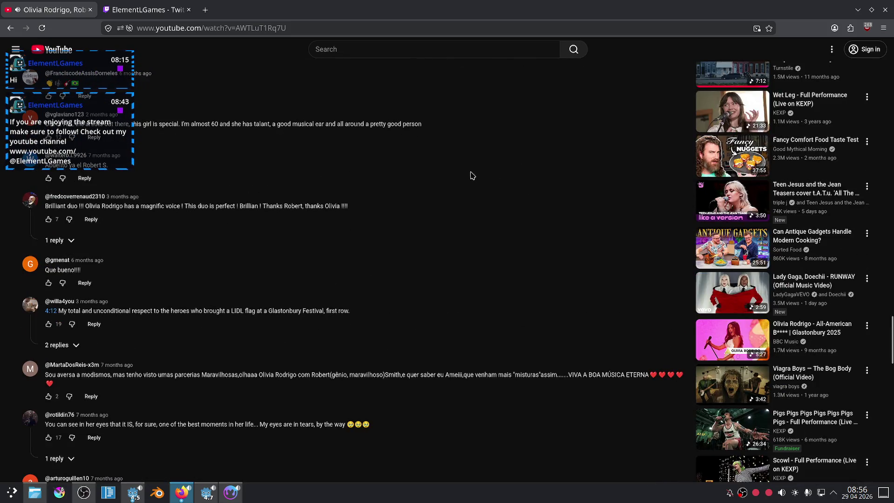
{"action": "scroll", "coordinate": [368, 265], "scroll_direction": "up", "scroll_amount": 10}
{"action": "scroll", "coordinate": [349, 263], "scroll_direction": "up", "scroll_amount": 10}
{"action": "scroll", "coordinate": [251, 225], "scroll_direction": "up", "scroll_amount": 10}
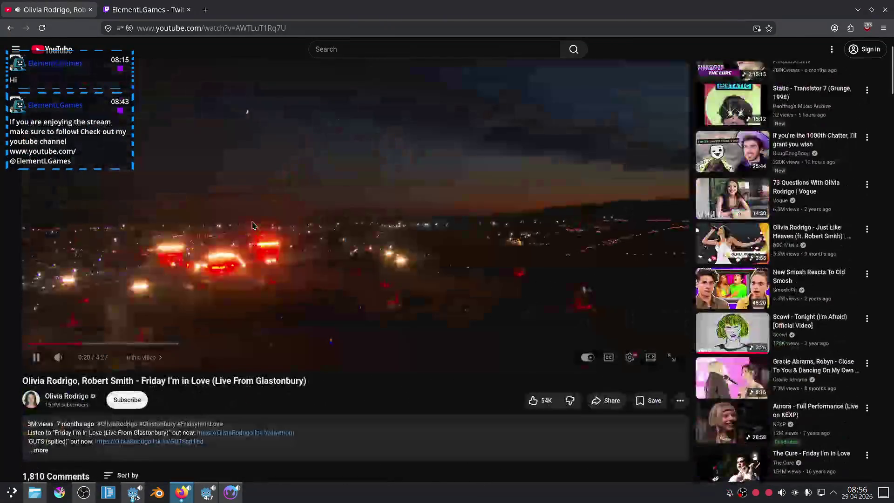
{"action": "scroll", "coordinate": [58, 280], "scroll_direction": "down", "scroll_amount": 3}
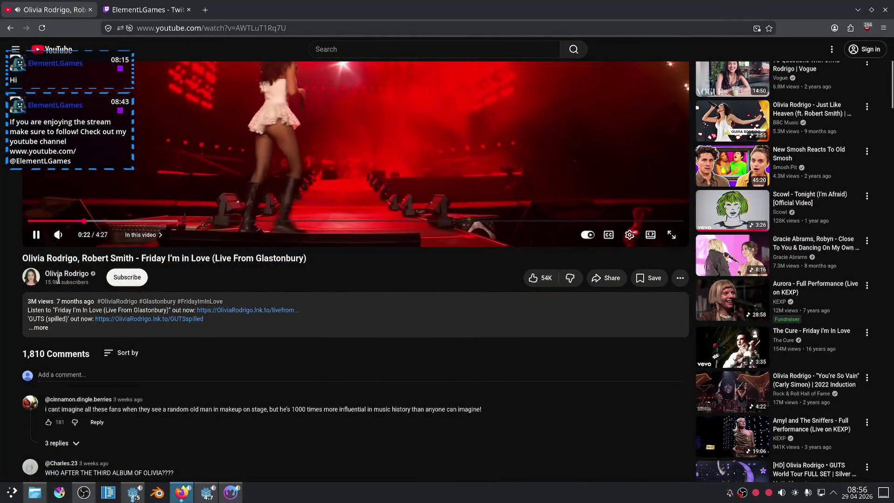
{"action": "scroll", "coordinate": [400, 275], "scroll_direction": "up", "scroll_amount": 3}
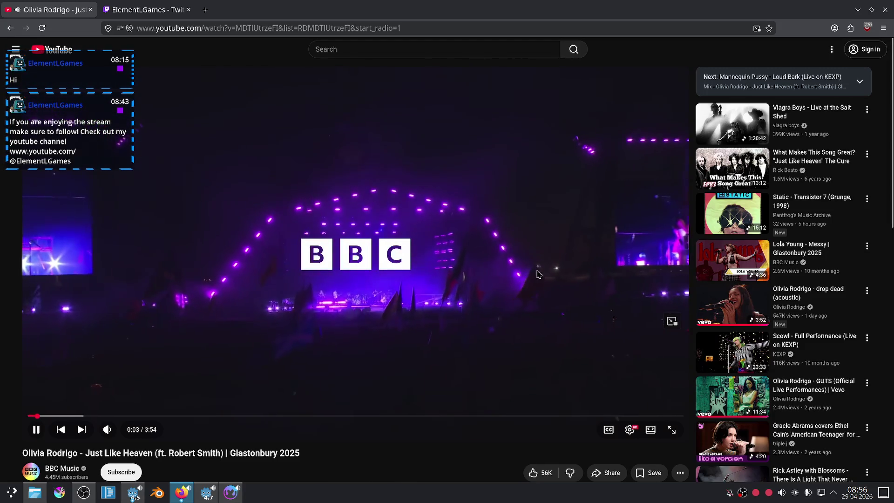
Bring up the Twitch stream tab alongside the YouTube tab.
{"action": "mouse_move", "coordinate": [124, 430]}
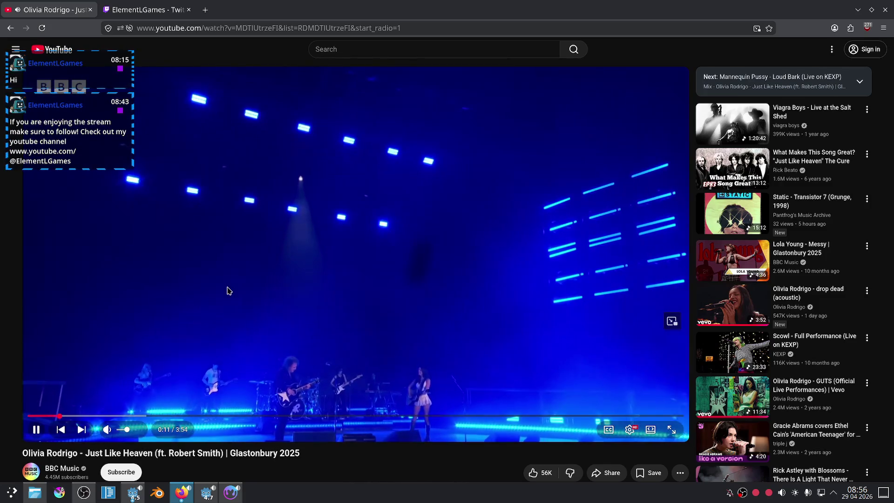
{"action": "left_click", "coordinate": [146, 9]}
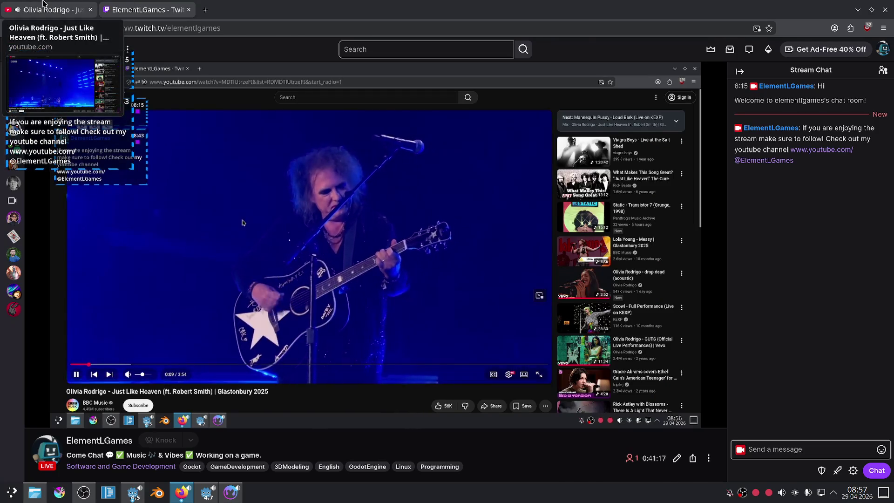
{"action": "left_click", "coordinate": [43, 3]}
Back in Material Maker, set the Directional Warp angle to 180 and strength 0.32.
{"action": "key", "text": "alt+Tab"}
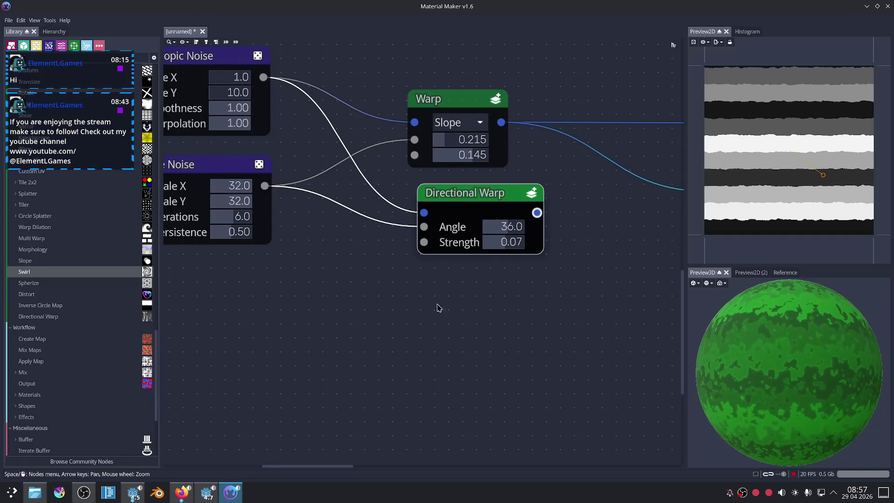
{"action": "left_click", "coordinate": [500, 351]}
{"action": "middle_click_drag", "start_coordinate": [255, 332], "coordinate": [267, 370]}
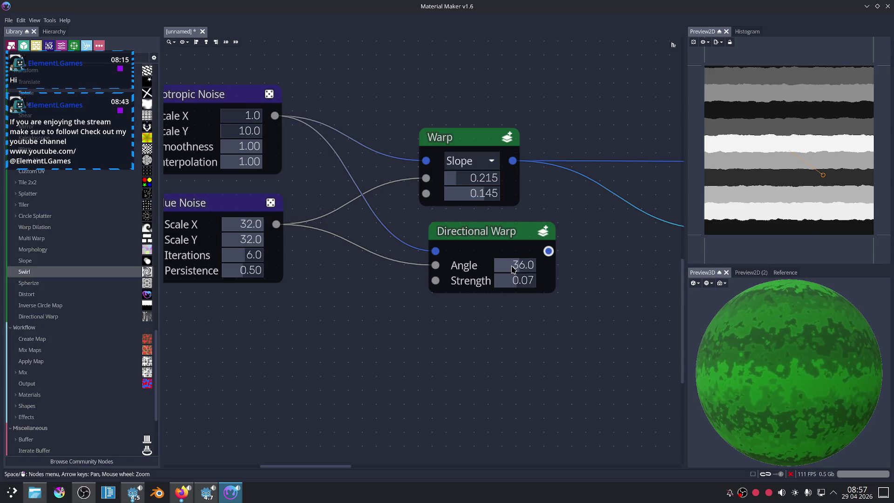
{"action": "mouse_move", "coordinate": [512, 269]}
{"action": "left_mouse_down"}
{"action": "mouse_move", "coordinate": [537, 270]}
{"action": "mouse_move", "coordinate": [497, 294]}
{"action": "mouse_move", "coordinate": [510, 286]}
{"action": "left_mouse_up"}
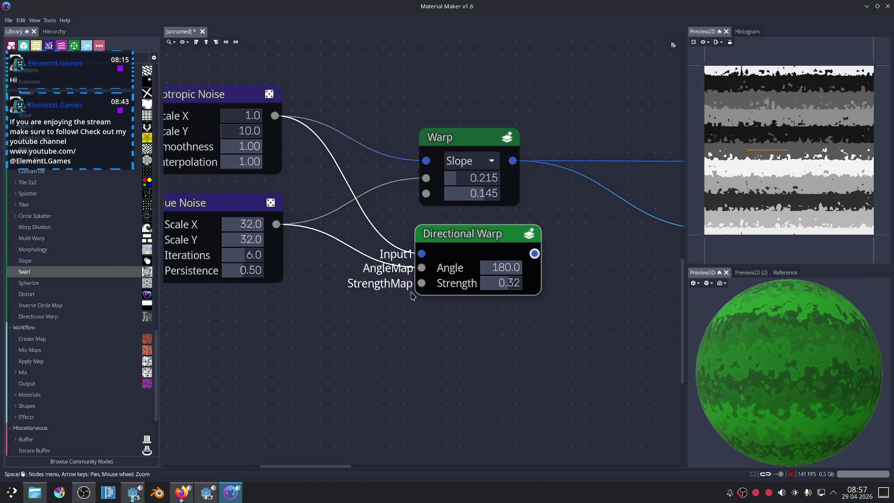
Stretch the Value Noise to Scale X 1.0 and Scale Y 8.0, then preview the warp output.
{"action": "key", "text": "Left"}
{"action": "left_click", "coordinate": [216, 206]}
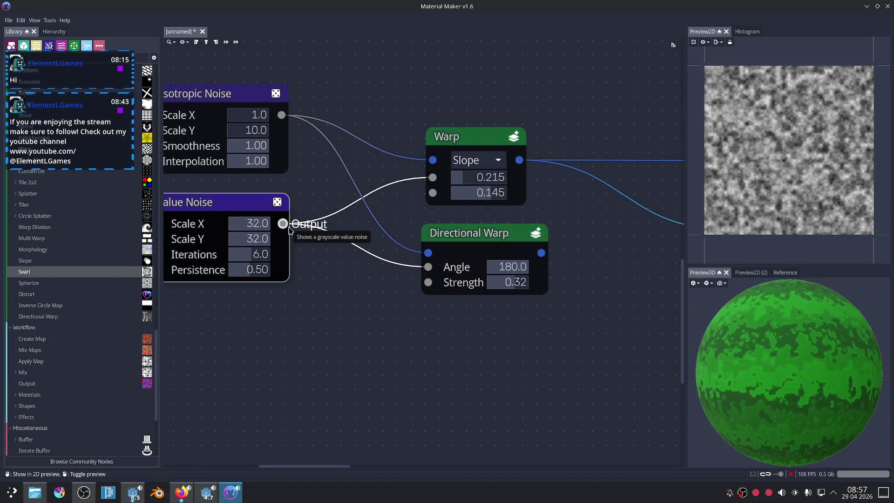
{"action": "mouse_move", "coordinate": [260, 224]}
{"action": "left_mouse_down"}
{"action": "mouse_move", "coordinate": [219, 225]}
{"action": "mouse_move", "coordinate": [222, 233]}
{"action": "left_mouse_up"}
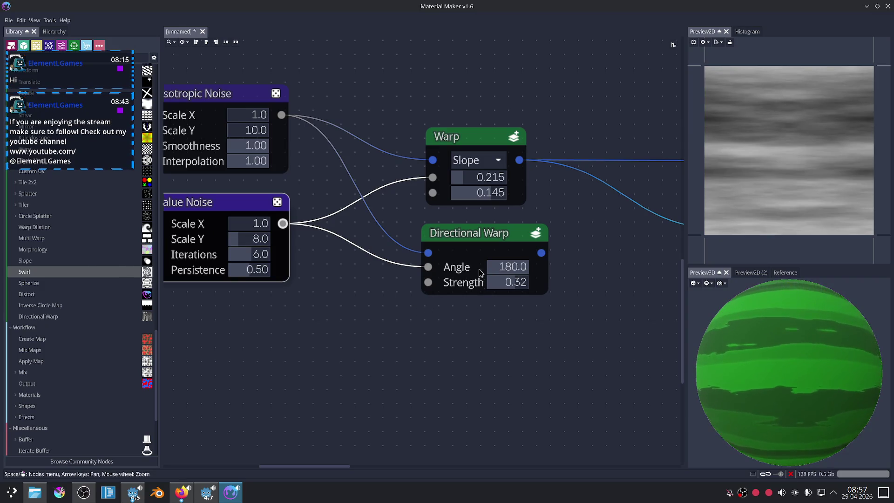
{"action": "left_click", "coordinate": [487, 231]}
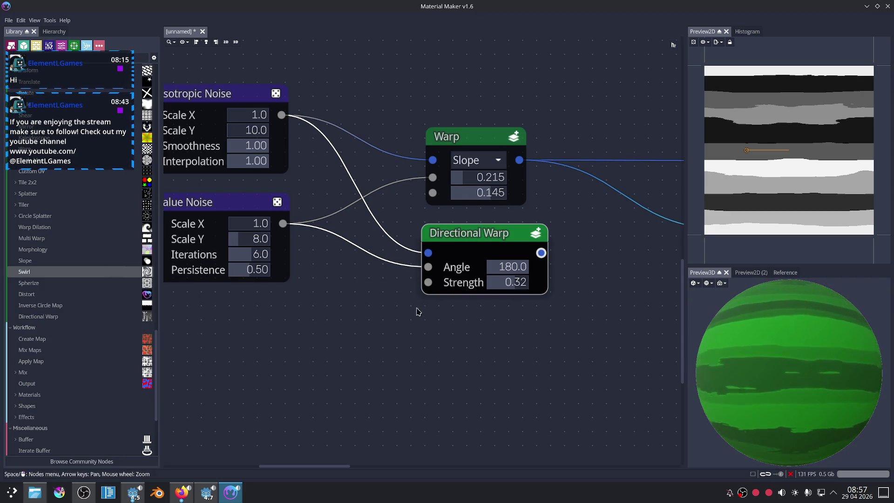
{"action": "scroll", "coordinate": [380, 296], "scroll_direction": "down", "scroll_amount": 2}
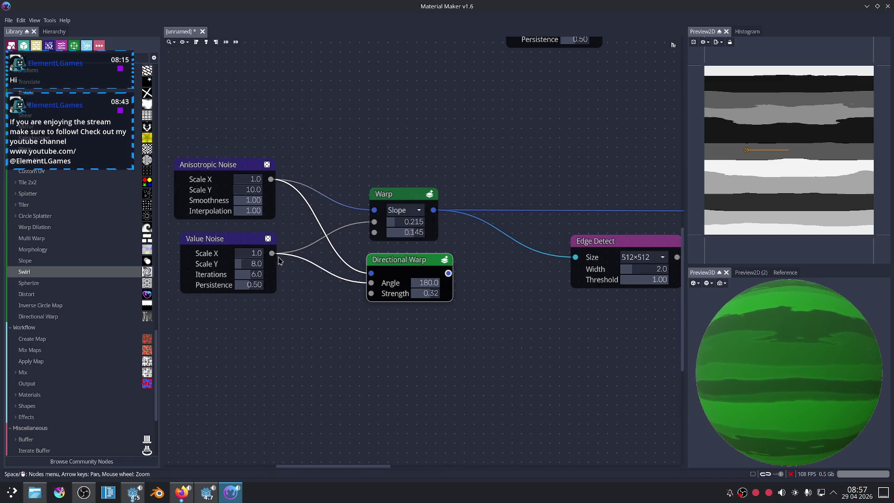
Wire the Value Noise output directly into the Edge Detect input.
{"action": "left_click_drag", "start_coordinate": [272, 254], "coordinate": [475, 259]}
{"action": "left_click_drag", "start_coordinate": [551, 250], "coordinate": [564, 255]}
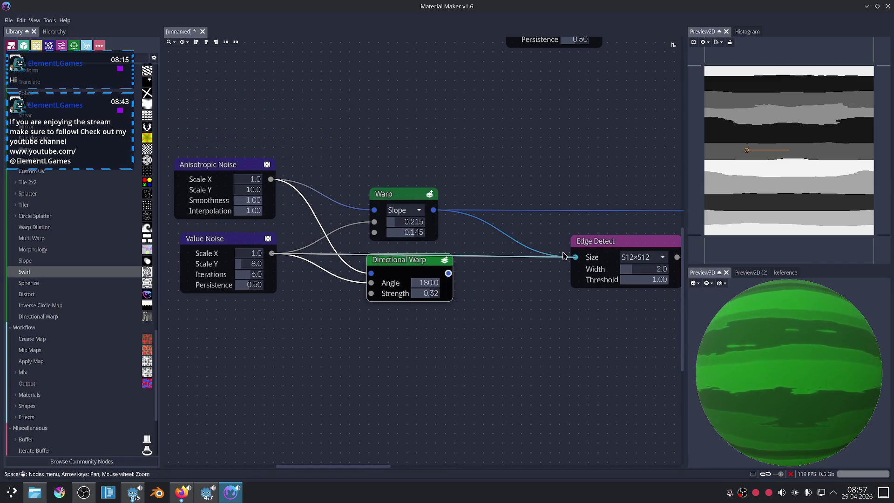
{"action": "scroll", "coordinate": [579, 255], "scroll_direction": "down", "scroll_amount": 1}
{"action": "scroll", "coordinate": [572, 242], "scroll_direction": "down", "scroll_amount": 1}
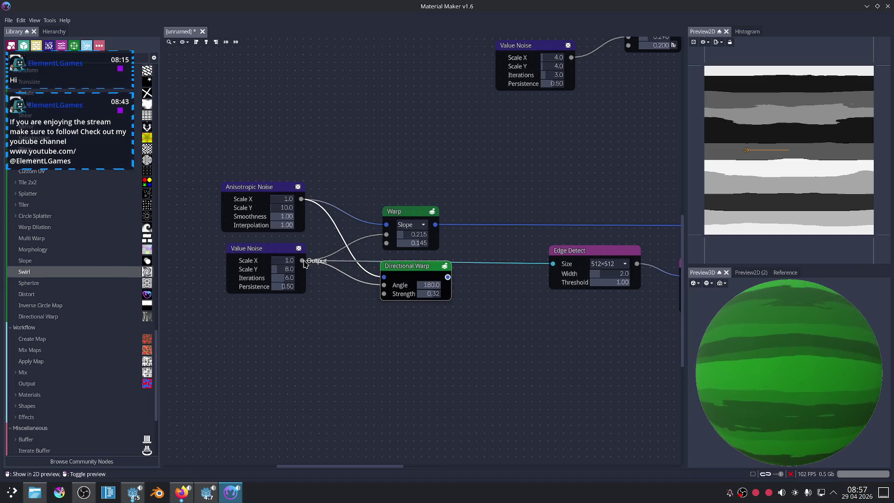
{"action": "scroll", "coordinate": [558, 215], "scroll_direction": "down", "scroll_amount": 1}
{"action": "mouse_move", "coordinate": [580, 255]}
{"action": "left_mouse_down"}
{"action": "mouse_move", "coordinate": [559, 216]}
{"action": "mouse_move", "coordinate": [609, 222]}
{"action": "mouse_move", "coordinate": [646, 208]}
{"action": "left_mouse_up"}
{"action": "scroll", "coordinate": [608, 222], "scroll_direction": "down", "scroll_amount": 1}
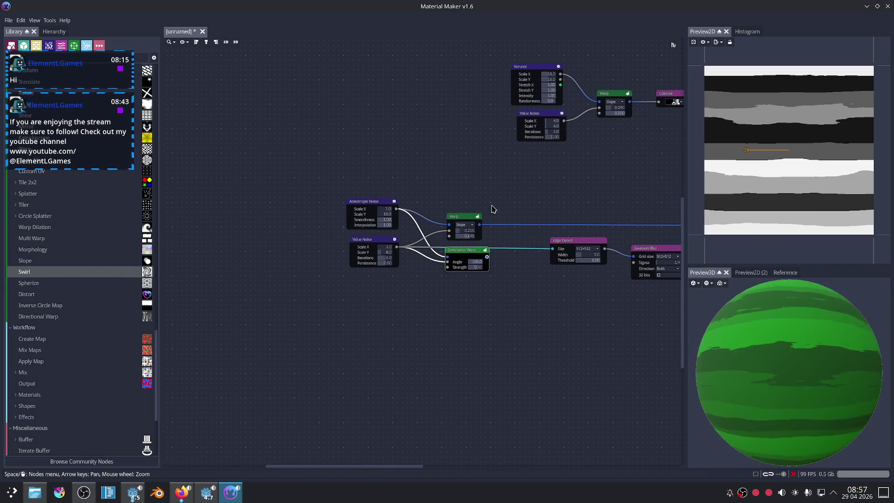
Bring the noise nodes into view and delete the Directional Warp node.
{"action": "middle_click_drag", "start_coordinate": [489, 207], "coordinate": [336, 202]}
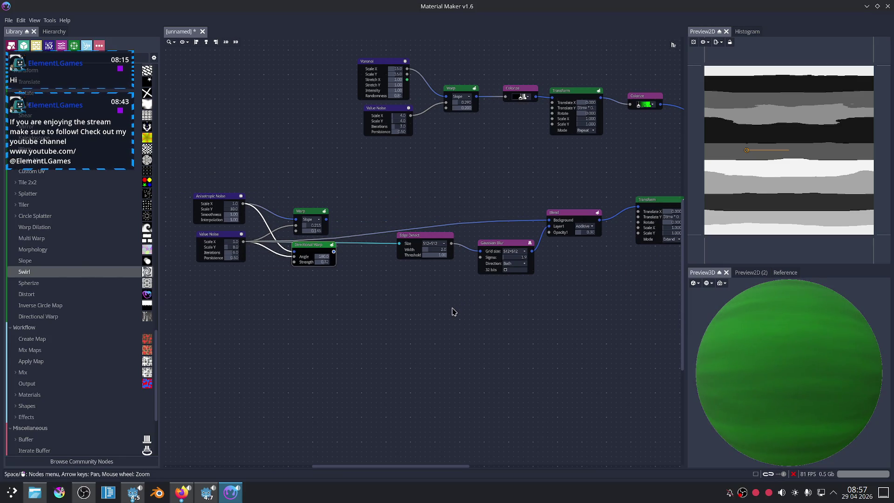
{"action": "scroll", "coordinate": [412, 308], "scroll_direction": "up", "scroll_amount": 1}
{"action": "mouse_move", "coordinate": [353, 314]}
{"action": "middle_mouse_down"}
{"action": "mouse_move", "coordinate": [479, 300]}
{"action": "mouse_move", "coordinate": [332, 327]}
{"action": "middle_mouse_up"}
{"action": "scroll", "coordinate": [402, 280], "scroll_direction": "up", "scroll_amount": 1}
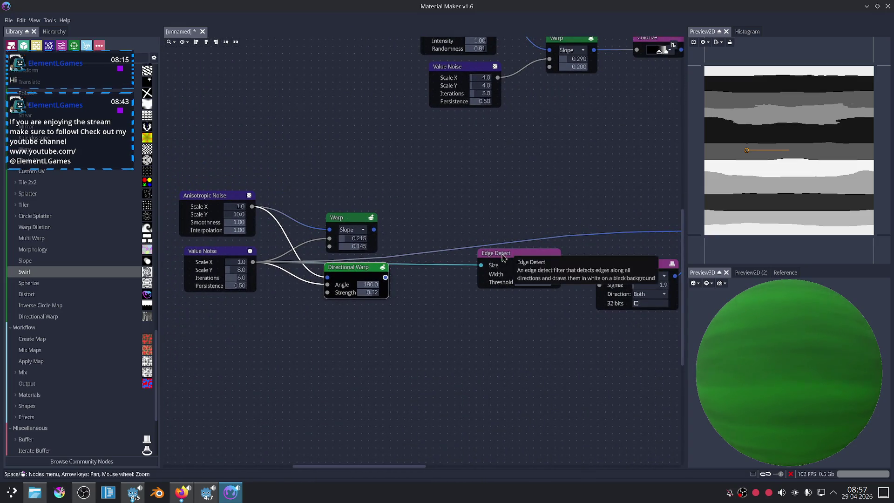
{"action": "key", "text": "Delete"}
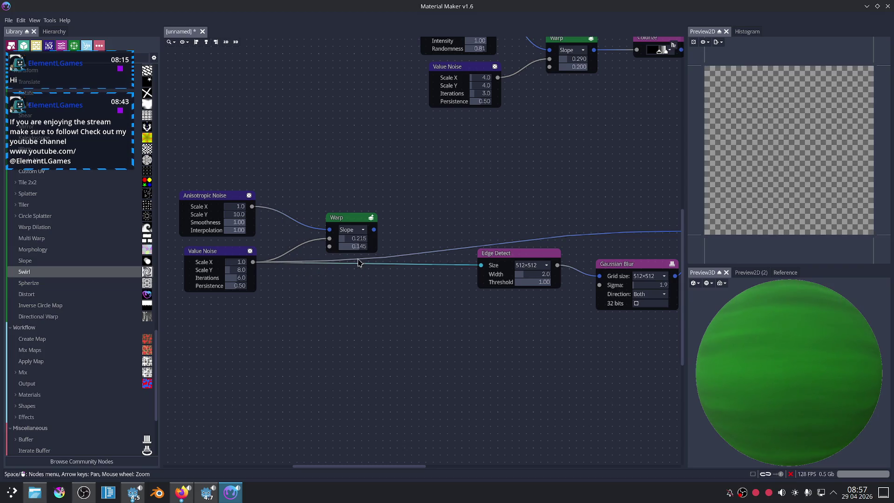
Delete the Warp and Anisotropic Noise nodes and move Value Noise up and right.
{"action": "left_click", "coordinate": [345, 217]}
{"action": "key", "text": "Delete"}
{"action": "left_click", "coordinate": [205, 196]}
{"action": "key", "text": "Delete"}
{"action": "left_click_drag", "start_coordinate": [208, 245], "coordinate": [321, 194]}
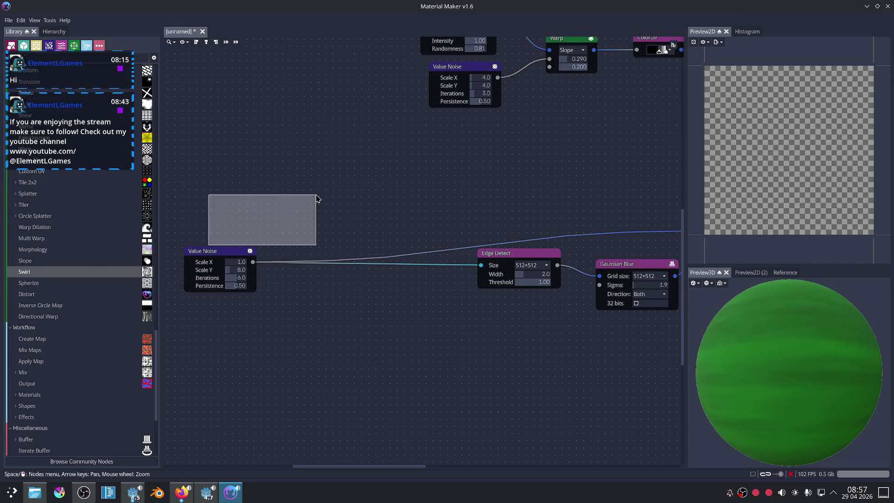
{"action": "mouse_move", "coordinate": [209, 251]}
{"action": "left_mouse_down"}
{"action": "mouse_move", "coordinate": [332, 191]}
{"action": "mouse_move", "coordinate": [483, 173]}
{"action": "left_mouse_up"}
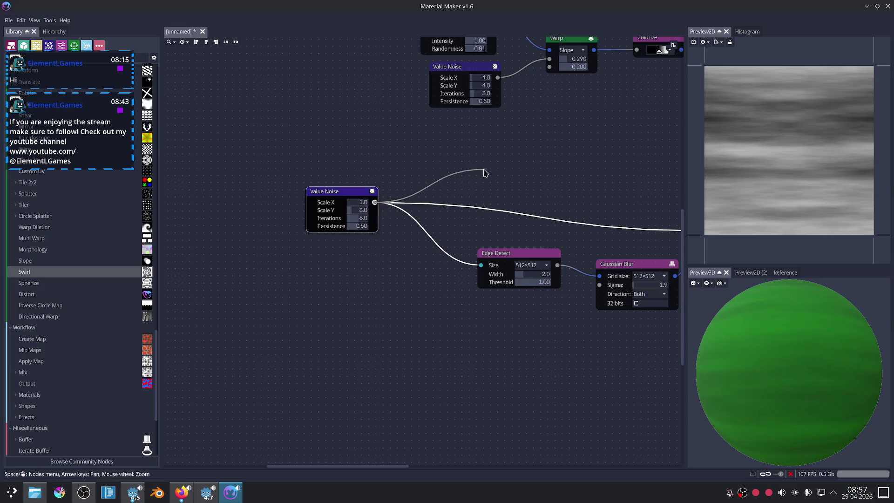
Add a Colorize node after Value Noise, try a gradient stop, then delete it.
{"action": "left_click", "coordinate": [538, 192]}
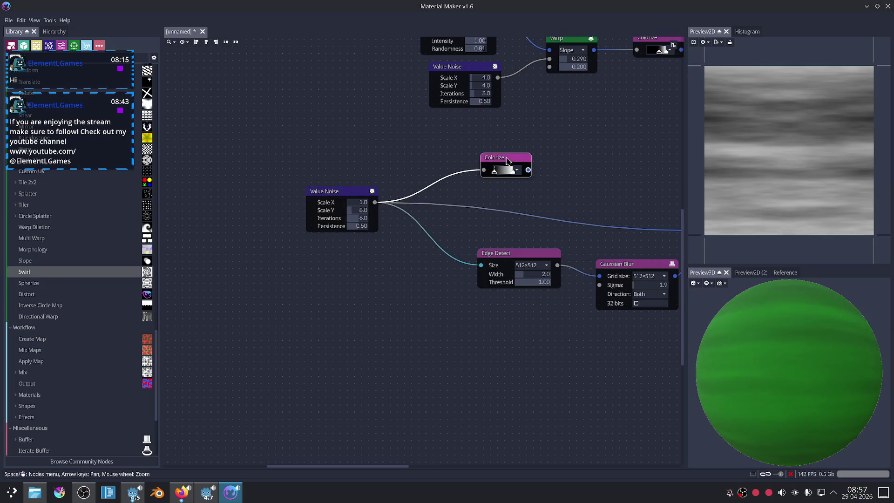
{"action": "scroll", "coordinate": [533, 177], "scroll_direction": "up", "scroll_amount": 4}
{"action": "left_click_drag", "start_coordinate": [396, 158], "coordinate": [387, 155]}
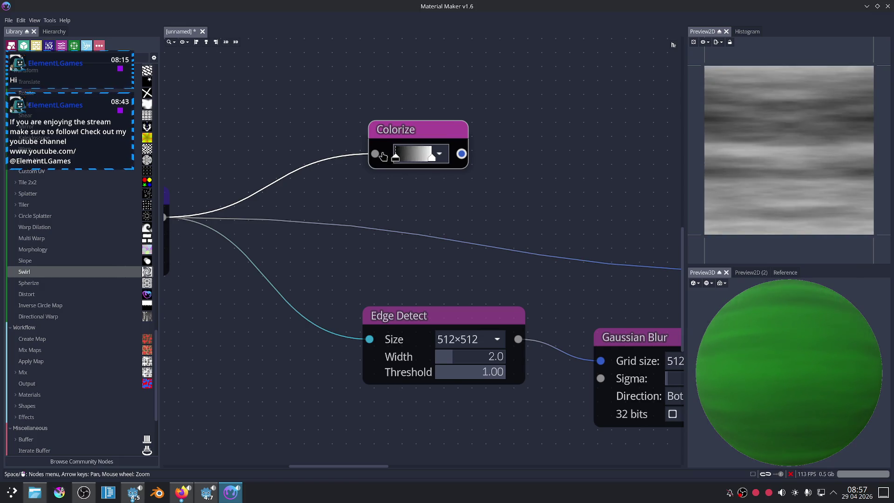
{"action": "key", "text": "Delete"}
{"action": "middle_click_drag", "start_coordinate": [319, 176], "coordinate": [489, 173]}
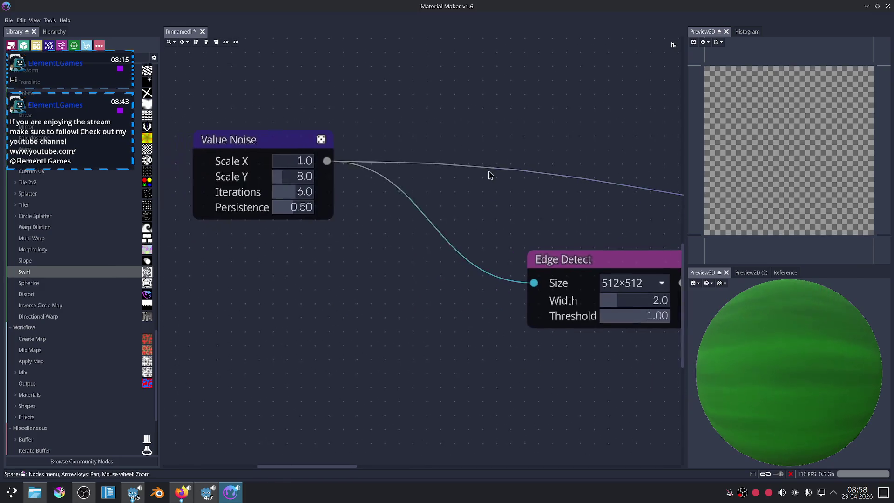
Set Value Noise Iterations to 10 and adjust its scale values.
{"action": "left_click", "coordinate": [334, 160]}
{"action": "mouse_move", "coordinate": [303, 190]}
{"action": "left_mouse_down"}
{"action": "mouse_move", "coordinate": [292, 193]}
{"action": "mouse_move", "coordinate": [328, 190]}
{"action": "mouse_move", "coordinate": [294, 179]}
{"action": "left_mouse_up"}
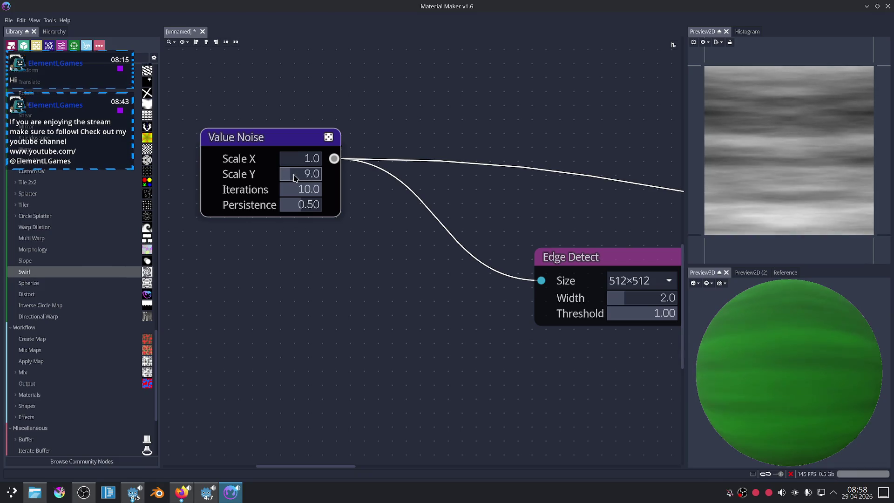
{"action": "left_click", "coordinate": [343, 244]}
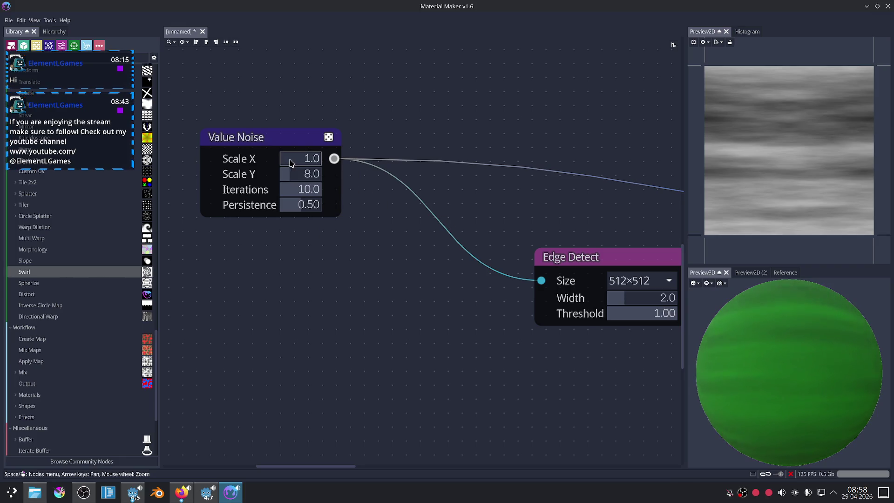
{"action": "left_click_drag", "start_coordinate": [290, 159], "coordinate": [288, 161]}
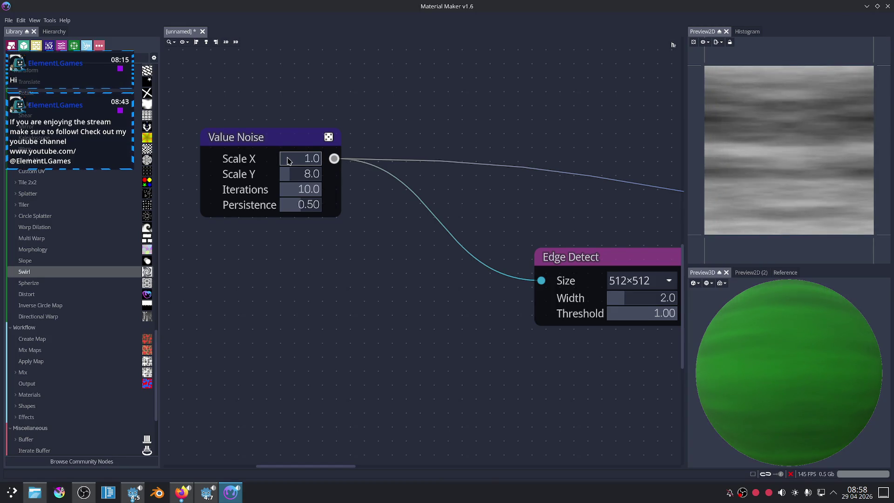
{"action": "scroll", "coordinate": [774, 369], "scroll_direction": "down", "scroll_amount": 3}
{"action": "scroll", "coordinate": [823, 369], "scroll_direction": "down", "scroll_amount": 2}
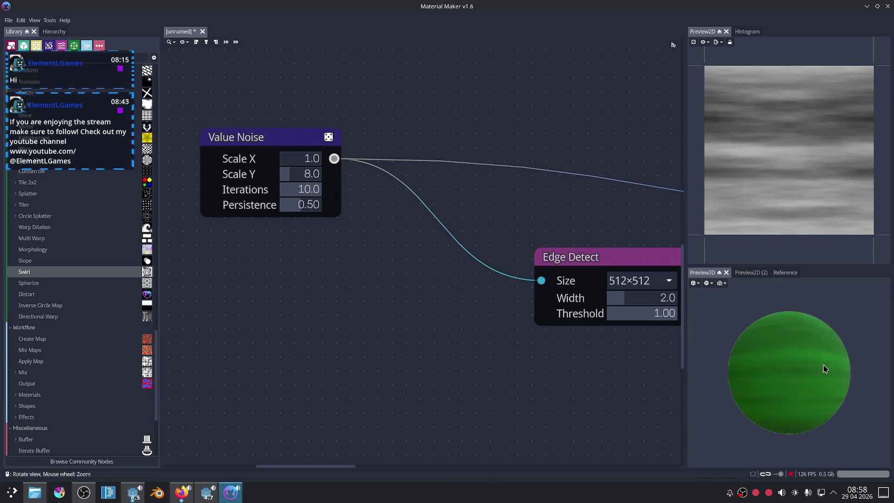
Bring Edge Detect, Gaussian Blur and Value Noise into view and move Edge Detect left.
{"action": "middle_click_drag", "start_coordinate": [575, 380], "coordinate": [437, 358]}
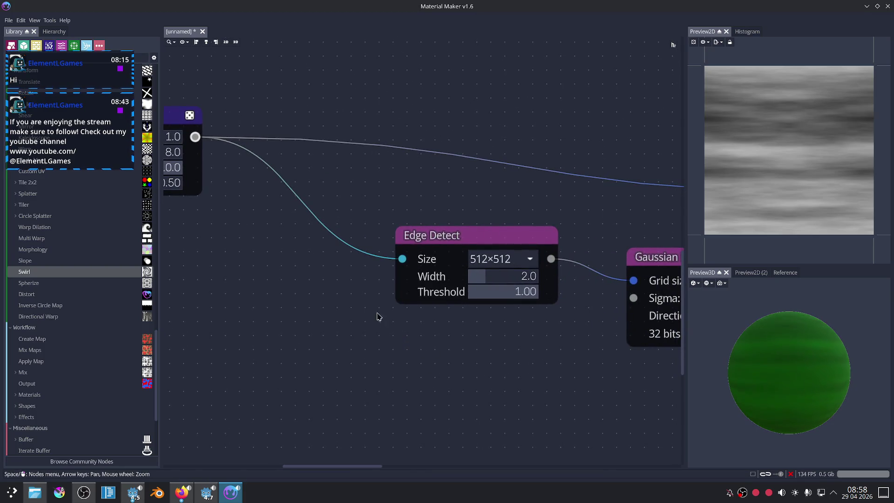
{"action": "middle_click_drag", "start_coordinate": [377, 316], "coordinate": [509, 337]}
{"action": "left_click_drag", "start_coordinate": [253, 166], "coordinate": [239, 166]}
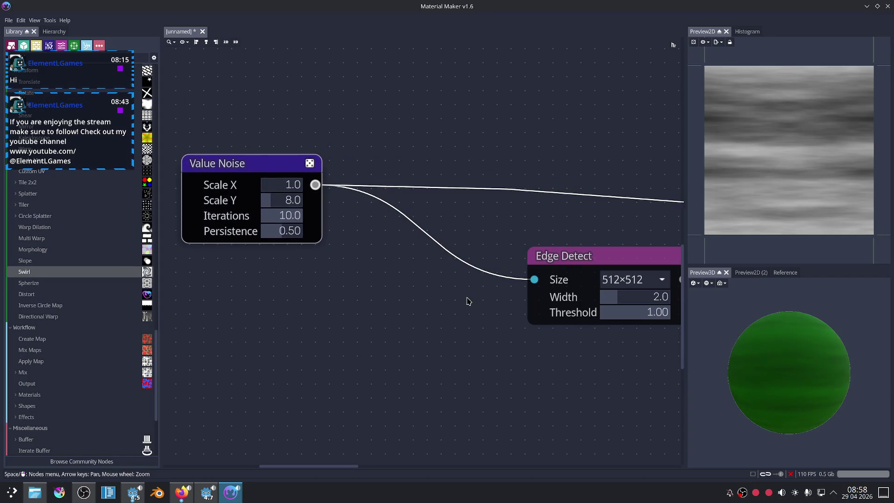
{"action": "middle_click_drag", "start_coordinate": [468, 301], "coordinate": [431, 287]}
{"action": "left_click_drag", "start_coordinate": [567, 247], "coordinate": [486, 244]}
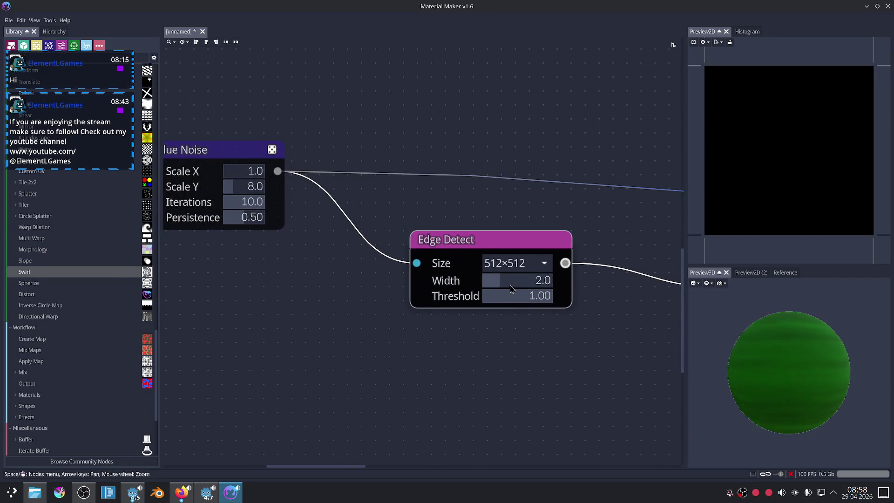
Set Edge Detect size to 4096×4096, then delete Edge Detect and Gaussian Blur.
{"action": "left_click", "coordinate": [512, 263]}
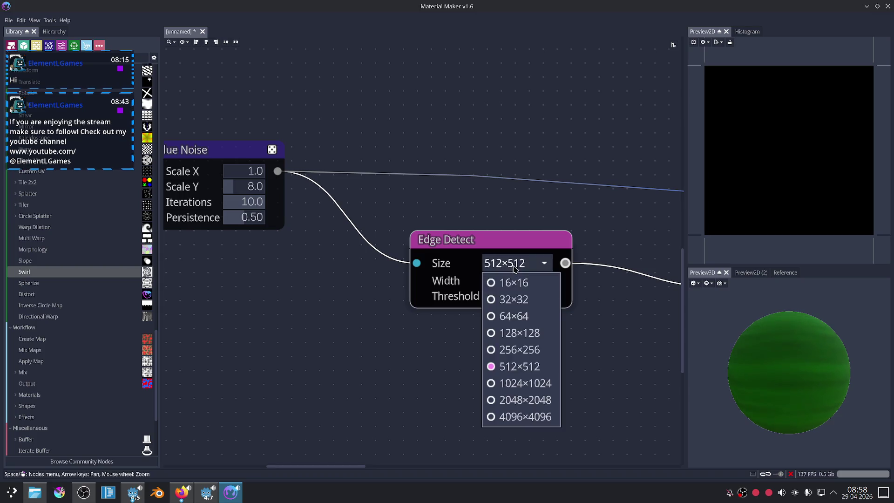
{"action": "left_click", "coordinate": [513, 417]}
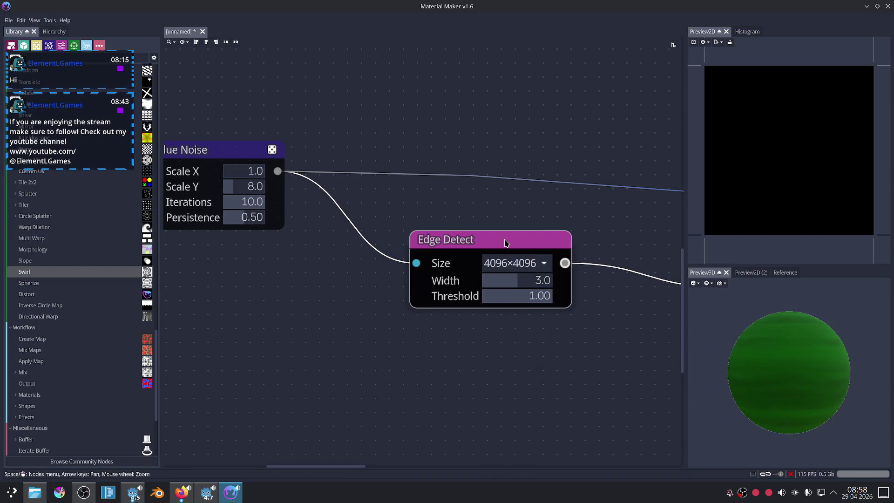
{"action": "scroll", "coordinate": [533, 227], "scroll_direction": "down", "scroll_amount": 2}
{"action": "middle_click_drag", "start_coordinate": [549, 225], "coordinate": [383, 157]}
{"action": "key", "text": "Delete"}
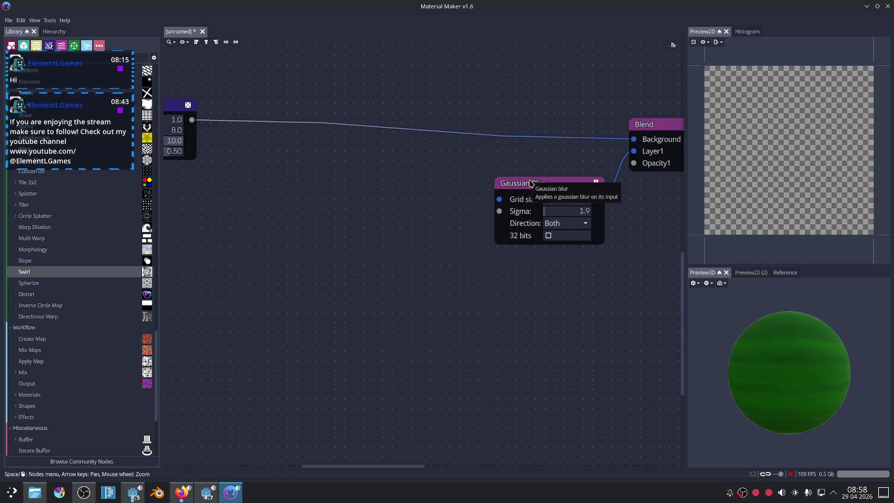
{"action": "left_click", "coordinate": [525, 184]}
{"action": "key", "text": "Delete"}
Delete the Blend node and wire Value Noise straight into Transform.
{"action": "middle_click_drag", "start_coordinate": [489, 214], "coordinate": [546, 239]}
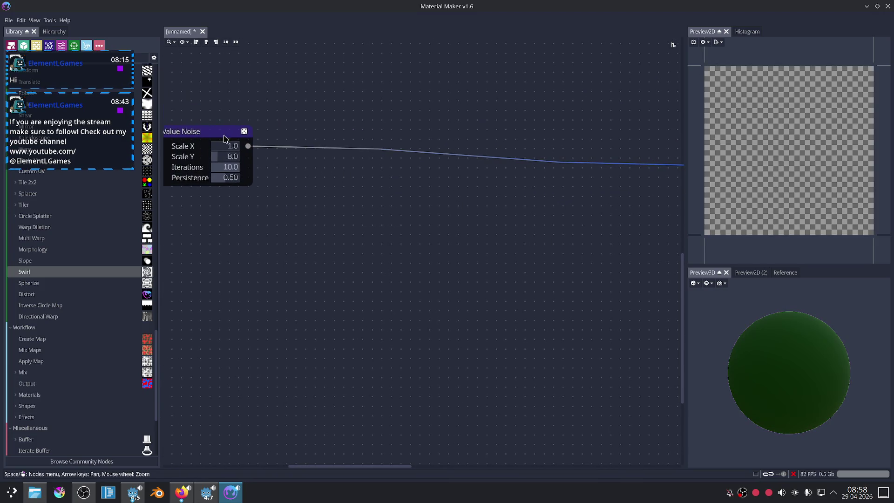
{"action": "left_click_drag", "start_coordinate": [224, 139], "coordinate": [471, 183]}
{"action": "middle_click_drag", "start_coordinate": [471, 183], "coordinate": [205, 190]}
{"action": "left_click", "coordinate": [465, 156]}
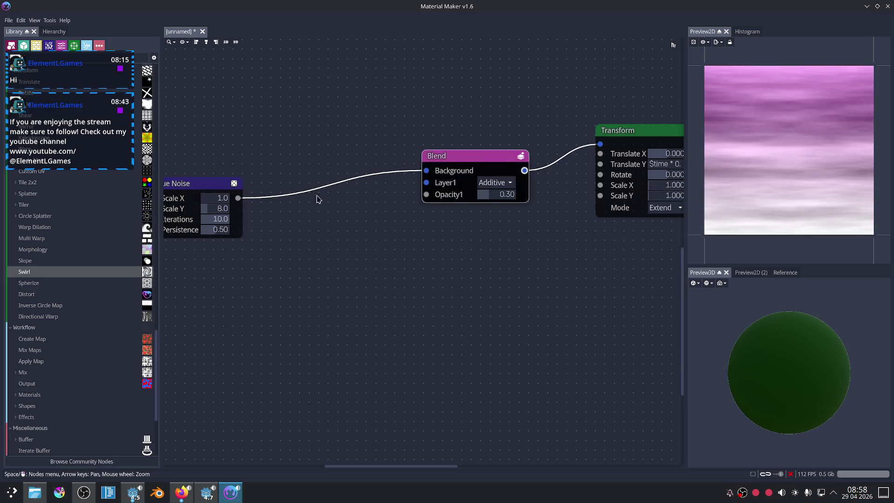
{"action": "key", "text": "Delete"}
{"action": "left_click_drag", "start_coordinate": [238, 198], "coordinate": [600, 144]}
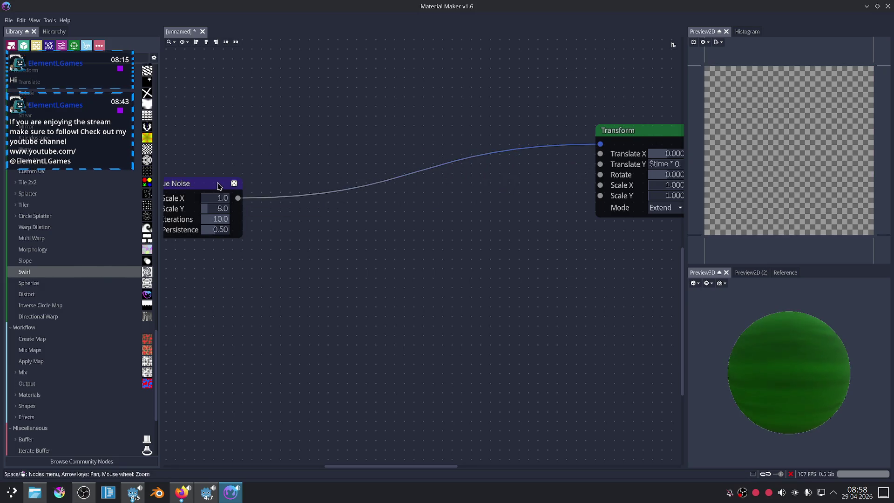
Reposition Value Noise and add a Warp node fed by its output.
{"action": "left_click_drag", "start_coordinate": [219, 187], "coordinate": [436, 142]}
{"action": "scroll", "coordinate": [504, 213], "scroll_direction": "up", "scroll_amount": 2}
{"action": "scroll", "coordinate": [511, 205], "scroll_direction": "up", "scroll_amount": 2}
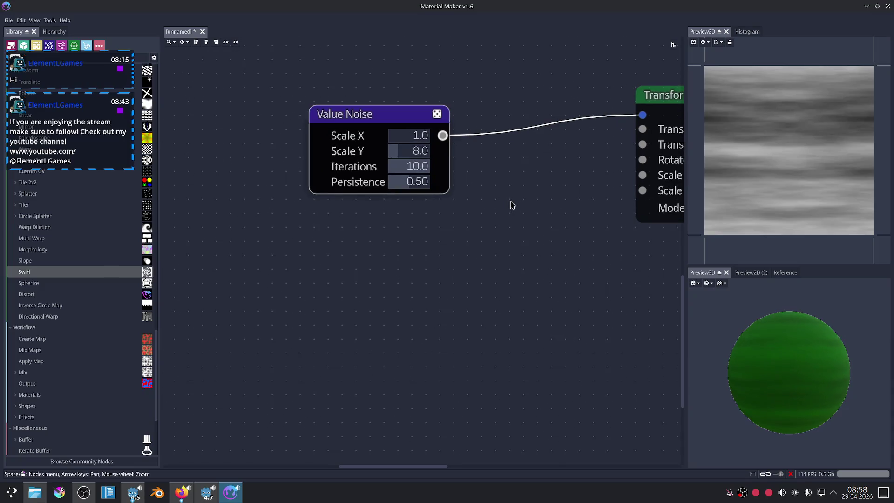
{"action": "left_click_drag", "start_coordinate": [366, 130], "coordinate": [224, 152]}
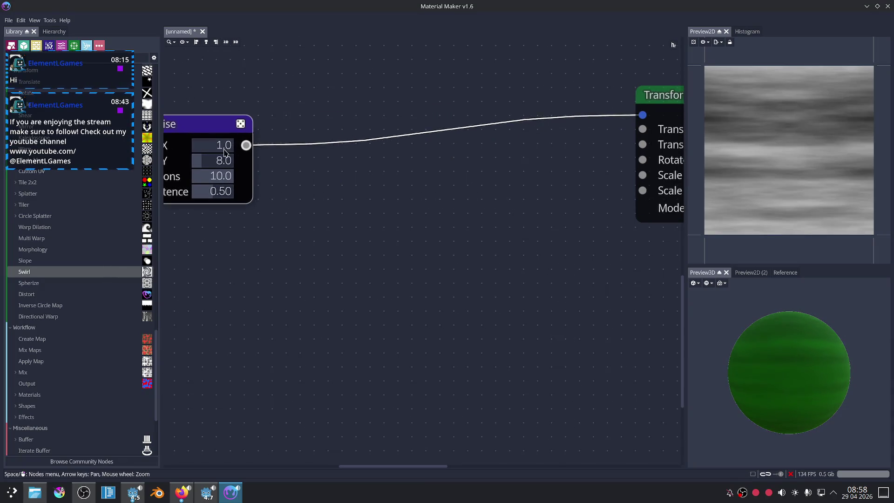
{"action": "left_click_drag", "start_coordinate": [292, 171], "coordinate": [384, 180]}
{"action": "left_click", "coordinate": [443, 215]}
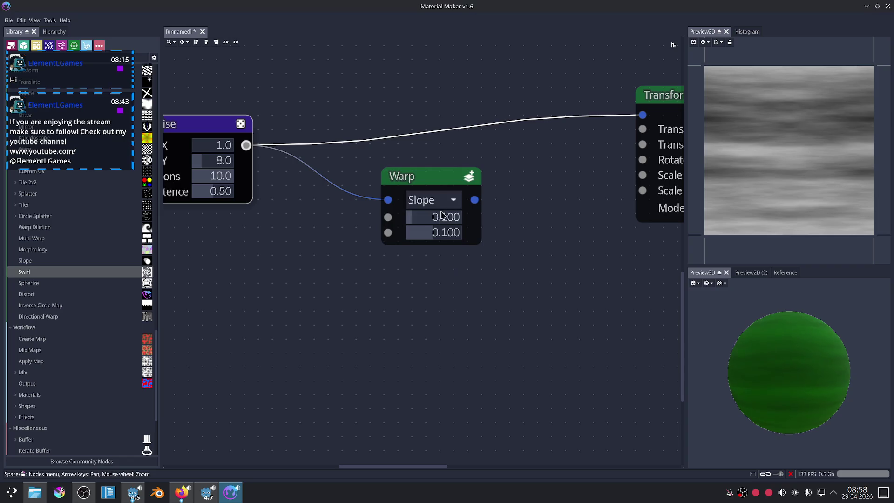
Add a second Value Noise node, wire it into the Warp's second input, and soften the Warp amount.
{"action": "right_click", "coordinate": [286, 242]}
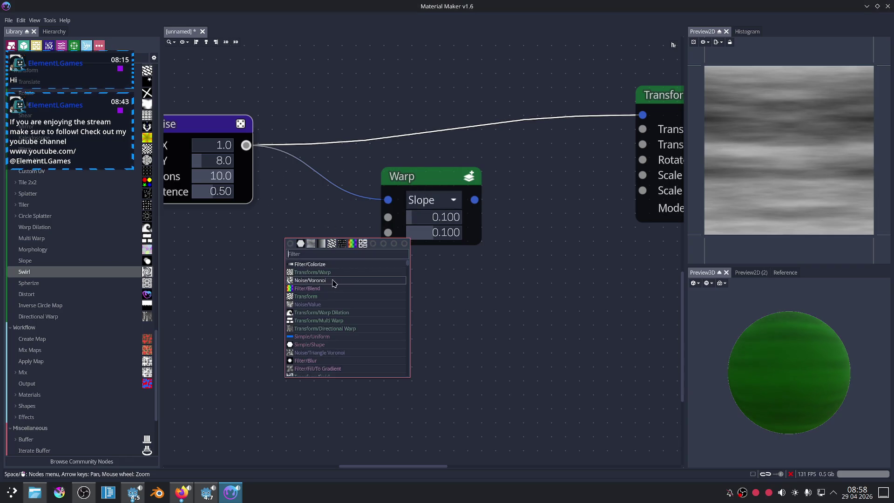
{"action": "left_click", "coordinate": [330, 304]}
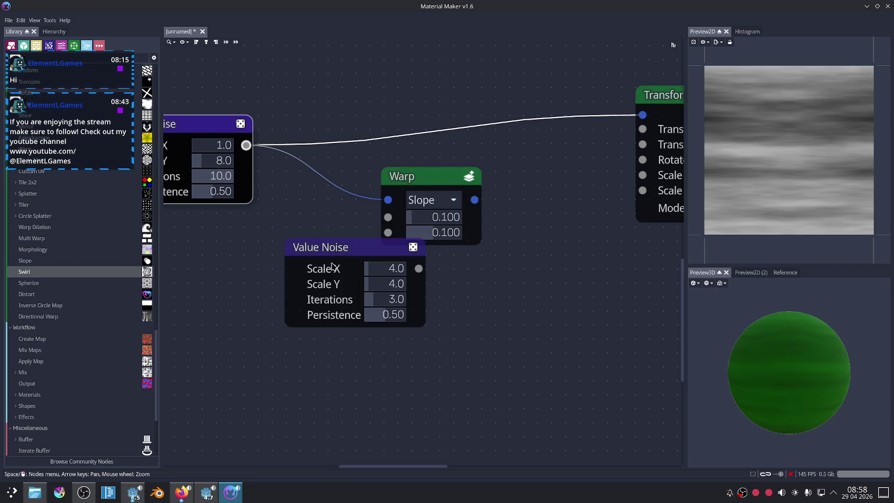
{"action": "left_click_drag", "start_coordinate": [348, 256], "coordinate": [259, 267]}
{"action": "left_click_drag", "start_coordinate": [347, 265], "coordinate": [388, 217]}
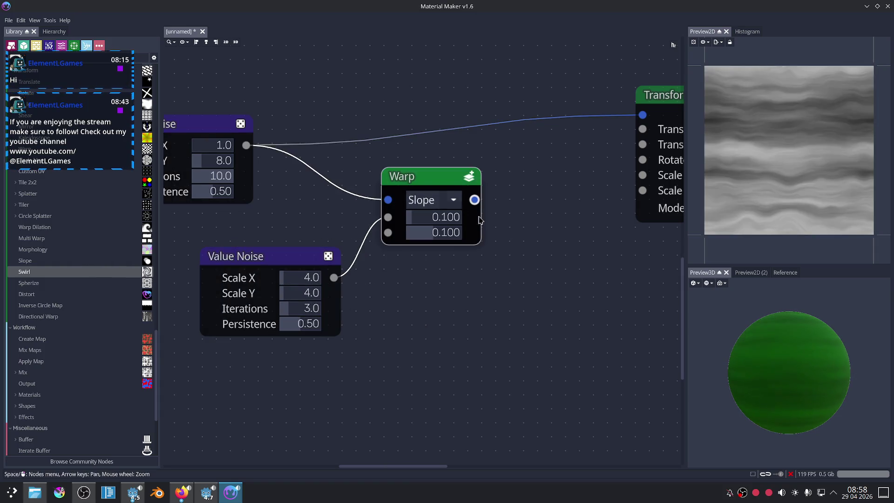
{"action": "middle_click_drag", "start_coordinate": [451, 281], "coordinate": [479, 243]}
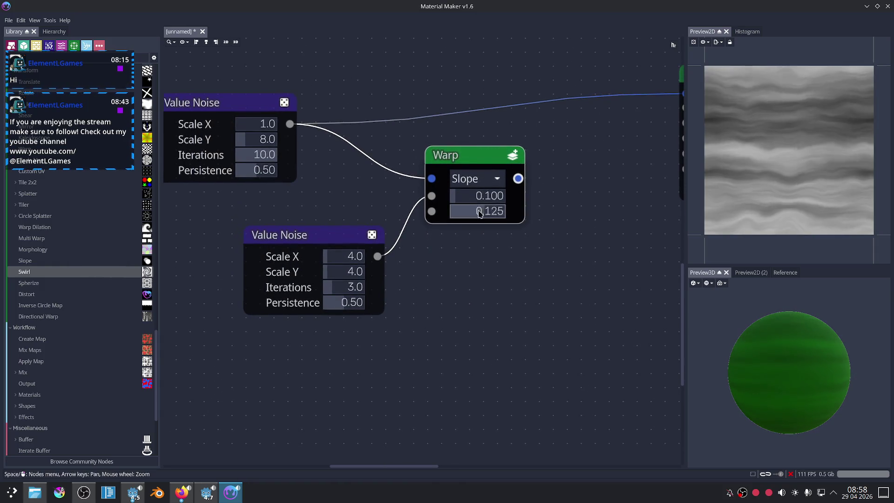
{"action": "mouse_move", "coordinate": [480, 213]}
{"action": "left_mouse_down"}
{"action": "mouse_move", "coordinate": [442, 215]}
{"action": "mouse_move", "coordinate": [467, 217]}
{"action": "mouse_move", "coordinate": [458, 197]}
{"action": "mouse_move", "coordinate": [479, 213]}
{"action": "left_mouse_up"}
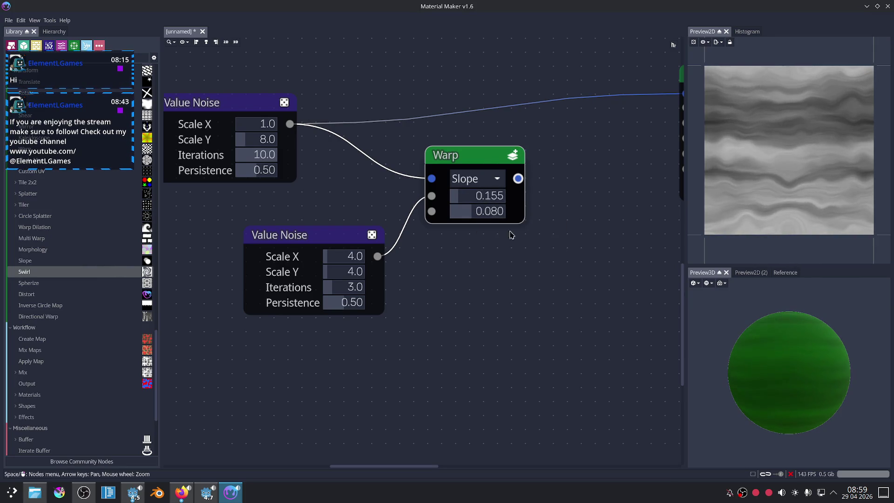
Set the lower Value Noise to Scale 3.0 × 10.0 with 3 iterations, checking the Warp preview.
{"action": "scroll", "coordinate": [535, 243], "scroll_direction": "right", "scroll_amount": 3}
{"action": "scroll", "coordinate": [568, 293], "scroll_direction": "up", "scroll_amount": 2}
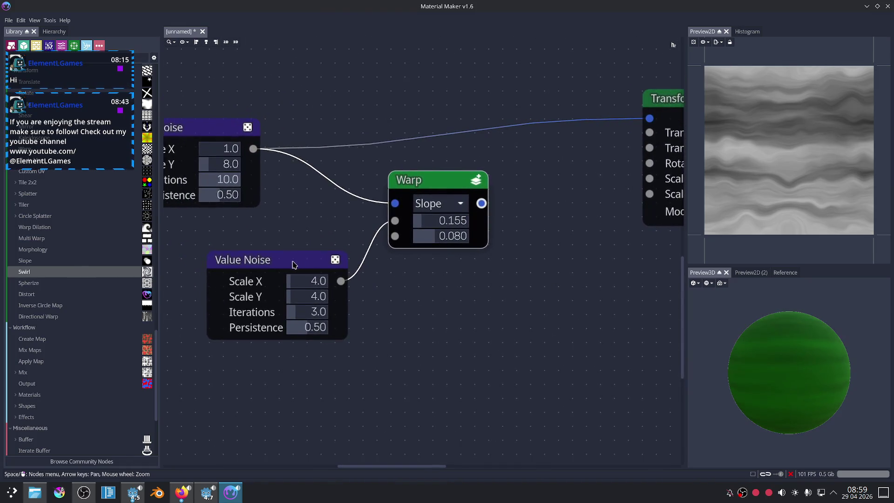
{"action": "left_click_drag", "start_coordinate": [293, 264], "coordinate": [251, 257]}
{"action": "left_click", "coordinate": [431, 182]}
{"action": "scroll", "coordinate": [369, 331], "scroll_direction": "left", "scroll_amount": 4}
{"action": "scroll", "coordinate": [313, 277], "scroll_direction": "down", "scroll_amount": 2}
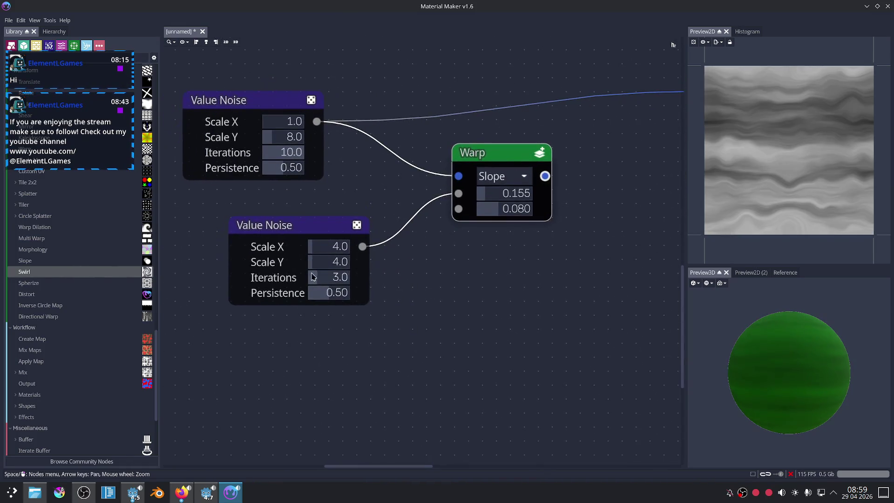
{"action": "mouse_move", "coordinate": [325, 282]}
{"action": "left_mouse_down"}
{"action": "mouse_move", "coordinate": [329, 246]}
{"action": "mouse_move", "coordinate": [345, 252]}
{"action": "mouse_move", "coordinate": [316, 251]}
{"action": "left_mouse_up"}
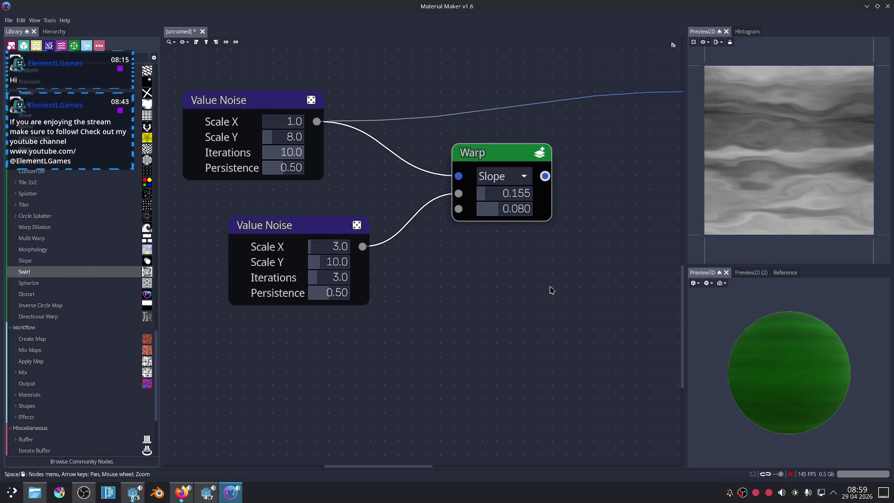
{"action": "scroll", "coordinate": [572, 265], "scroll_direction": "right", "scroll_amount": 5}
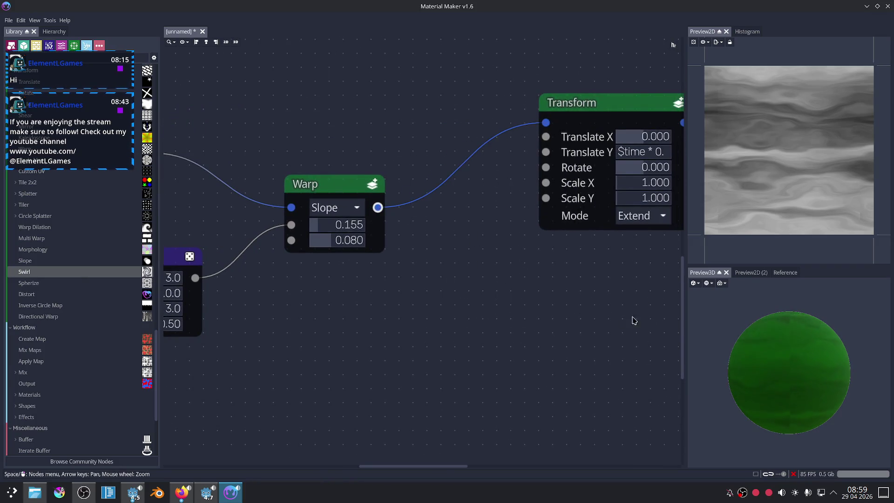
Keep the Transform node's wrapping mode on Extend and rotate the 3D preview sphere.
{"action": "left_click", "coordinate": [627, 219]}
{"action": "left_click", "coordinate": [622, 273]}
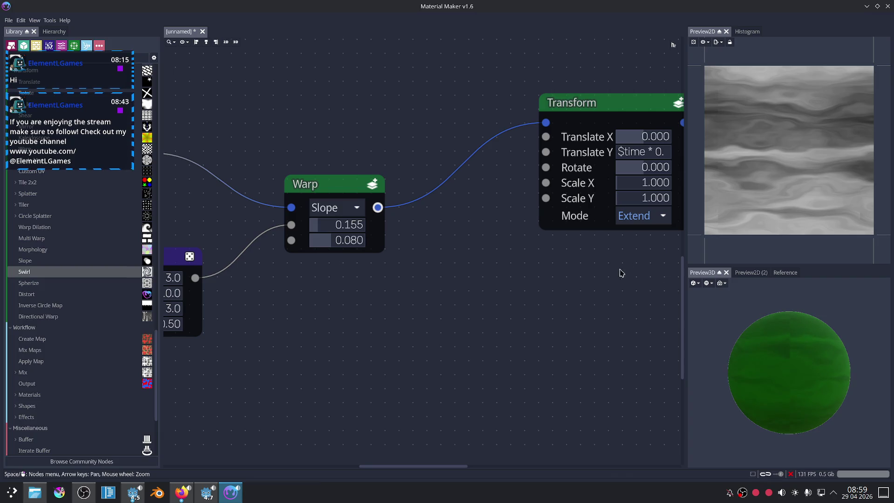
{"action": "left_click_drag", "start_coordinate": [847, 373], "coordinate": [789, 384]}
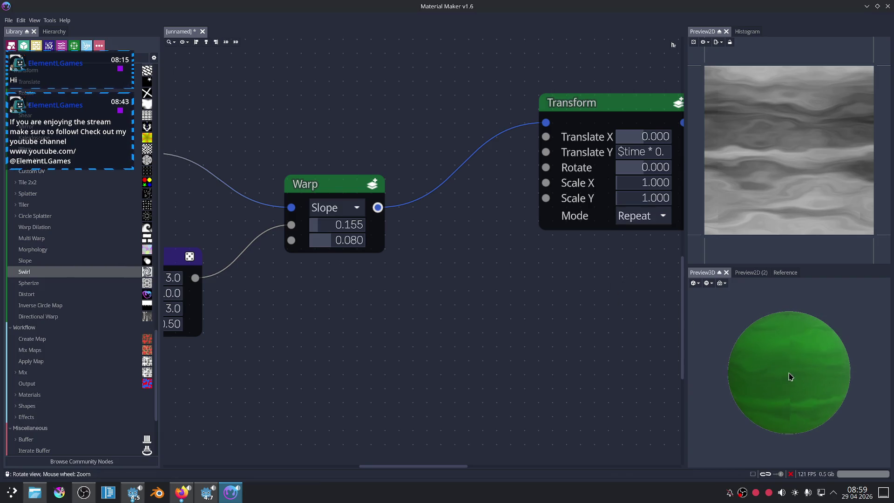
{"action": "left_click", "coordinate": [642, 216]}
Lower the Warp node's strength to 0.185.
{"action": "middle_click_drag", "start_coordinate": [362, 282], "coordinate": [528, 262]}
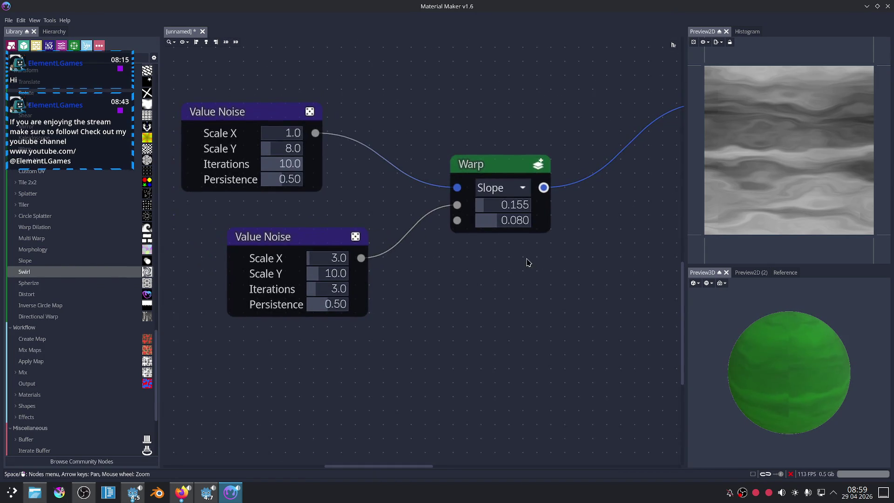
{"action": "left_click", "coordinate": [496, 167]}
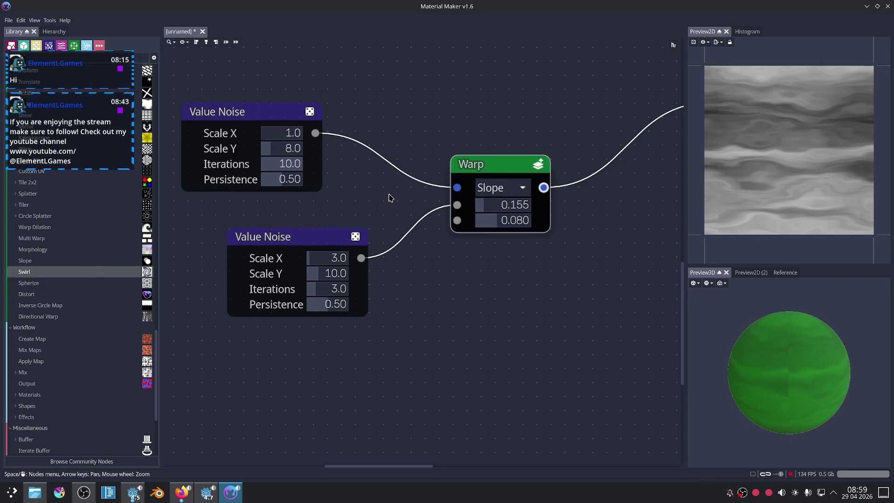
{"action": "mouse_move", "coordinate": [486, 205]}
{"action": "left_mouse_down"}
{"action": "mouse_move", "coordinate": [498, 207]}
{"action": "mouse_move", "coordinate": [480, 206]}
{"action": "left_mouse_up"}
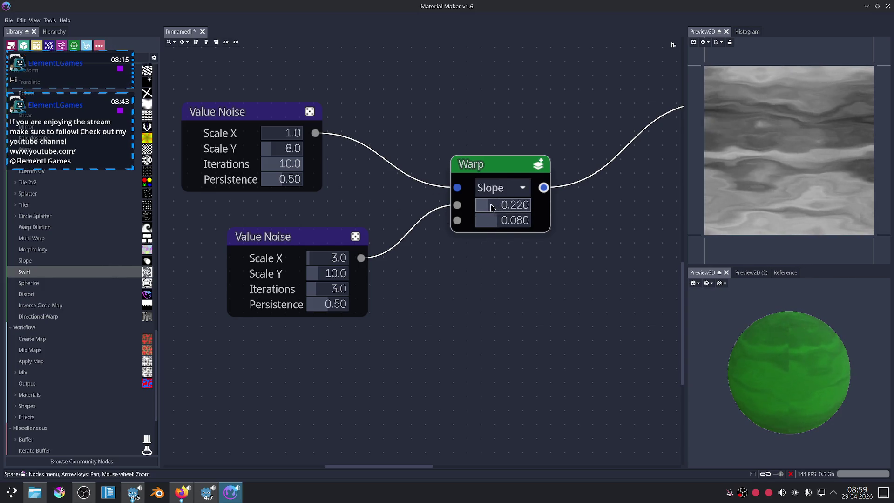
{"action": "left_click_drag", "start_coordinate": [479, 206], "coordinate": [490, 204]}
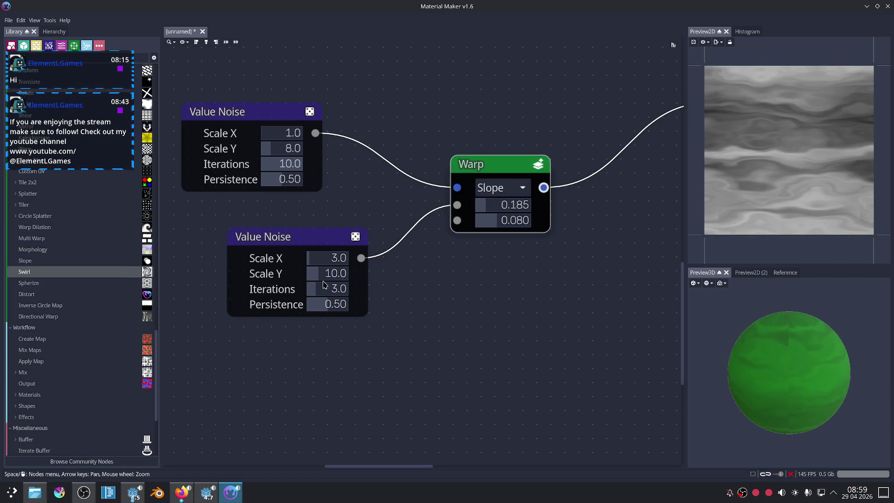
Set the lower Value Noise's Scale X to 4.0, keeping Scale Y at 10.0.
{"action": "scroll", "coordinate": [328, 258], "scroll_direction": "up", "scroll_amount": 5}
{"action": "scroll", "coordinate": [328, 258], "scroll_direction": "up", "scroll_amount": 2}
{"action": "scroll", "coordinate": [327, 260], "scroll_direction": "up", "scroll_amount": 2}
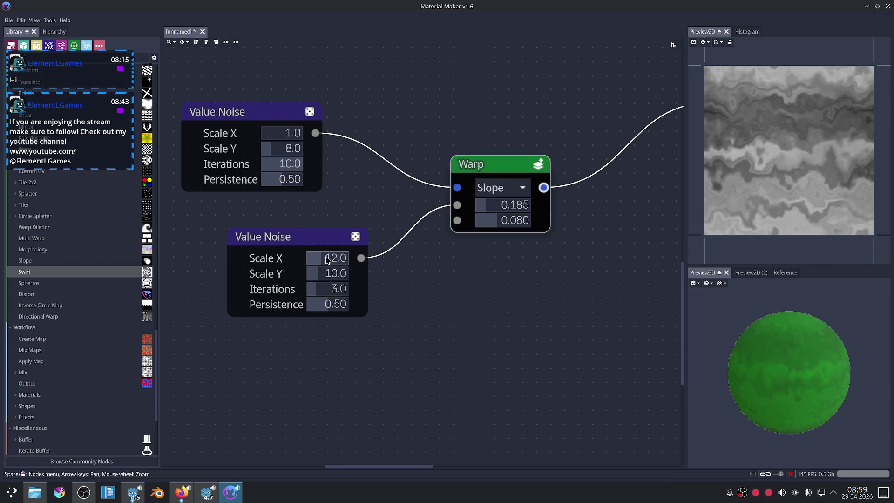
{"action": "scroll", "coordinate": [327, 258], "scroll_direction": "down", "scroll_amount": 1}
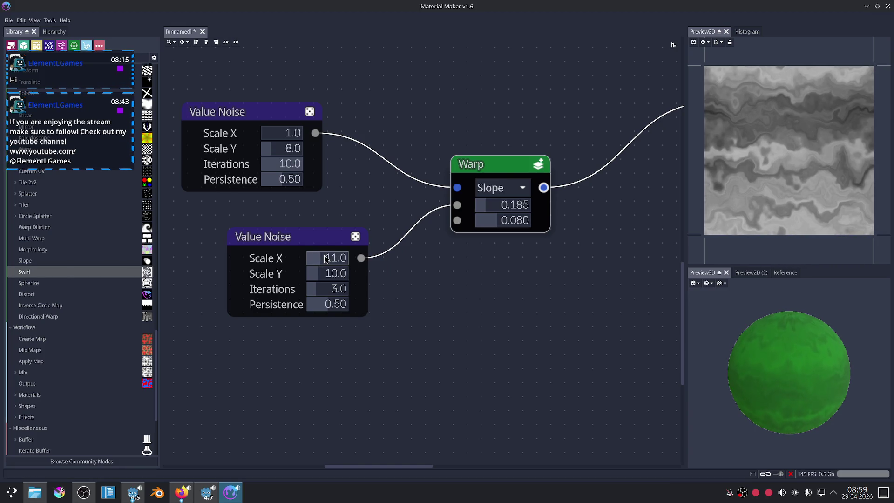
{"action": "scroll", "coordinate": [327, 259], "scroll_direction": "down", "scroll_amount": 1}
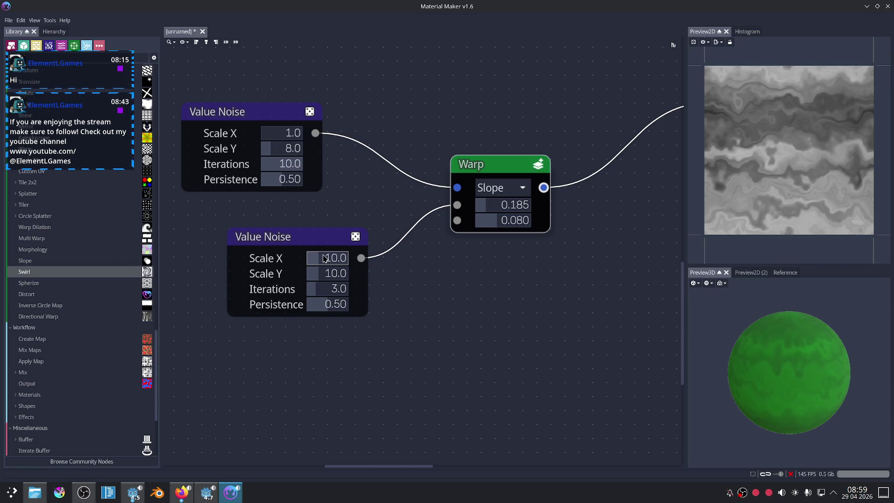
{"action": "scroll", "coordinate": [325, 259], "scroll_direction": "down", "scroll_amount": 1}
{"action": "scroll", "coordinate": [322, 258], "scroll_direction": "down", "scroll_amount": 2}
{"action": "scroll", "coordinate": [321, 259], "scroll_direction": "down", "scroll_amount": 2}
{"action": "scroll", "coordinate": [316, 257], "scroll_direction": "down", "scroll_amount": 1}
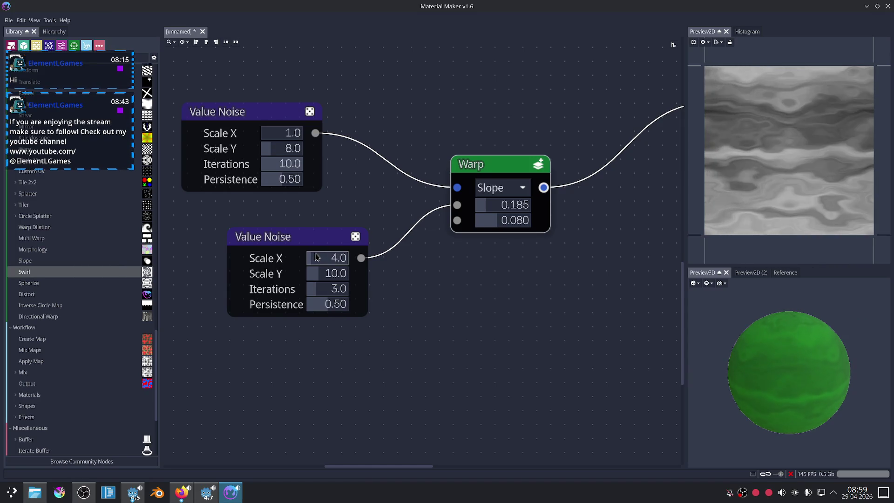
{"action": "scroll", "coordinate": [329, 273], "scroll_direction": "down", "scroll_amount": 1}
{"action": "scroll", "coordinate": [329, 274], "scroll_direction": "up", "scroll_amount": 2}
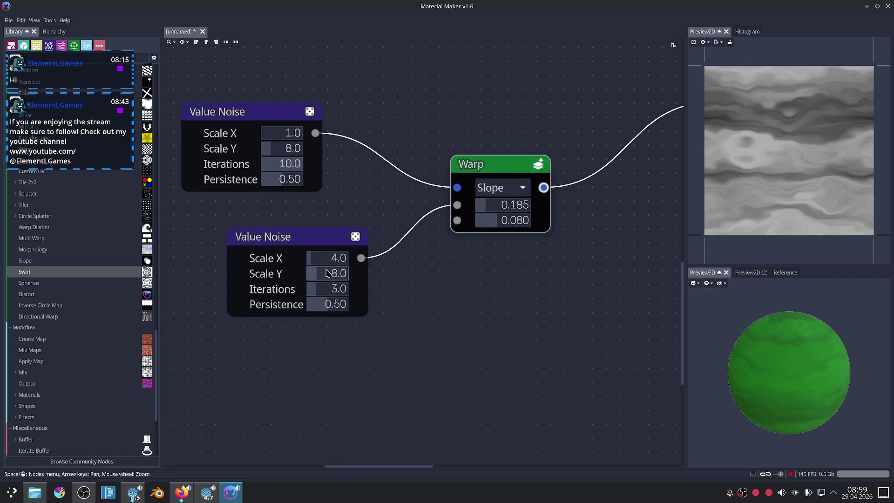
{"action": "scroll", "coordinate": [329, 273], "scroll_direction": "down", "scroll_amount": 1}
{"action": "scroll", "coordinate": [791, 367], "scroll_direction": "down", "scroll_amount": 2}
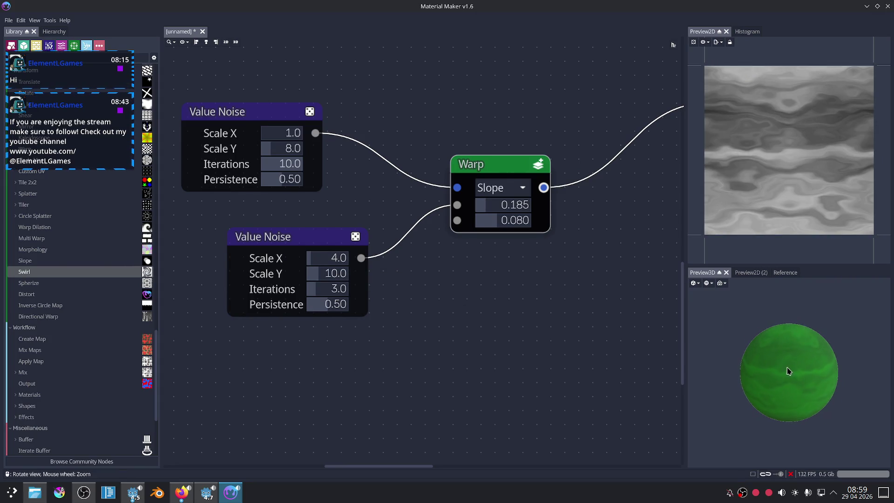
{"action": "scroll", "coordinate": [540, 270], "scroll_direction": "down", "scroll_amount": 3}
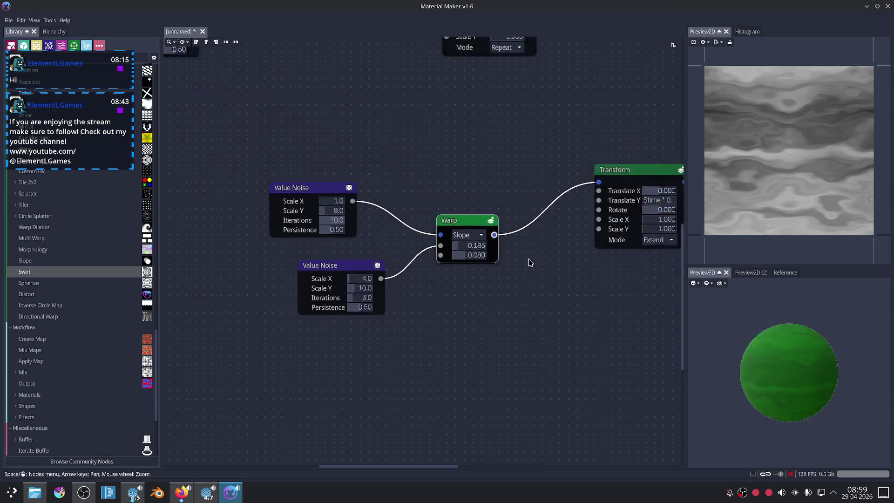
{"action": "scroll", "coordinate": [544, 252], "scroll_direction": "up", "scroll_amount": 2}
{"action": "scroll", "coordinate": [535, 233], "scroll_direction": "up", "scroll_amount": 2, "text": "ctrl"}
Darken the lower Colorize node's green vein colour to 00680a.
{"action": "left_click", "coordinate": [466, 192]}
{"action": "left_click_drag", "start_coordinate": [466, 192], "coordinate": [487, 222]}
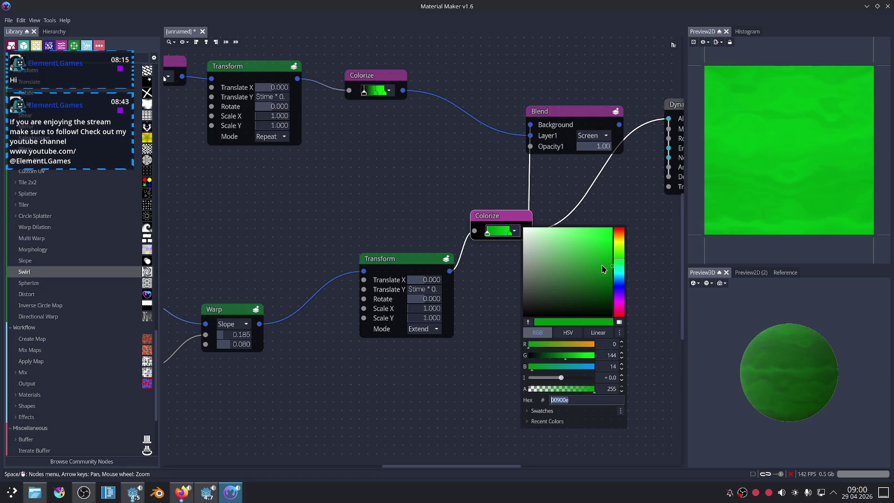
{"action": "left_click_drag", "start_coordinate": [603, 269], "coordinate": [612, 285]}
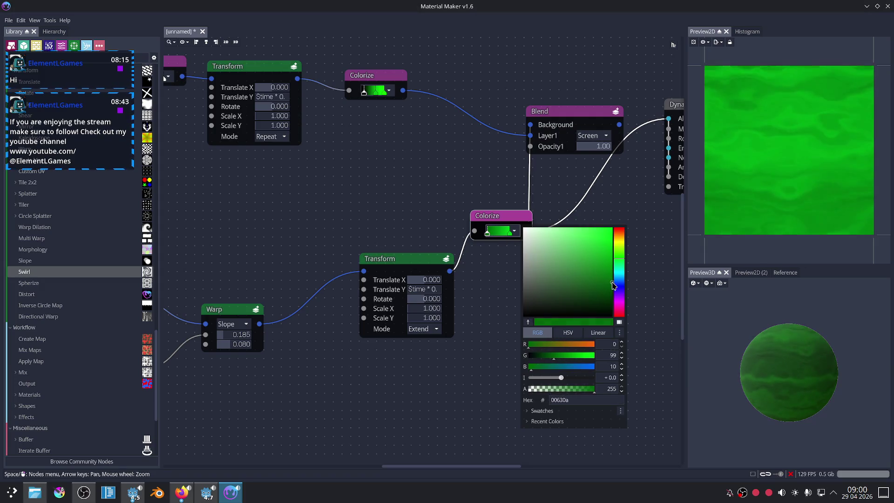
{"action": "left_click", "coordinate": [666, 323]}
Connect the Blend output to the Dynamic PBR Material's Albedo input.
{"action": "middle_click_drag", "start_coordinate": [665, 323], "coordinate": [538, 374]}
{"action": "mouse_move", "coordinate": [570, 150]}
{"action": "left_mouse_down"}
{"action": "mouse_move", "coordinate": [603, 239]}
{"action": "mouse_move", "coordinate": [604, 222]}
{"action": "left_mouse_up"}
{"action": "left_click_drag", "start_coordinate": [491, 174], "coordinate": [574, 235]}
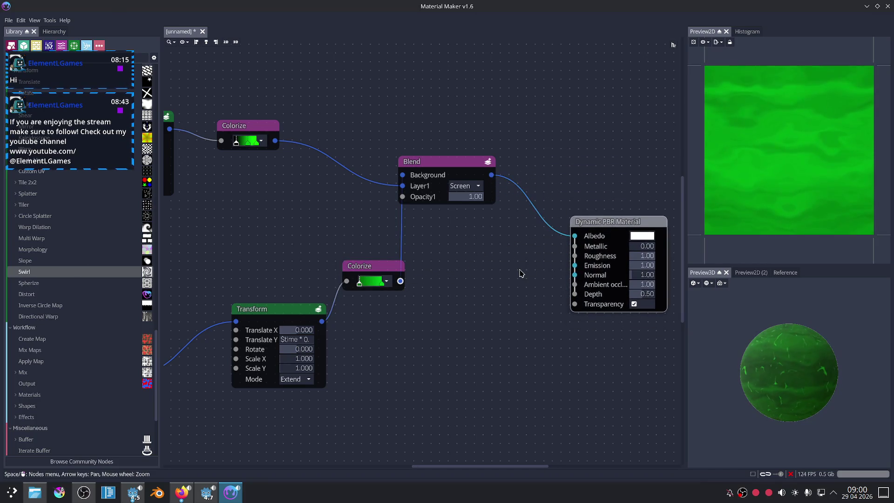
{"action": "left_click", "coordinate": [513, 305]}
{"action": "mouse_move", "coordinate": [337, 251]}
{"action": "middle_mouse_down"}
{"action": "mouse_move", "coordinate": [468, 262]}
{"action": "mouse_move", "coordinate": [530, 247]}
{"action": "middle_mouse_up"}
{"action": "left_click", "coordinate": [185, 499]}
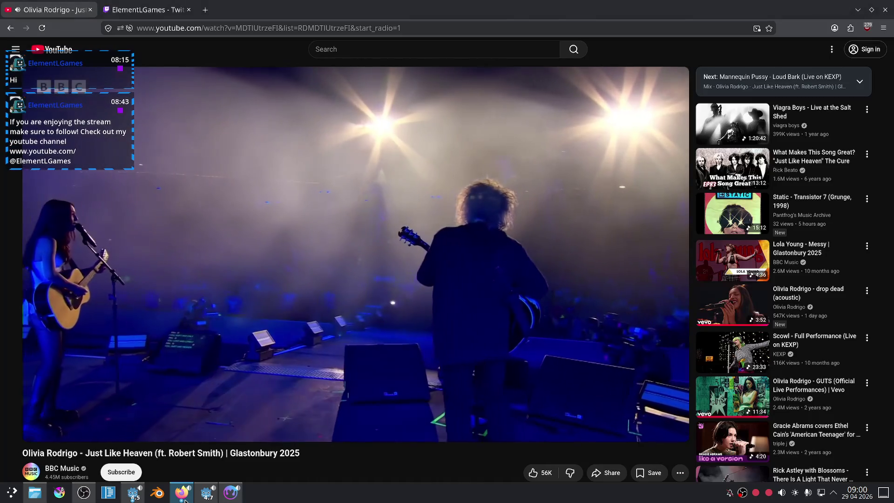
Switch through the documentation and Material Maker windows to the YouTube video and scroll down its page.
{"action": "left_click", "coordinate": [184, 499]}
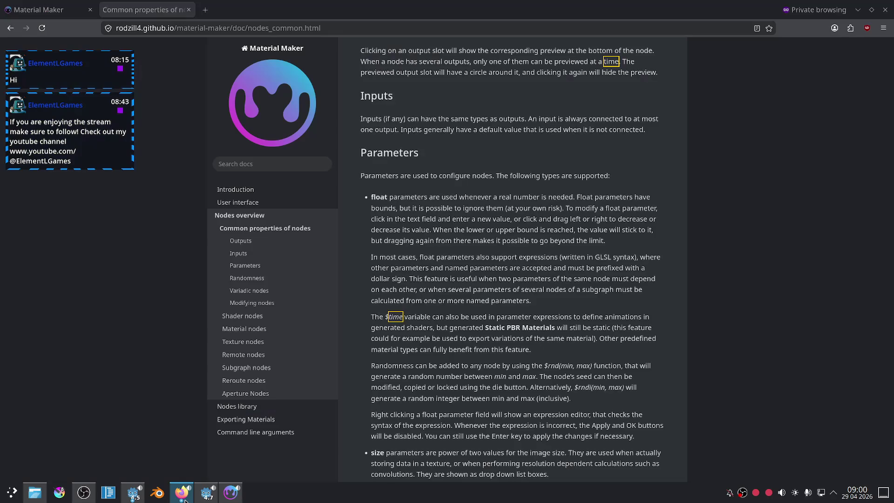
{"action": "left_click", "coordinate": [231, 492]}
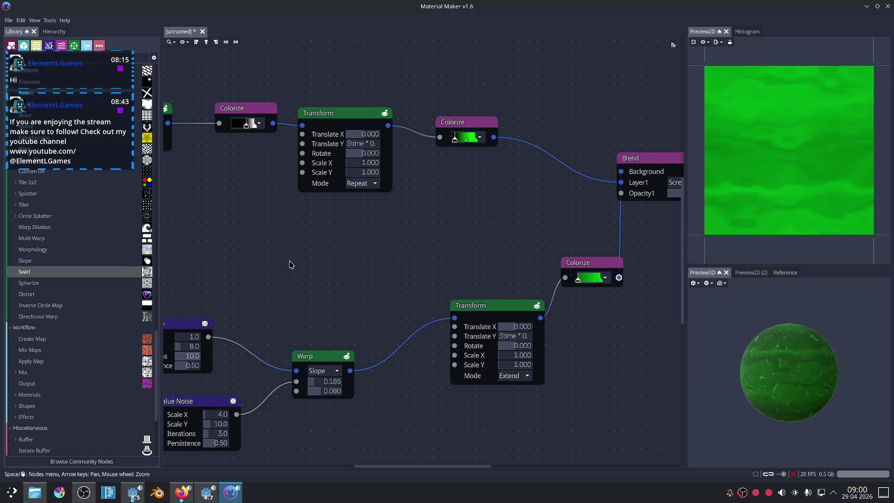
{"action": "middle_click_drag", "start_coordinate": [313, 267], "coordinate": [493, 178]}
{"action": "left_click", "coordinate": [182, 492]}
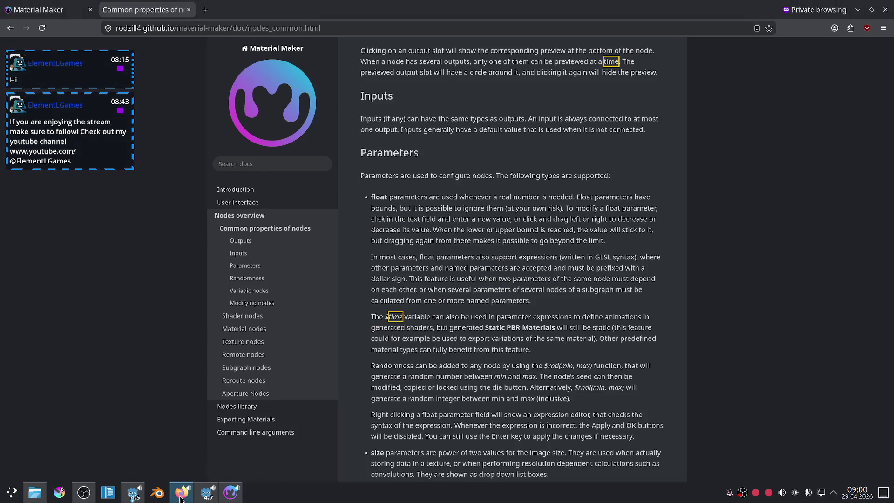
{"action": "left_click", "coordinate": [182, 492]}
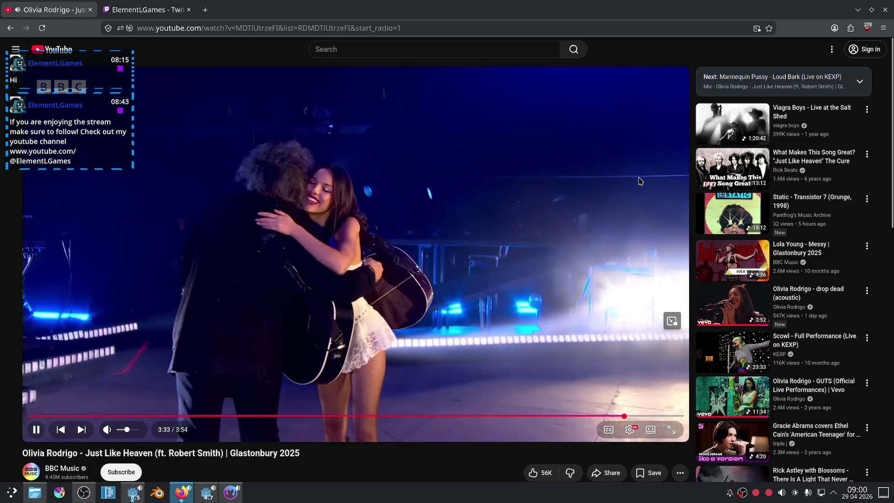
{"action": "scroll", "coordinate": [652, 228], "scroll_direction": "down", "scroll_amount": 5}
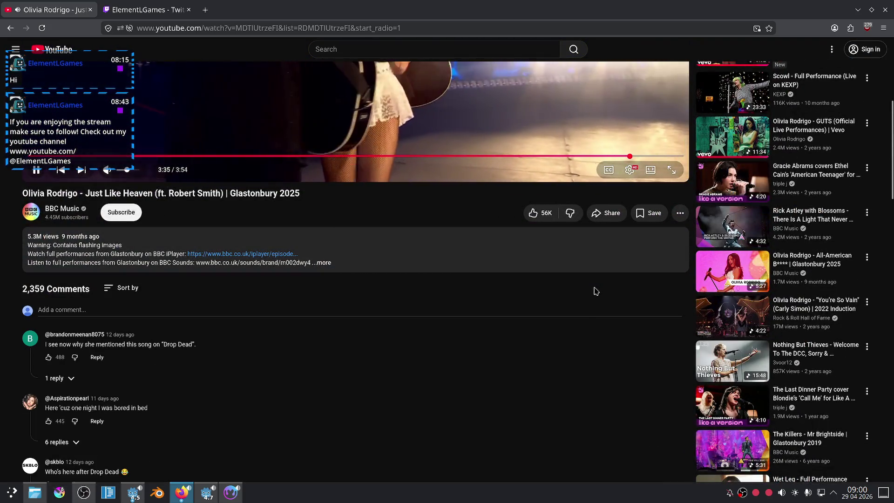
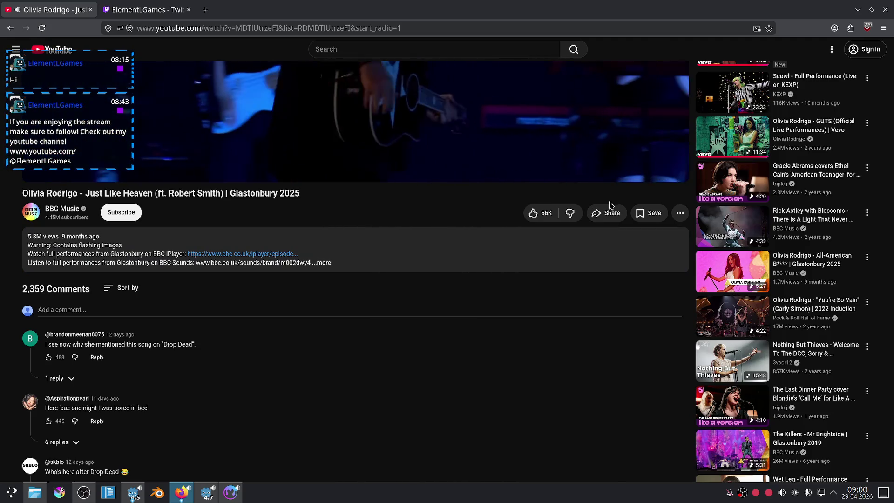
Read down the Just Like Heaven Glastonbury comments while the mix moves on to Loud Bark (Live on KEXP).
{"action": "scroll", "coordinate": [621, 260], "scroll_direction": "down", "scroll_amount": 5}
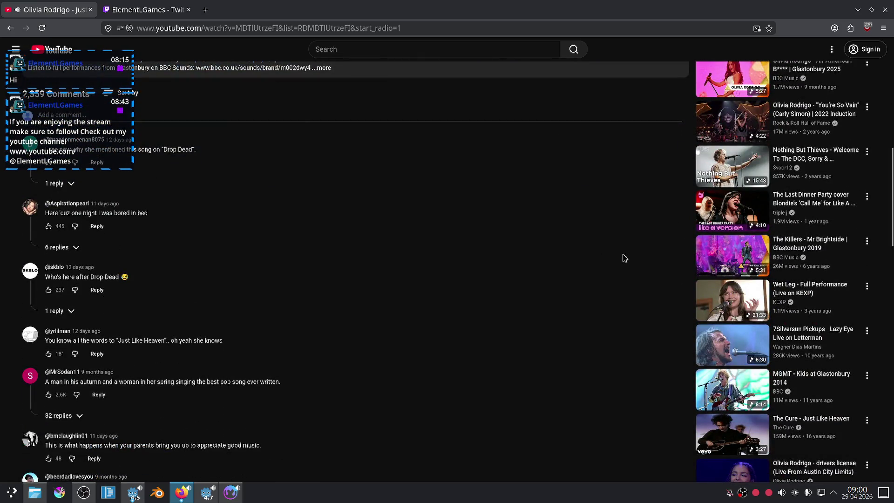
{"action": "scroll", "coordinate": [624, 258], "scroll_direction": "down", "scroll_amount": 5}
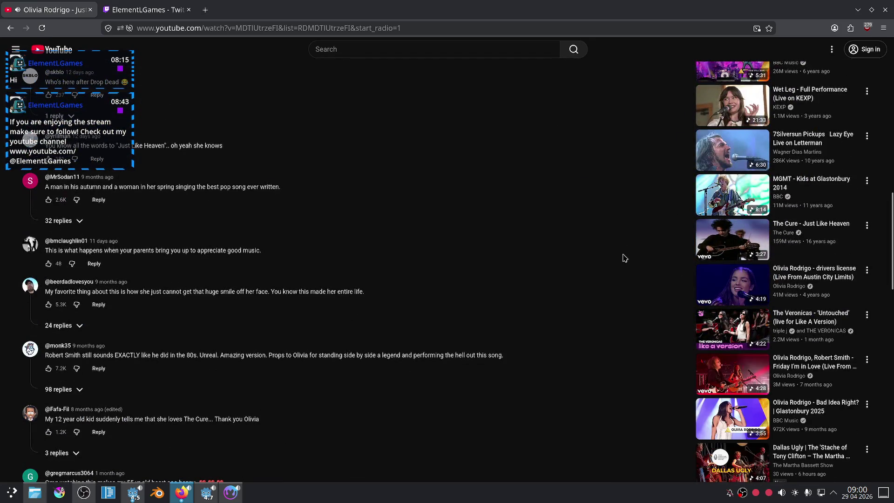
{"action": "scroll", "coordinate": [625, 258], "scroll_direction": "down", "scroll_amount": 5}
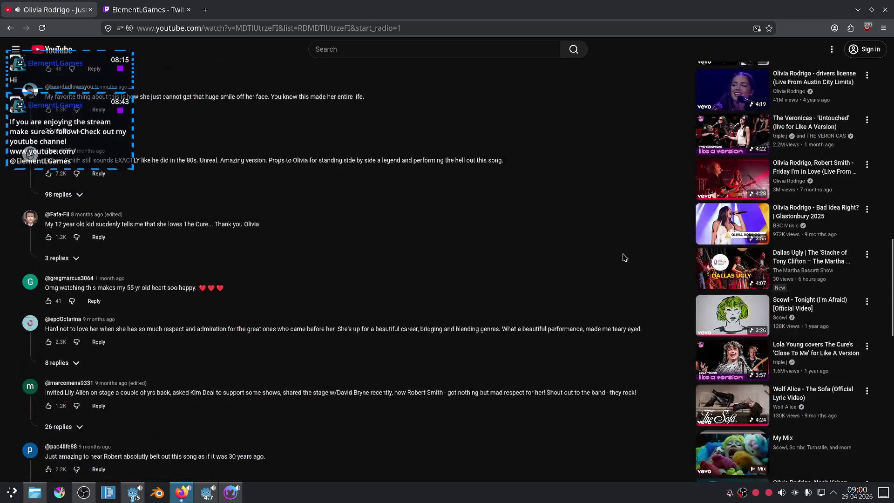
{"action": "scroll", "coordinate": [624, 257], "scroll_direction": "down", "scroll_amount": 5}
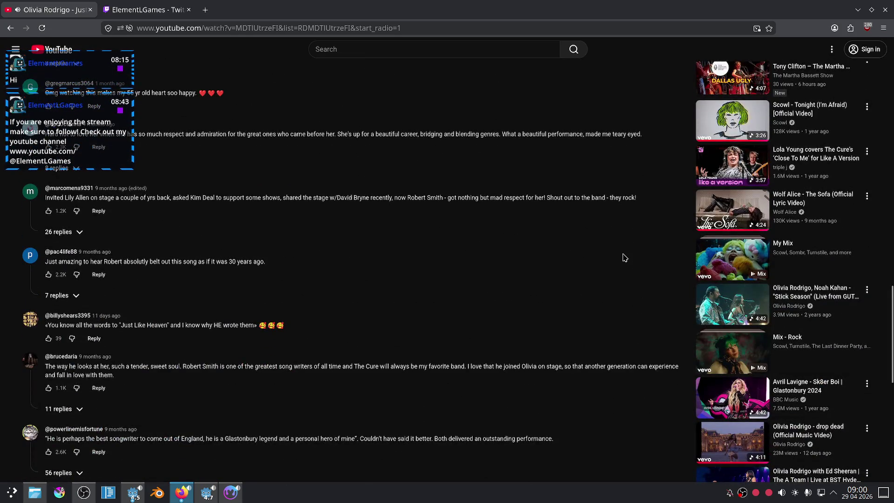
{"action": "scroll", "coordinate": [624, 258], "scroll_direction": "down", "scroll_amount": 3}
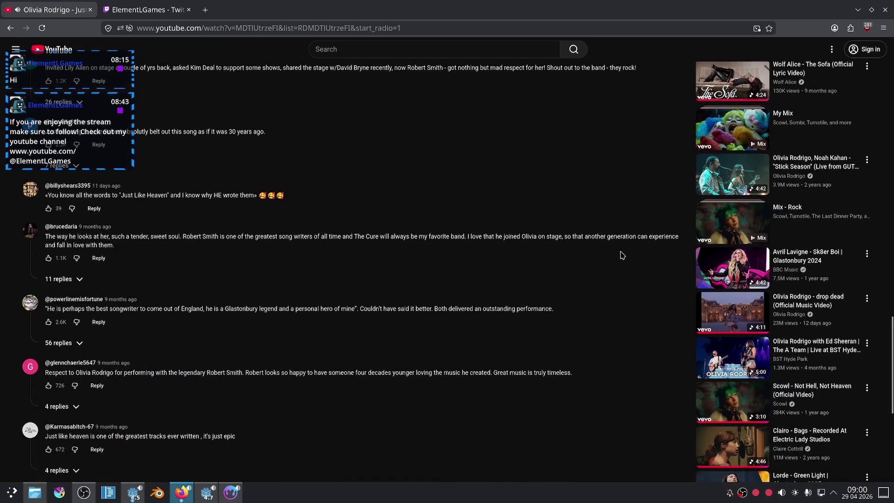
{"action": "scroll", "coordinate": [640, 250], "scroll_direction": "down", "scroll_amount": 3}
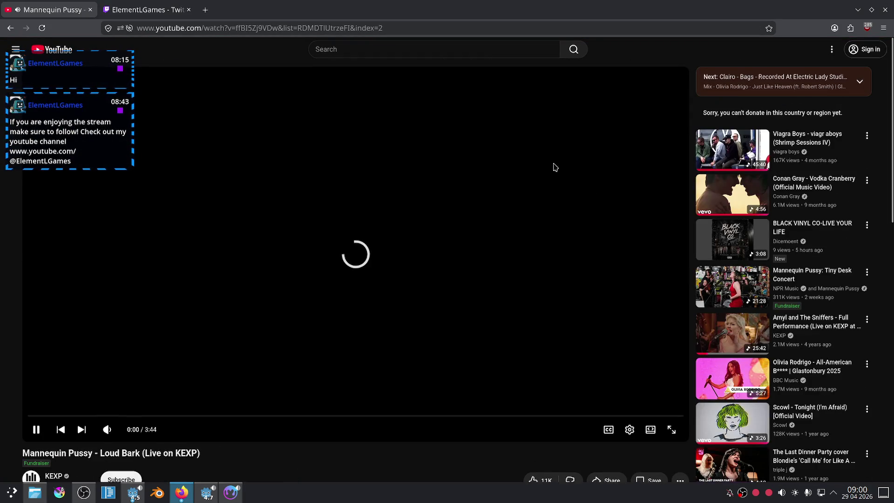
{"action": "left_click", "coordinate": [146, 9]}
Search 'lorde', open her channel's videos and play Secrets from a Girl (Who's Seen it All).
{"action": "left_click", "coordinate": [56, 10]}
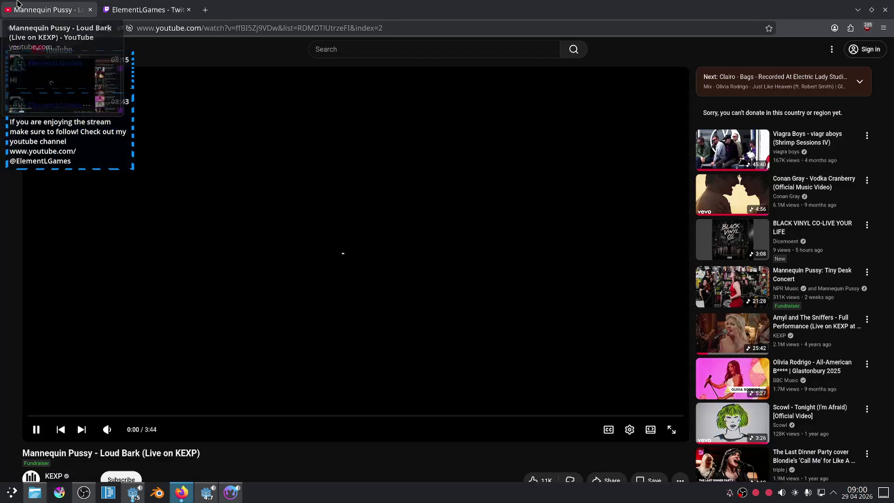
{"action": "left_click", "coordinate": [340, 49]}
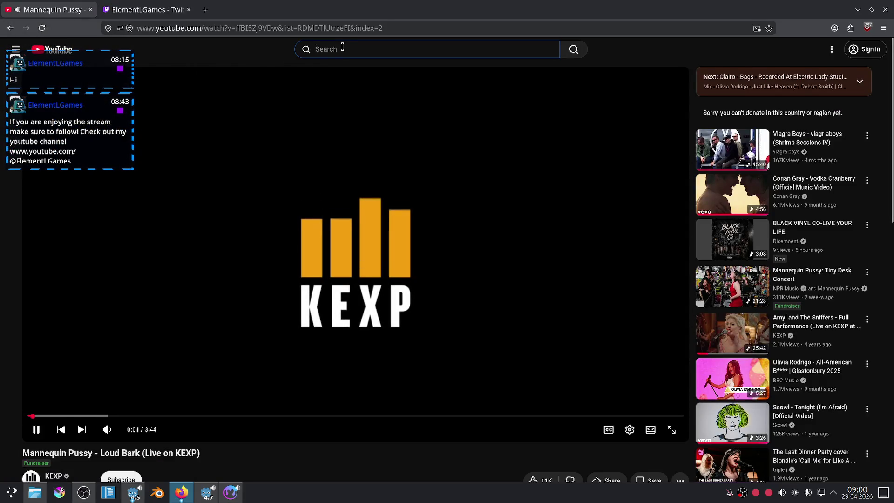
{"action": "type", "text": "lorde"}
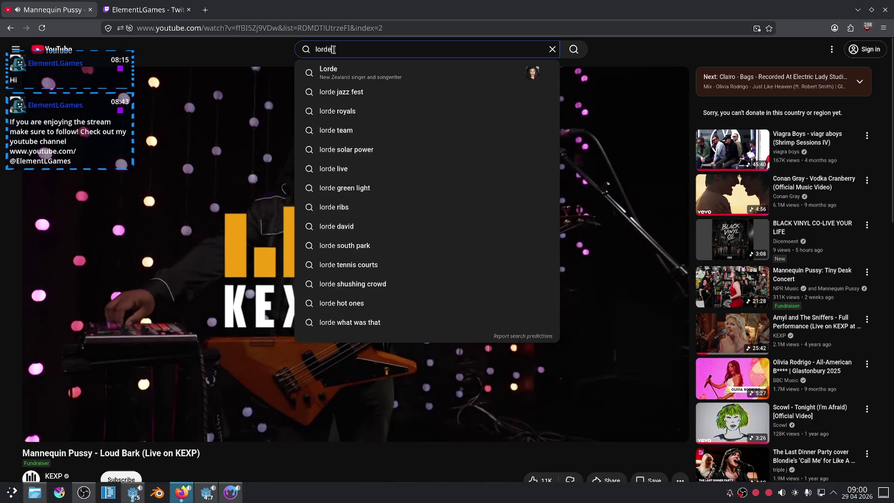
{"action": "left_click", "coordinate": [341, 74]}
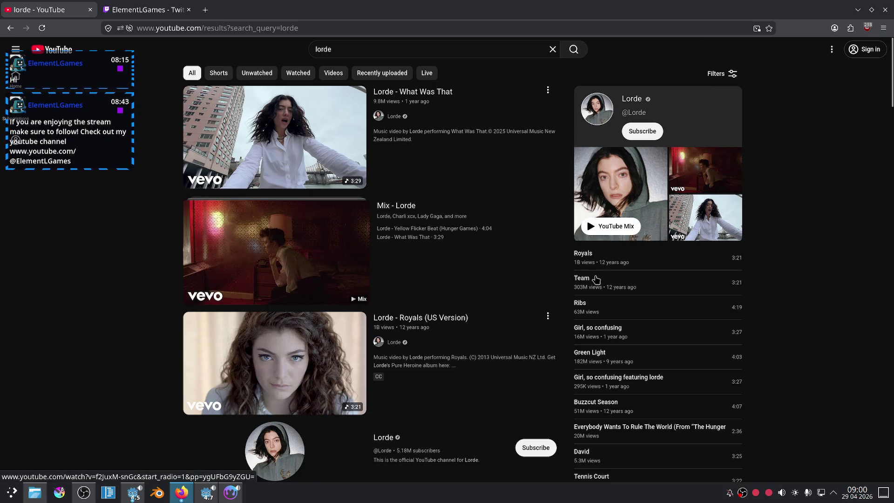
{"action": "left_click", "coordinate": [394, 342]}
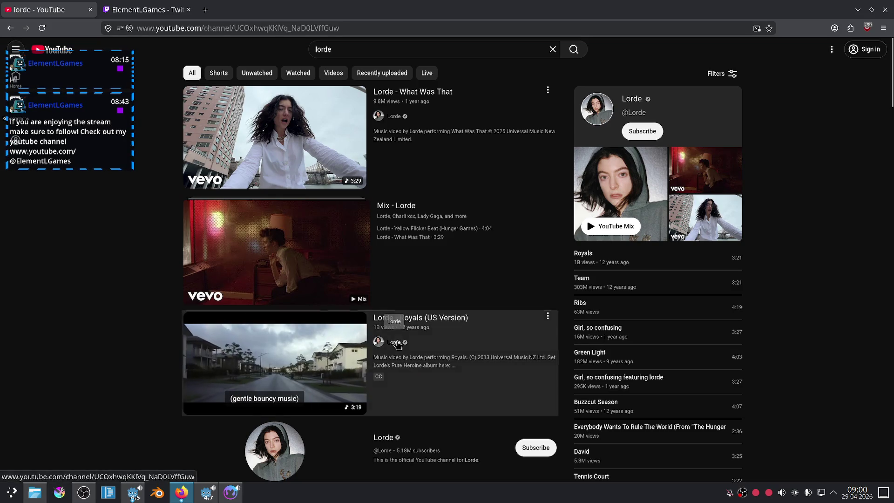
{"action": "left_click", "coordinate": [224, 257]}
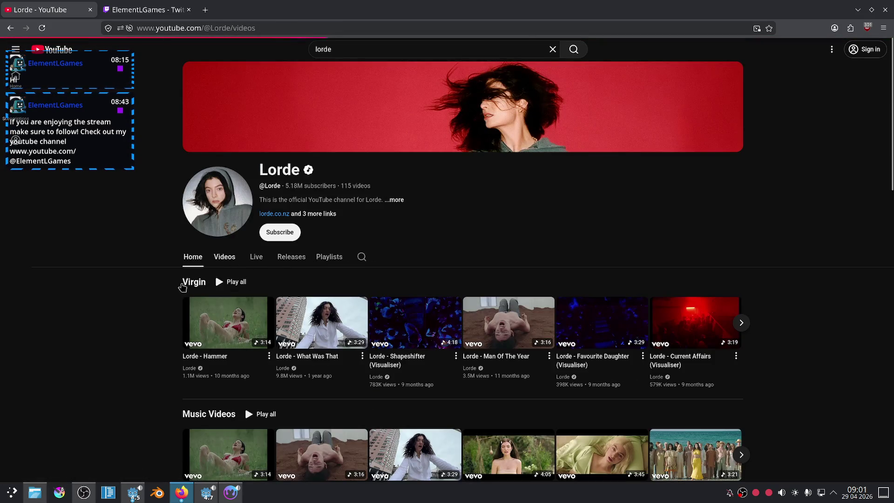
{"action": "scroll", "coordinate": [143, 258], "scroll_direction": "down", "scroll_amount": 5}
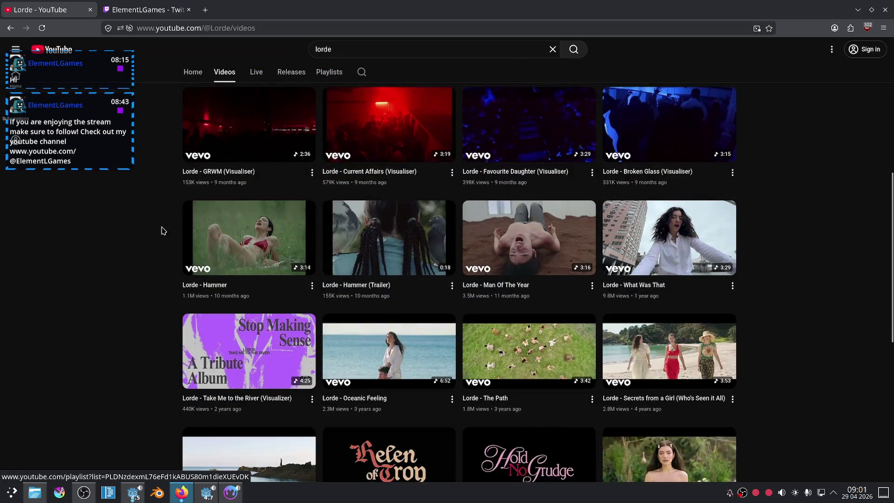
{"action": "scroll", "coordinate": [163, 226], "scroll_direction": "down", "scroll_amount": 3}
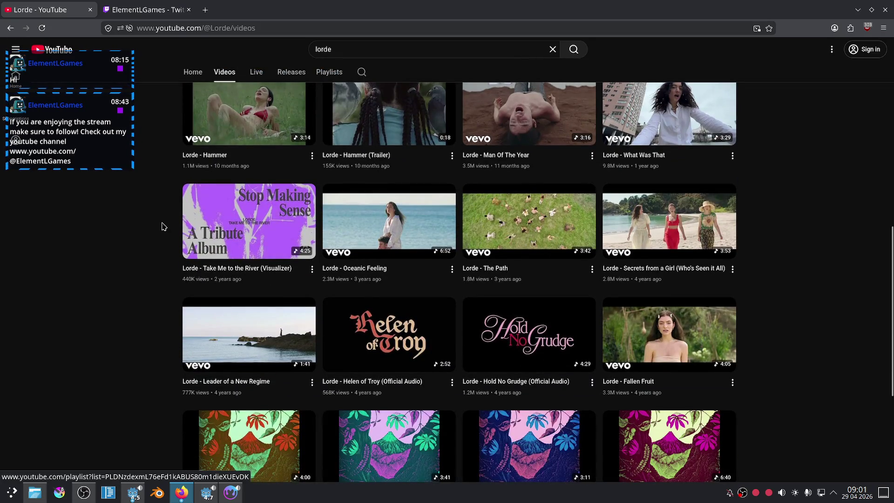
{"action": "left_click", "coordinate": [636, 239]}
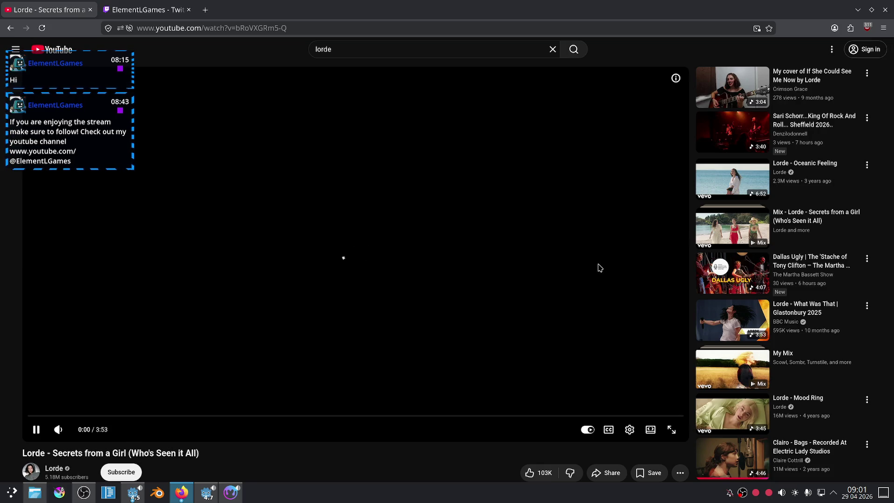
Pop the video into an always-on-top picture-in-picture window at top right, then return to Material Maker.
{"action": "left_click", "coordinate": [666, 321]}
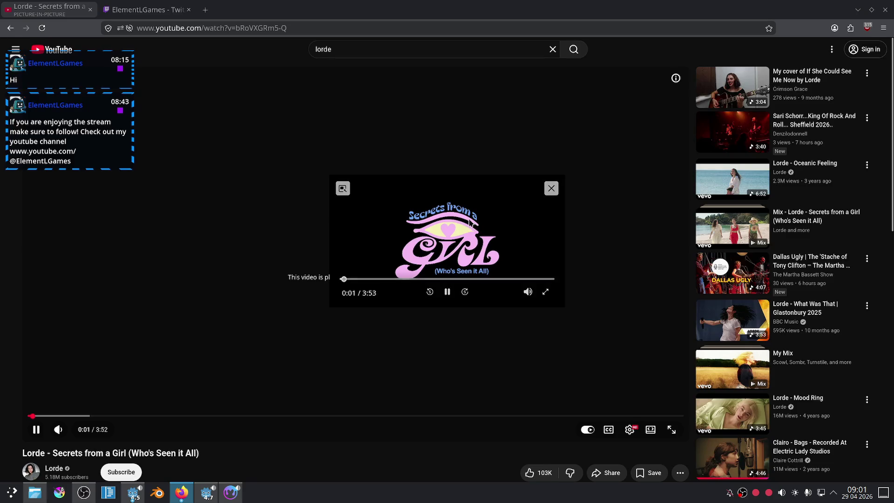
{"action": "right_click", "coordinate": [751, 186]}
{"action": "mouse_move", "coordinate": [783, 220]}
{"action": "left_click", "coordinate": [660, 238]}
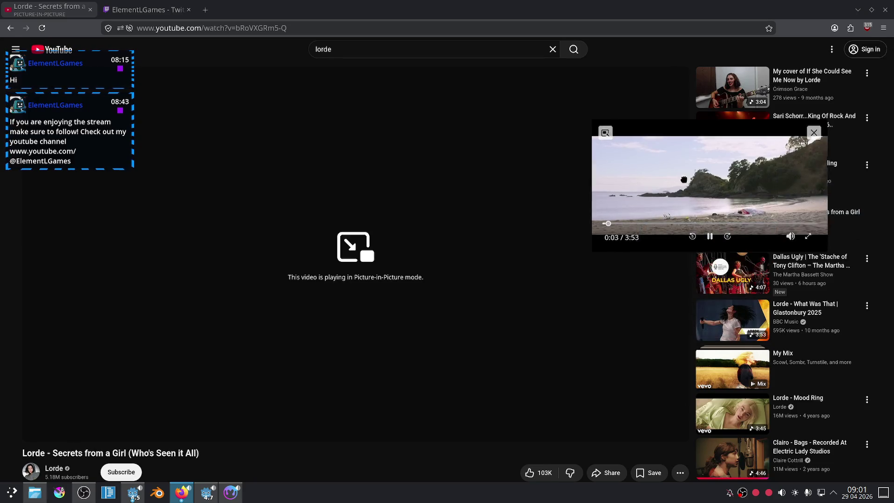
{"action": "left_click_drag", "start_coordinate": [680, 195], "coordinate": [757, 130]}
{"action": "left_click", "coordinate": [124, 6]}
{"action": "left_click", "coordinate": [51, 10]}
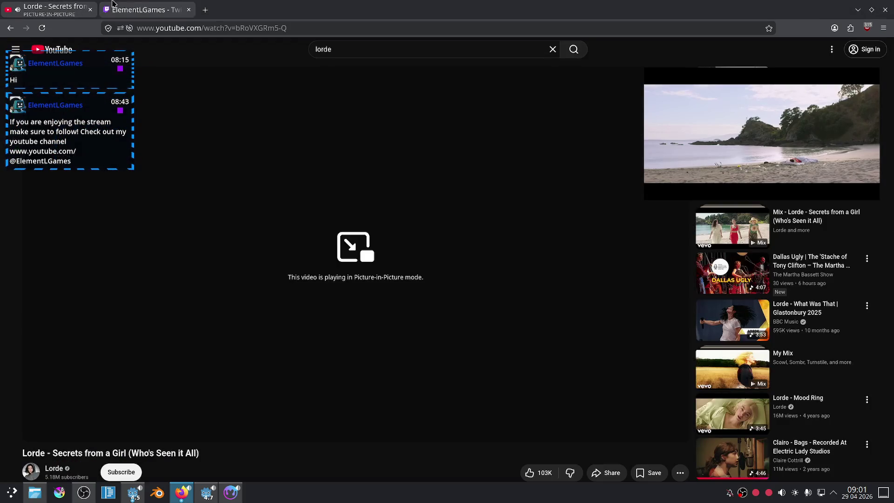
{"action": "left_click", "coordinate": [224, 502]}
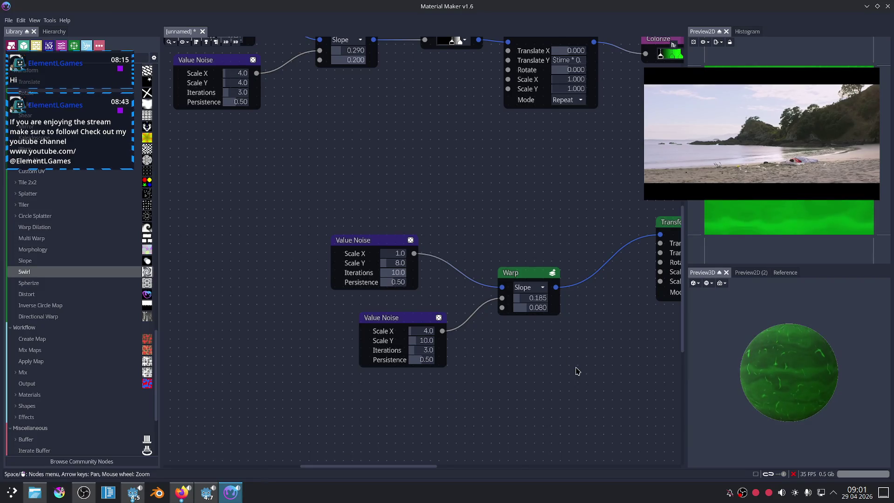
Shift the Blend and Dynamic PBR Material nodes right and move the floating video off the previews.
{"action": "scroll", "coordinate": [512, 361], "scroll_direction": "right", "scroll_amount": 5}
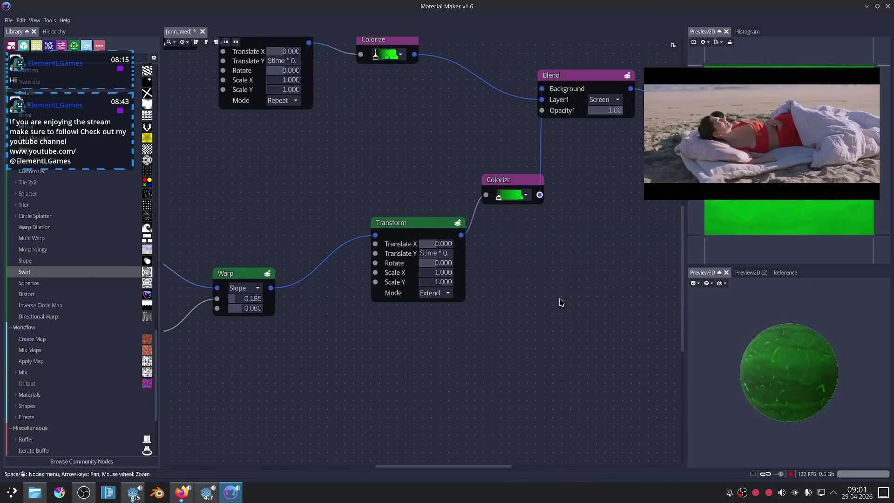
{"action": "scroll", "coordinate": [559, 303], "scroll_direction": "right", "scroll_amount": 5}
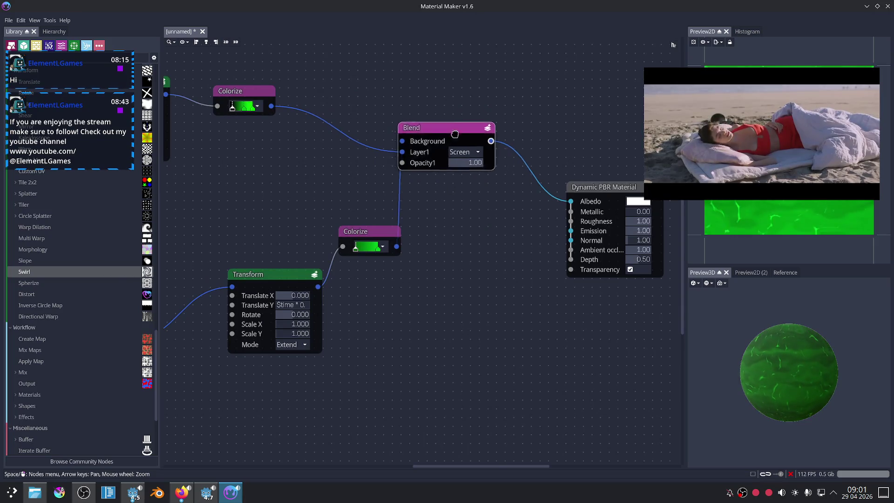
{"action": "left_click_drag", "start_coordinate": [487, 159], "coordinate": [515, 185]}
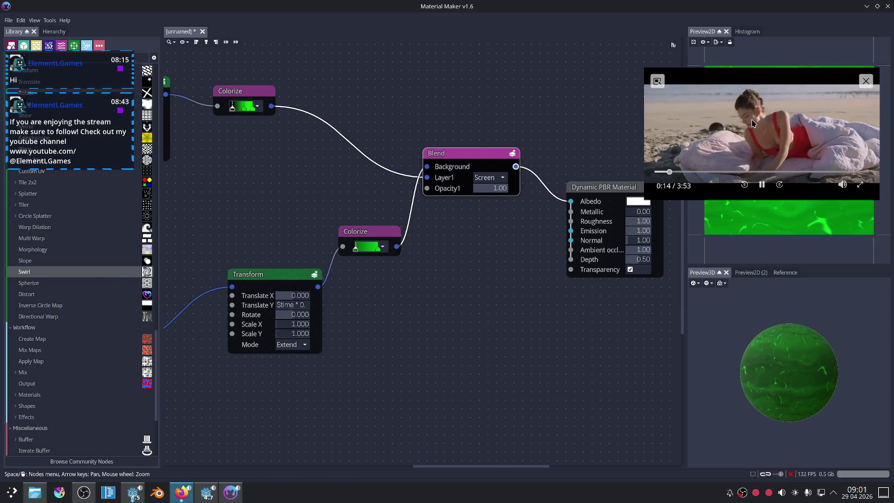
{"action": "mouse_move", "coordinate": [749, 126]}
{"action": "left_mouse_down"}
{"action": "mouse_move", "coordinate": [521, 268]}
{"action": "mouse_move", "coordinate": [544, 393]}
{"action": "left_mouse_up"}
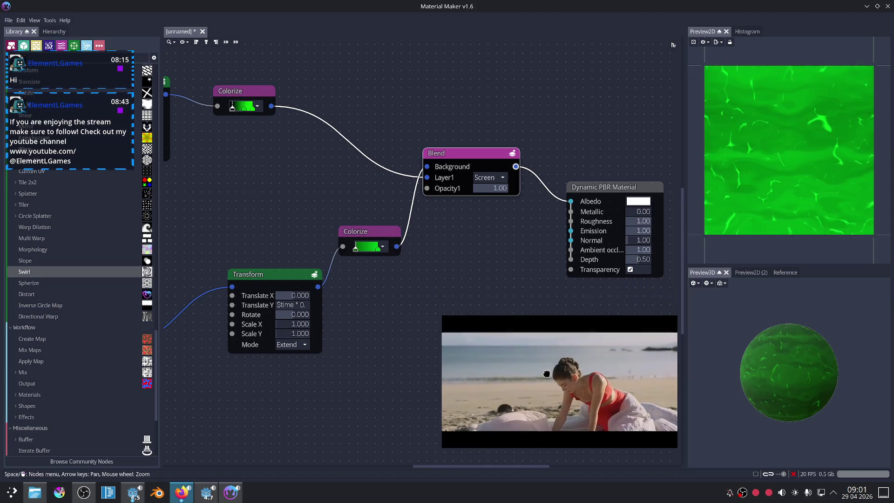
{"action": "left_click", "coordinate": [509, 285]}
{"action": "scroll", "coordinate": [496, 262], "scroll_direction": "down", "scroll_amount": 3}
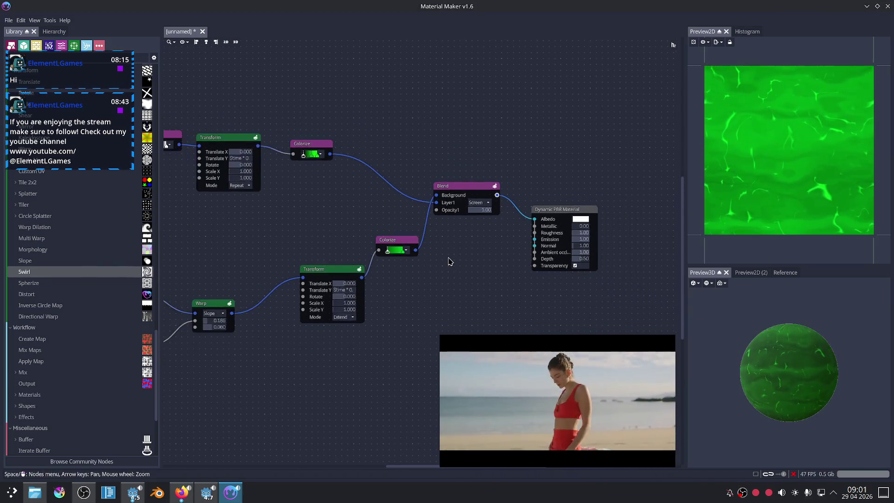
{"action": "scroll", "coordinate": [449, 259], "scroll_direction": "up", "scroll_amount": 2}
{"action": "mouse_move", "coordinate": [467, 260]}
{"action": "middle_mouse_down"}
{"action": "mouse_move", "coordinate": [382, 208]}
{"action": "mouse_move", "coordinate": [388, 214]}
{"action": "middle_mouse_up"}
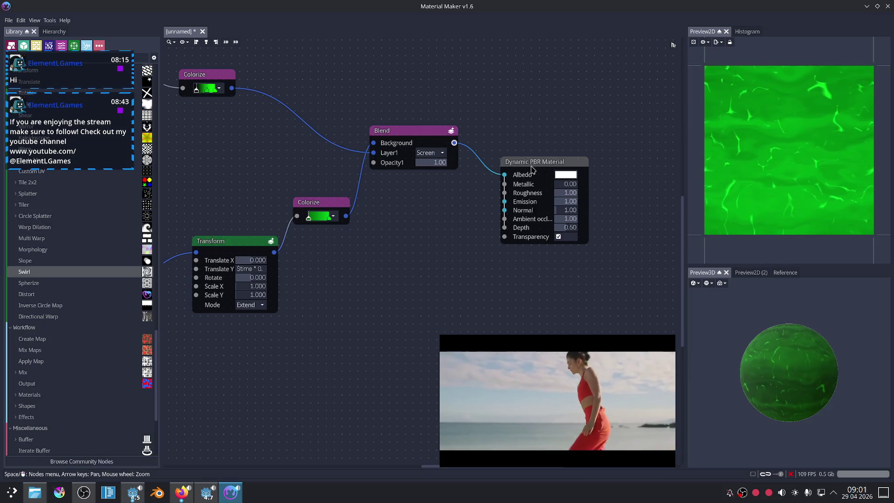
{"action": "left_click_drag", "start_coordinate": [531, 161], "coordinate": [607, 159]}
{"action": "left_click_drag", "start_coordinate": [429, 145], "coordinate": [454, 167]}
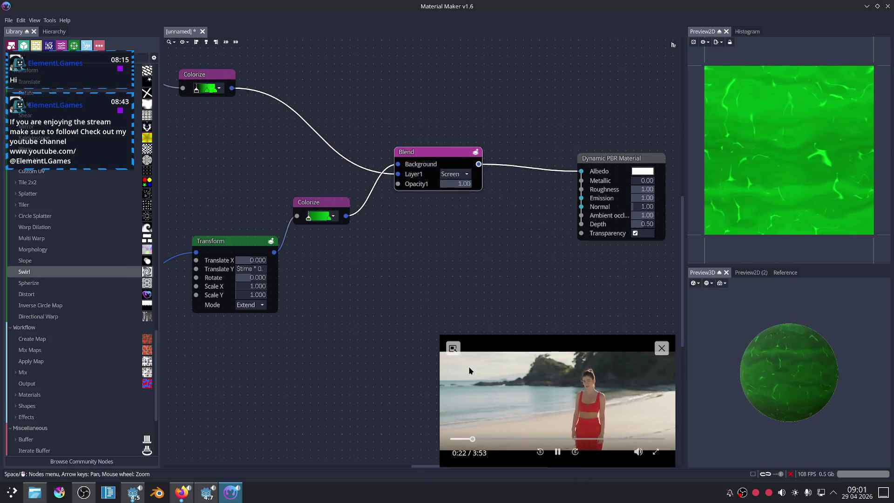
Shrink the floating video, refine the Dynamic PBR Material and Blend positions, and review the upstream nodes.
{"action": "left_click_drag", "start_coordinate": [440, 335], "coordinate": [553, 363]}
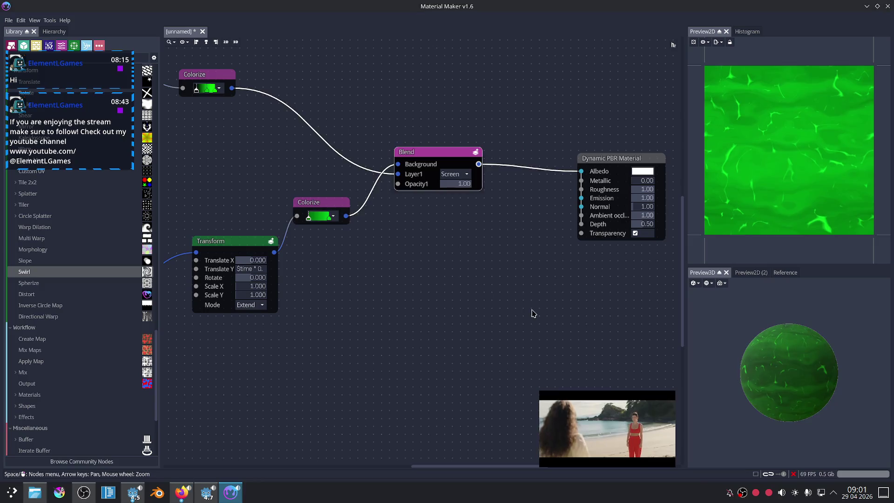
{"action": "left_click", "coordinate": [517, 280]}
{"action": "mouse_move", "coordinate": [485, 267]}
{"action": "middle_mouse_down"}
{"action": "mouse_move", "coordinate": [539, 282]}
{"action": "mouse_move", "coordinate": [534, 271]}
{"action": "middle_mouse_up"}
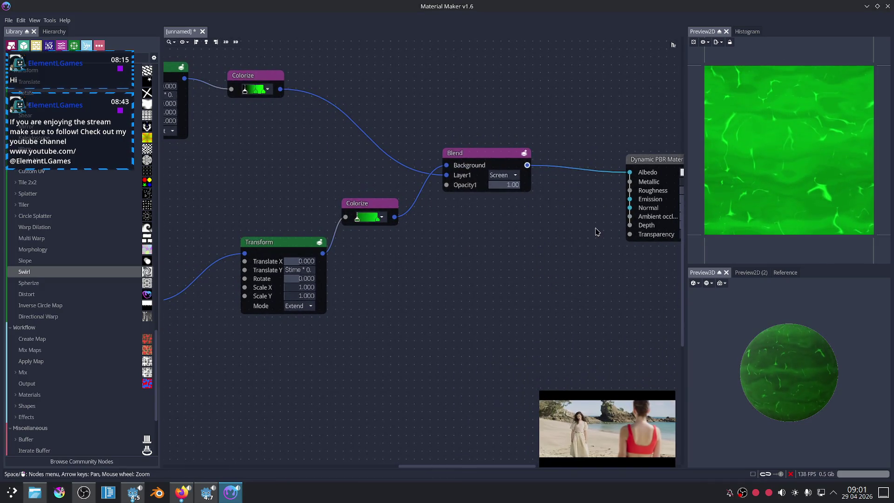
{"action": "middle_click_drag", "start_coordinate": [597, 232], "coordinate": [529, 248]}
{"action": "left_click_drag", "start_coordinate": [601, 179], "coordinate": [589, 141]}
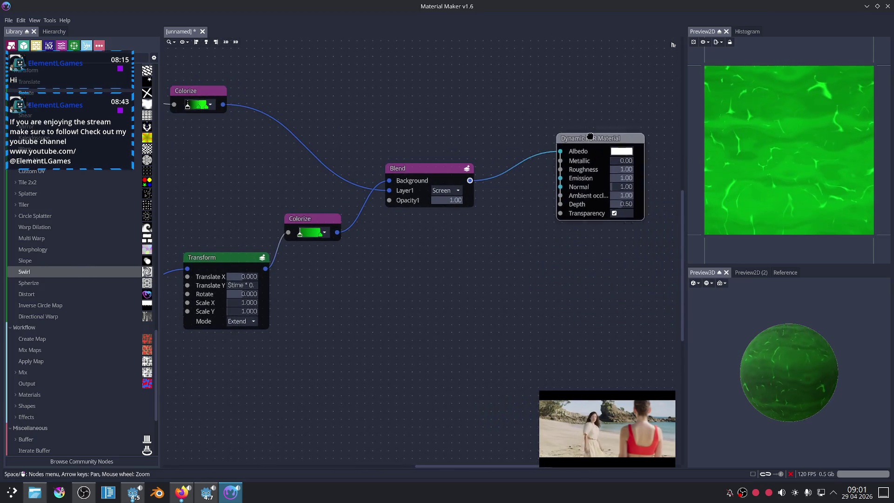
{"action": "left_click_drag", "start_coordinate": [442, 171], "coordinate": [443, 154]}
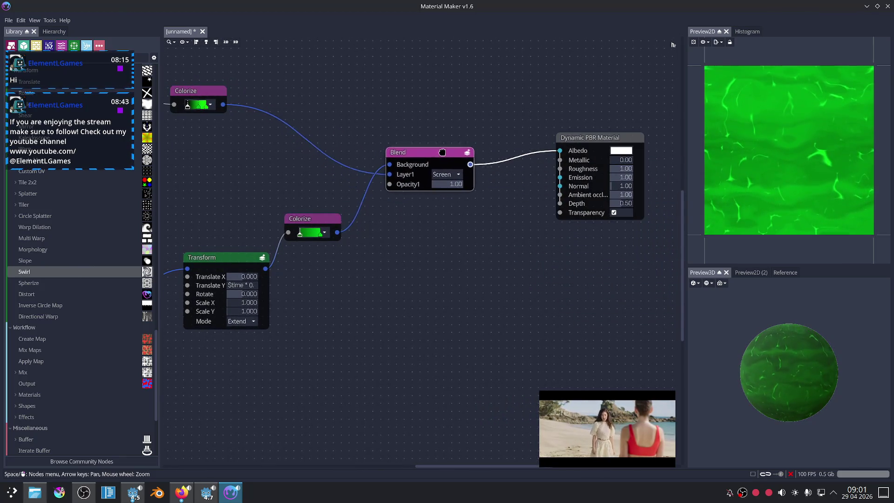
{"action": "middle_click_drag", "start_coordinate": [375, 260], "coordinate": [521, 238]}
{"action": "middle_click_drag", "start_coordinate": [368, 184], "coordinate": [508, 205]}
{"action": "mouse_move", "coordinate": [311, 162]}
{"action": "middle_mouse_down"}
{"action": "mouse_move", "coordinate": [335, 219]}
{"action": "mouse_move", "coordinate": [389, 220]}
{"action": "middle_mouse_up"}
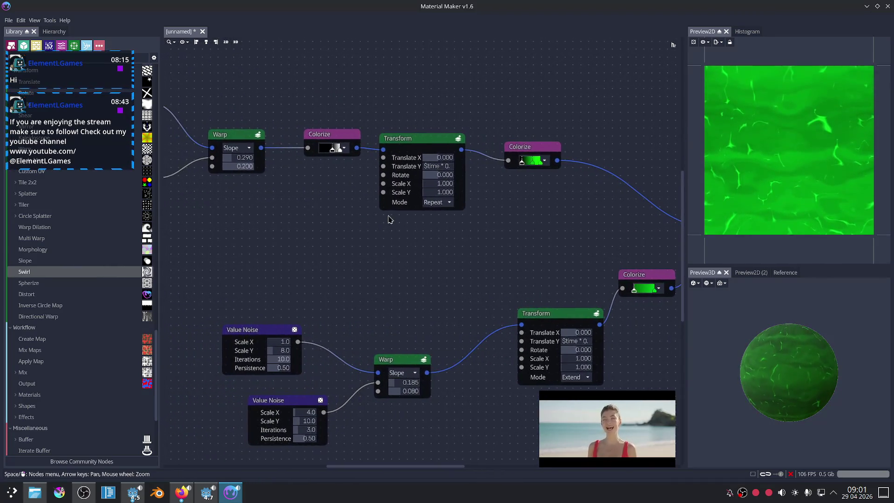
{"action": "mouse_move", "coordinate": [552, 235]}
{"action": "middle_mouse_down"}
{"action": "mouse_move", "coordinate": [369, 205]}
{"action": "mouse_move", "coordinate": [497, 216]}
{"action": "mouse_move", "coordinate": [531, 207]}
{"action": "middle_mouse_up"}
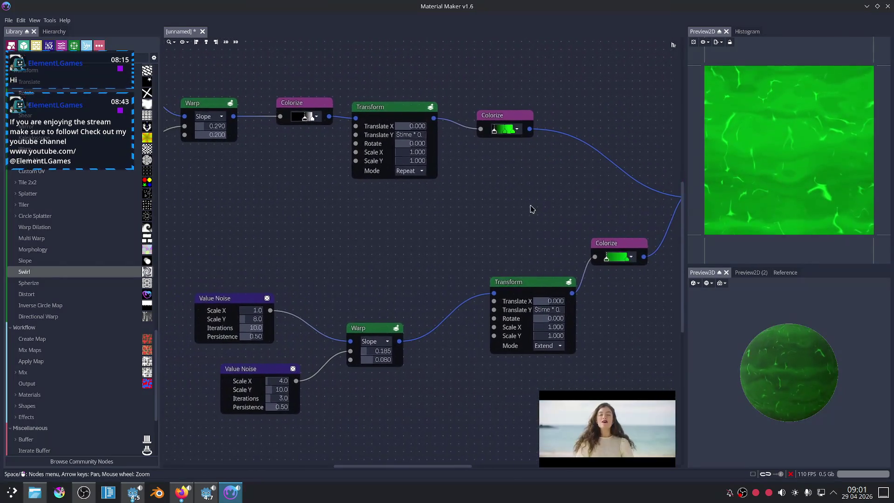
Drop a Classic Kuwahara filter from the Library's Filter section onto the graph beside the Warp chain.
{"action": "scroll", "coordinate": [44, 228], "scroll_direction": "up", "scroll_amount": 3}
{"action": "scroll", "coordinate": [53, 251], "scroll_direction": "up", "scroll_amount": 3}
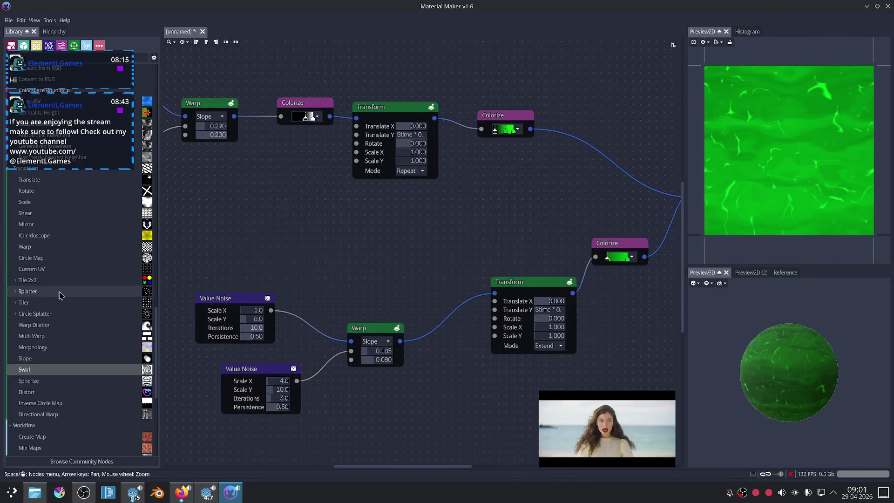
{"action": "scroll", "coordinate": [63, 263], "scroll_direction": "up", "scroll_amount": 3}
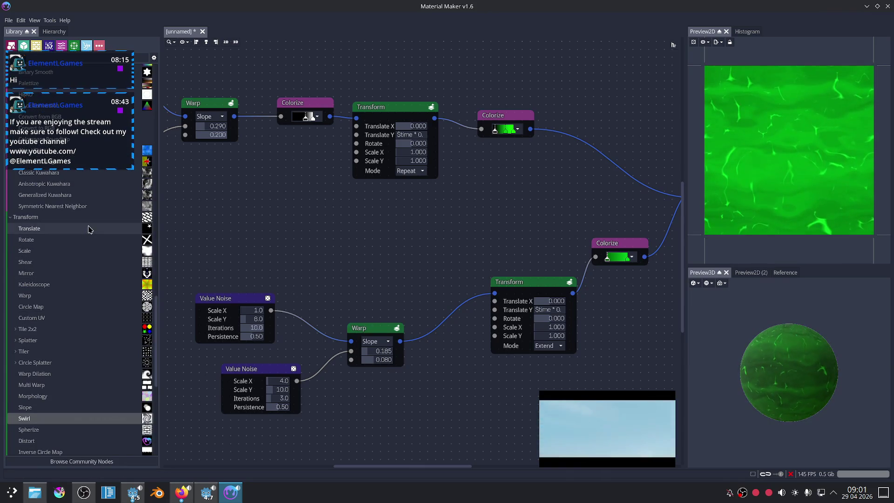
{"action": "scroll", "coordinate": [63, 242], "scroll_direction": "up", "scroll_amount": 9}
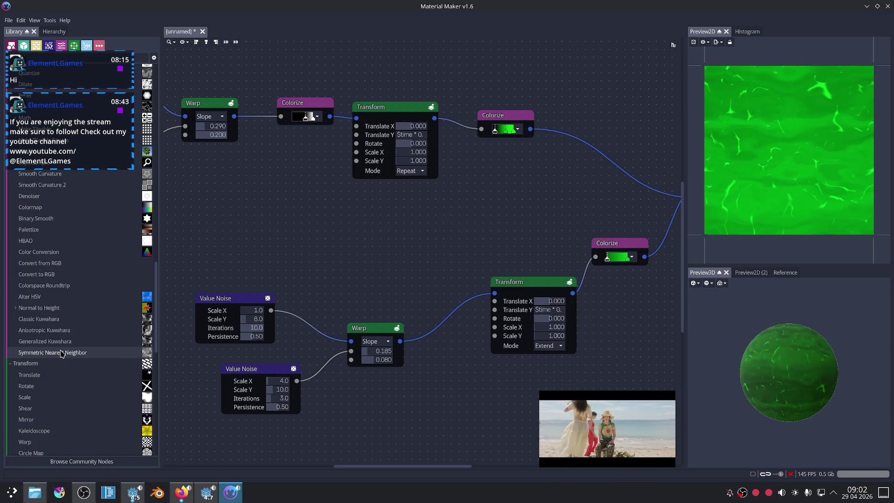
{"action": "left_click_drag", "start_coordinate": [38, 318], "coordinate": [221, 318]}
{"action": "left_click_drag", "start_coordinate": [375, 245], "coordinate": [376, 246]}
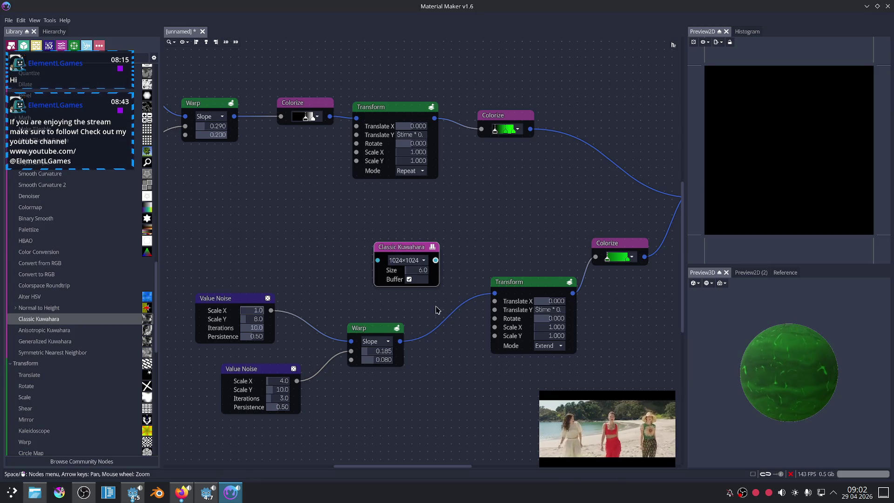
Feed Warp into Classic Kuwahara and settle its Size at 38.
{"action": "left_click_drag", "start_coordinate": [367, 256], "coordinate": [449, 235]}
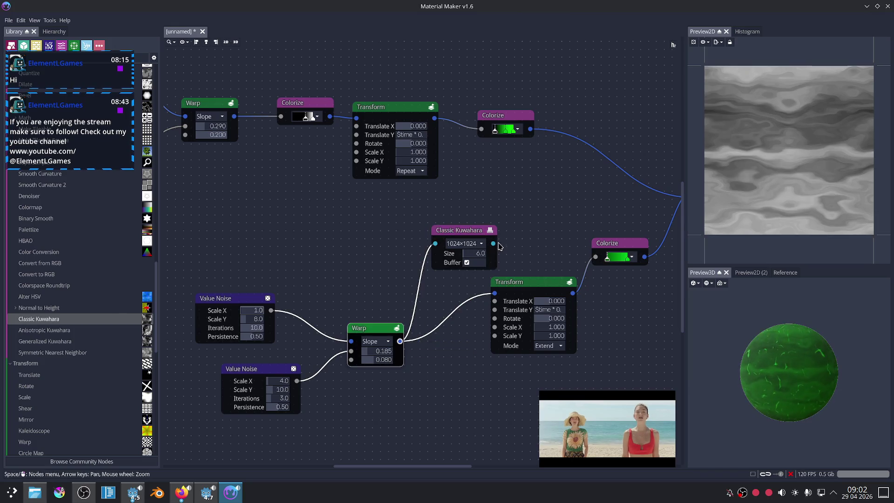
{"action": "scroll", "coordinate": [522, 258], "scroll_direction": "up", "scroll_amount": 3}
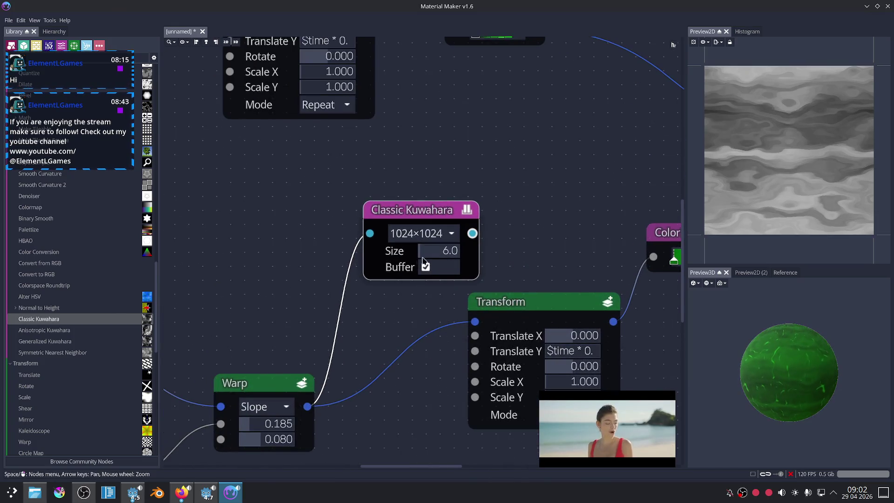
{"action": "left_click_drag", "start_coordinate": [437, 253], "coordinate": [498, 263]}
{"action": "middle_click_drag", "start_coordinate": [535, 253], "coordinate": [532, 232]}
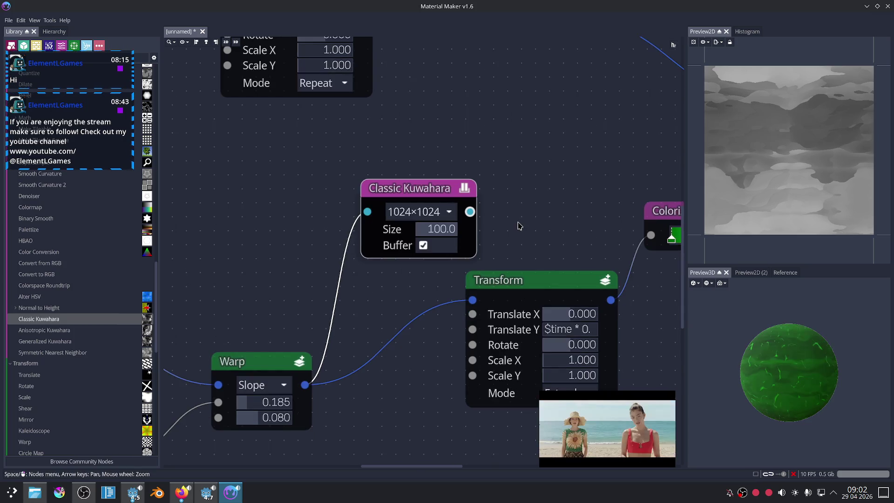
{"action": "middle_click_drag", "start_coordinate": [480, 210], "coordinate": [454, 195]}
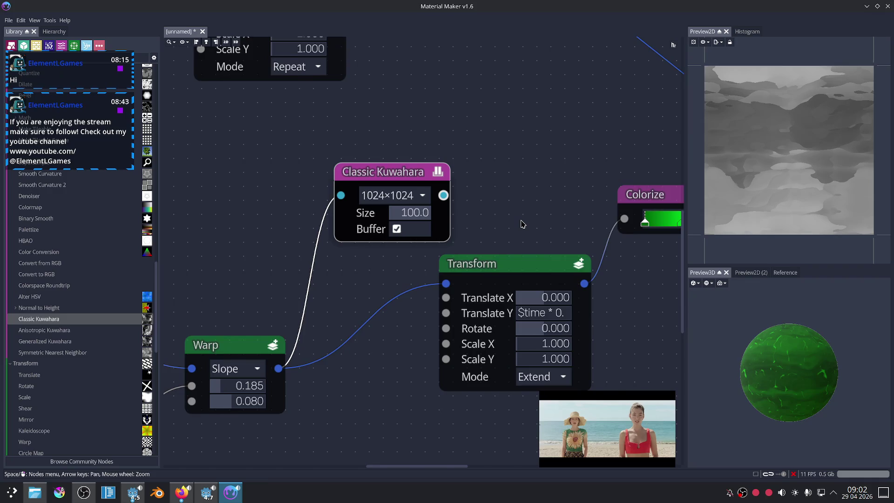
{"action": "scroll", "coordinate": [522, 224], "scroll_direction": "down", "scroll_amount": 2}
{"action": "scroll", "coordinate": [522, 224], "scroll_direction": "up", "scroll_amount": 1}
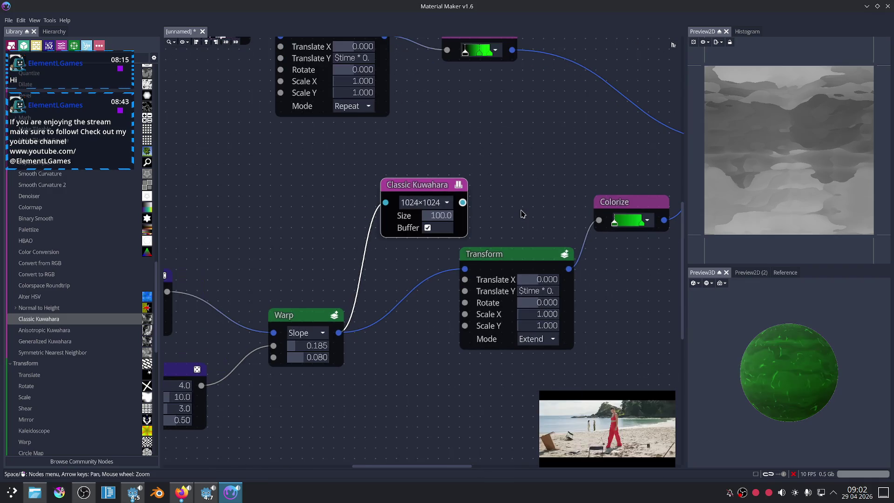
{"action": "key", "text": "ctrl+z"}
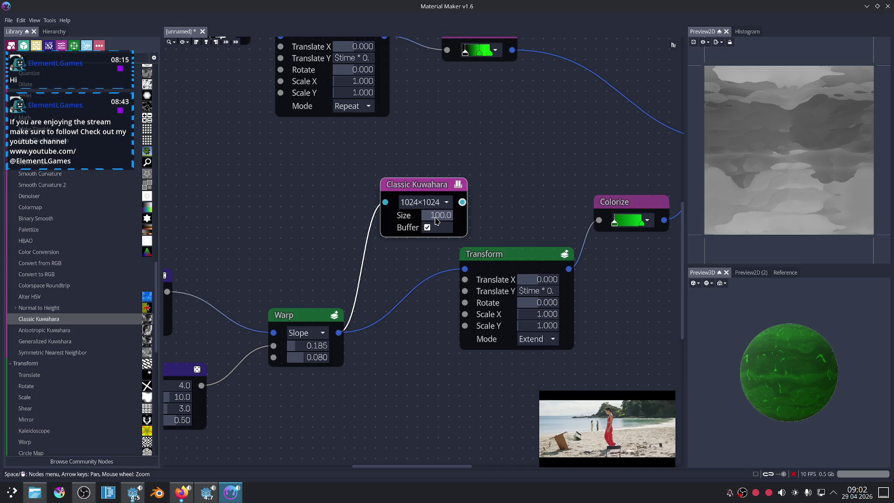
{"action": "middle_click_drag", "start_coordinate": [512, 206], "coordinate": [494, 203]}
{"action": "left_click_drag", "start_coordinate": [432, 213], "coordinate": [423, 214]}
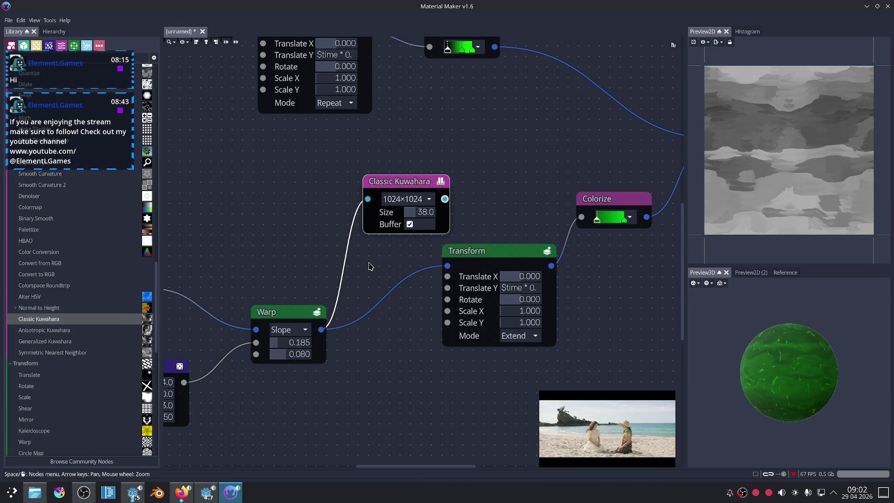
Link Classic Kuwahara to Transform and Colorize, preview the green result, then delete the Kuwahara node.
{"action": "scroll", "coordinate": [369, 267], "scroll_direction": "up", "scroll_amount": 1}
{"action": "left_click_drag", "start_coordinate": [310, 343], "coordinate": [367, 287]}
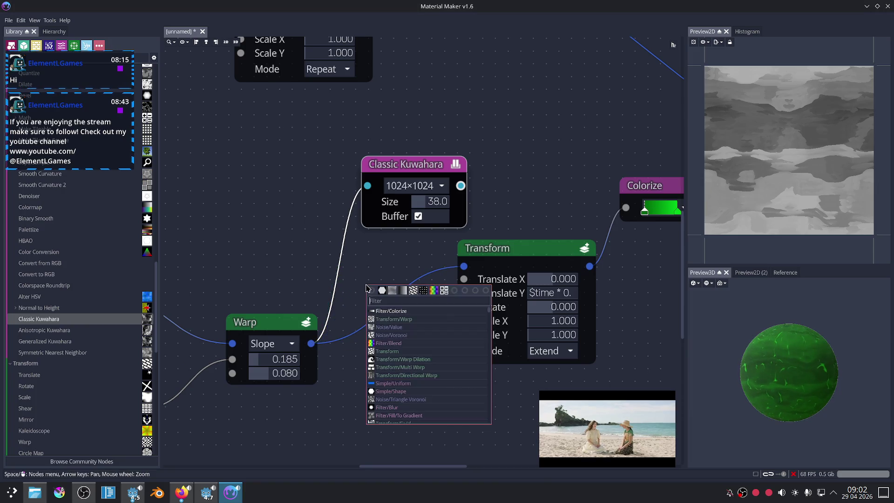
{"action": "left_click_drag", "start_coordinate": [461, 185], "coordinate": [467, 272]}
{"action": "left_click_drag", "start_coordinate": [410, 164], "coordinate": [384, 221]}
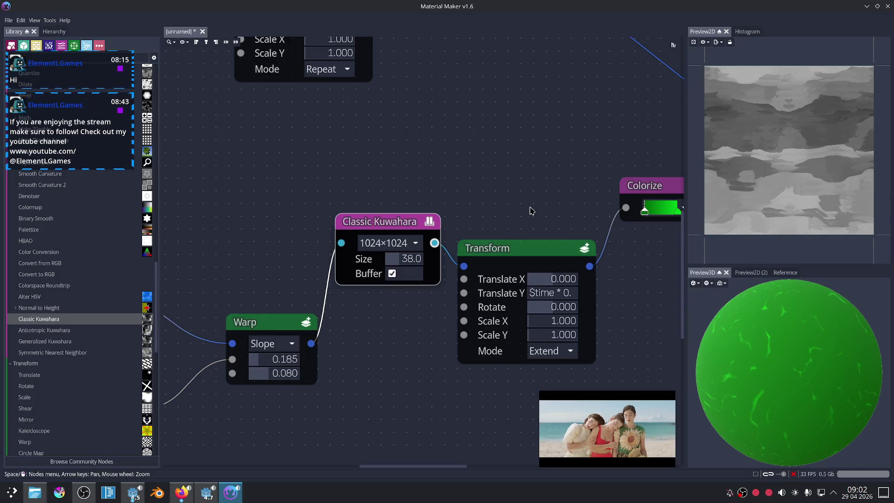
{"action": "left_click_drag", "start_coordinate": [435, 243], "coordinate": [614, 208]}
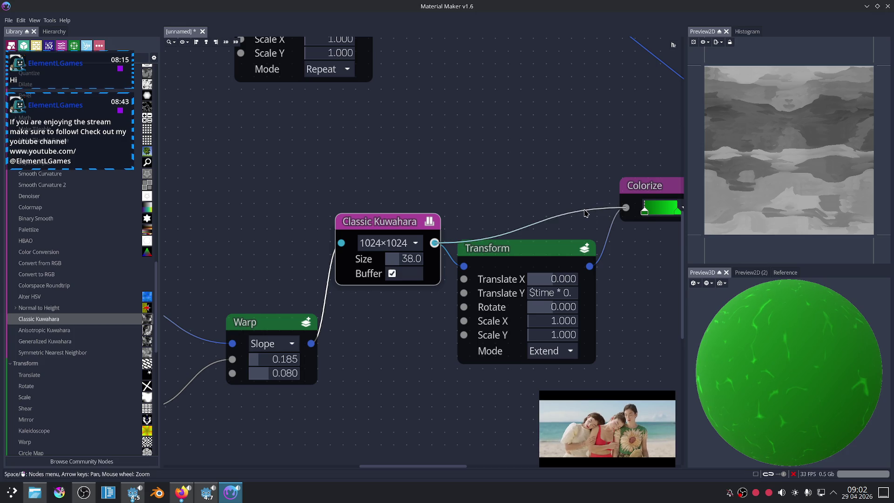
{"action": "left_click", "coordinate": [624, 186]}
{"action": "mouse_move", "coordinate": [588, 170]}
{"action": "middle_mouse_down"}
{"action": "mouse_move", "coordinate": [477, 146]}
{"action": "mouse_move", "coordinate": [552, 146]}
{"action": "middle_mouse_up"}
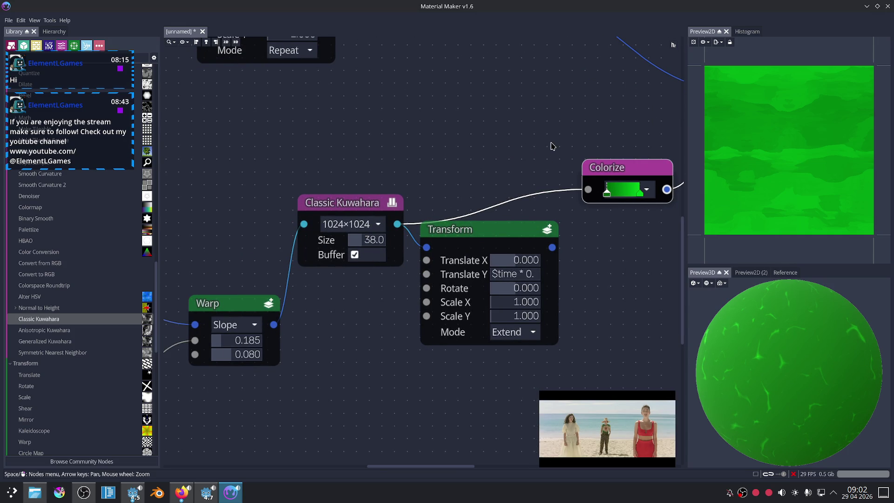
{"action": "left_click", "coordinate": [342, 202]}
{"action": "key", "text": "Delete"}
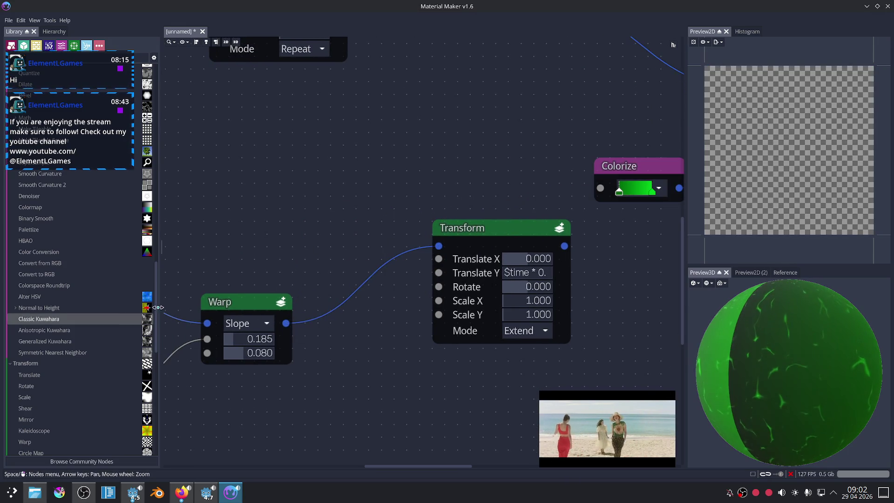
{"action": "scroll", "coordinate": [95, 300], "scroll_direction": "up", "scroll_amount": 3}
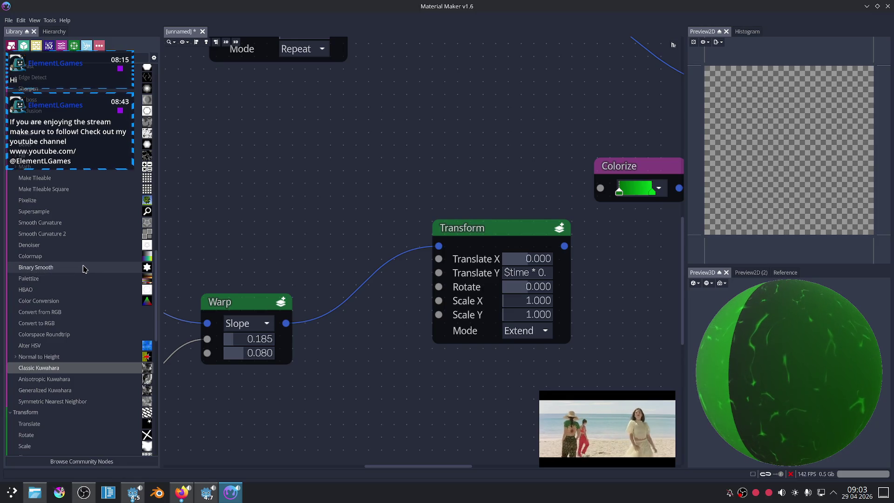
{"action": "left_click_drag", "start_coordinate": [70, 277], "coordinate": [307, 239]}
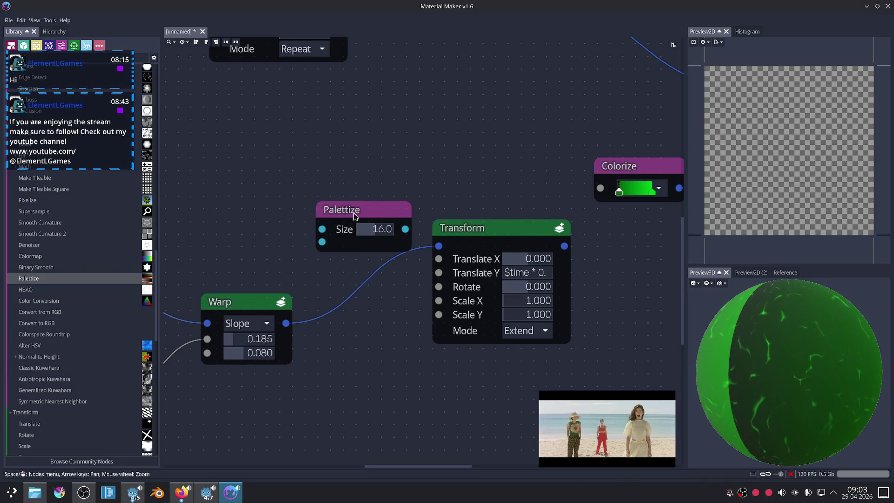
{"action": "left_click", "coordinate": [353, 216]}
{"action": "left_click_drag", "start_coordinate": [289, 321], "coordinate": [315, 231]}
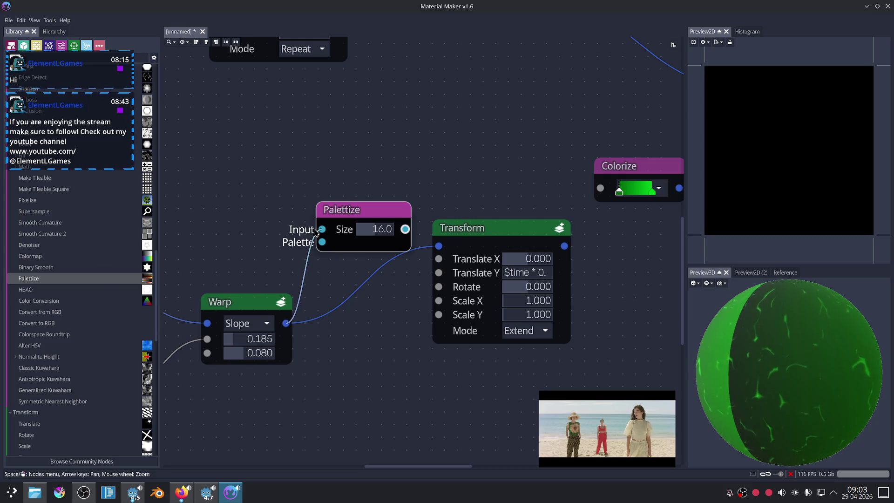
{"action": "left_click_drag", "start_coordinate": [368, 212], "coordinate": [439, 246]}
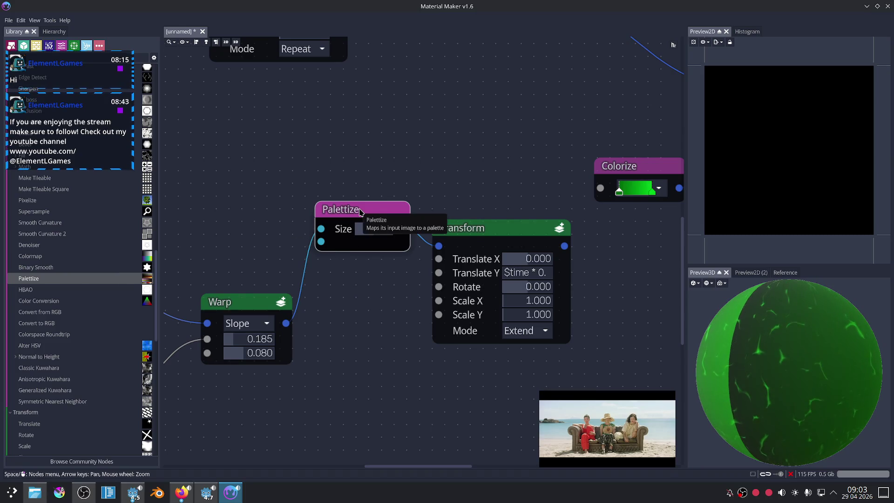
{"action": "key", "text": "Delete"}
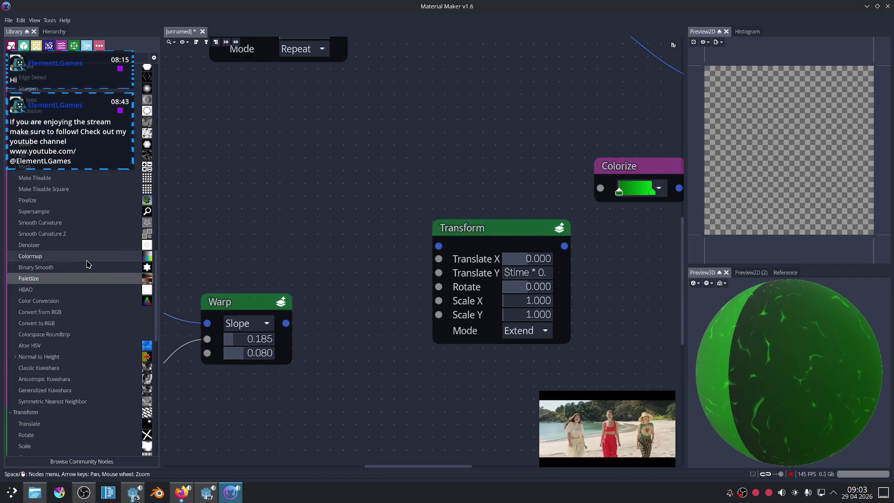
{"action": "scroll", "coordinate": [88, 263], "scroll_direction": "up", "scroll_amount": 5}
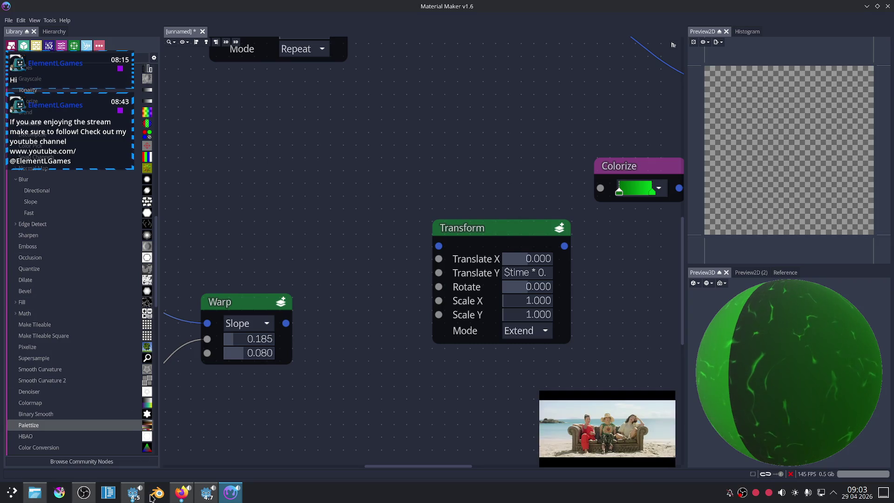
{"action": "left_click", "coordinate": [77, 493]}
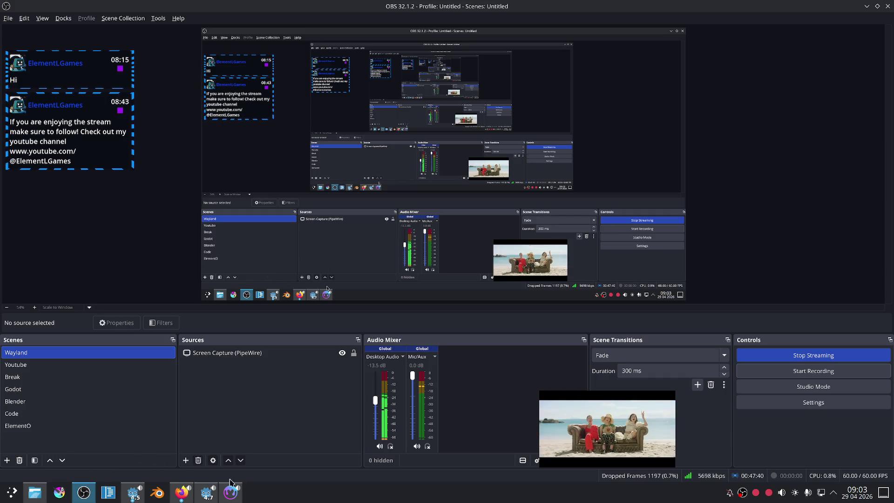
{"action": "left_click", "coordinate": [182, 497]}
{"action": "mouse_move", "coordinate": [79, 433]}
{"action": "left_click", "coordinate": [145, 9]}
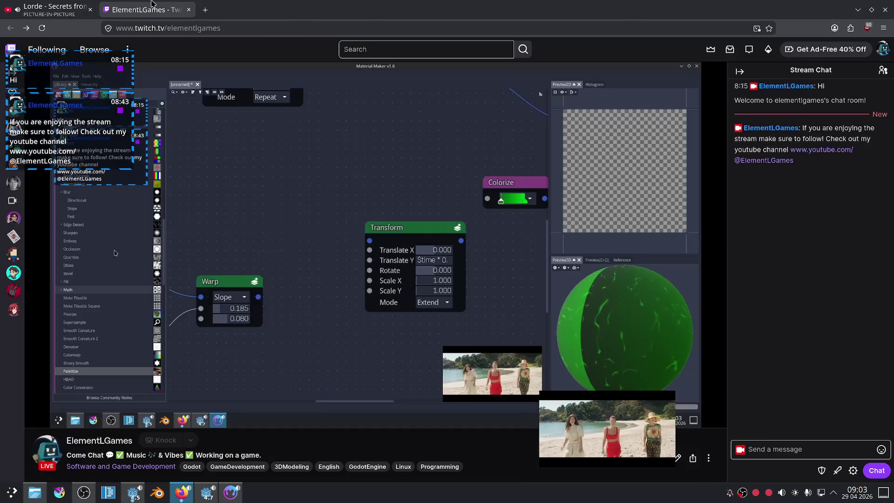
{"action": "left_click_drag", "start_coordinate": [587, 420], "coordinate": [718, 309]}
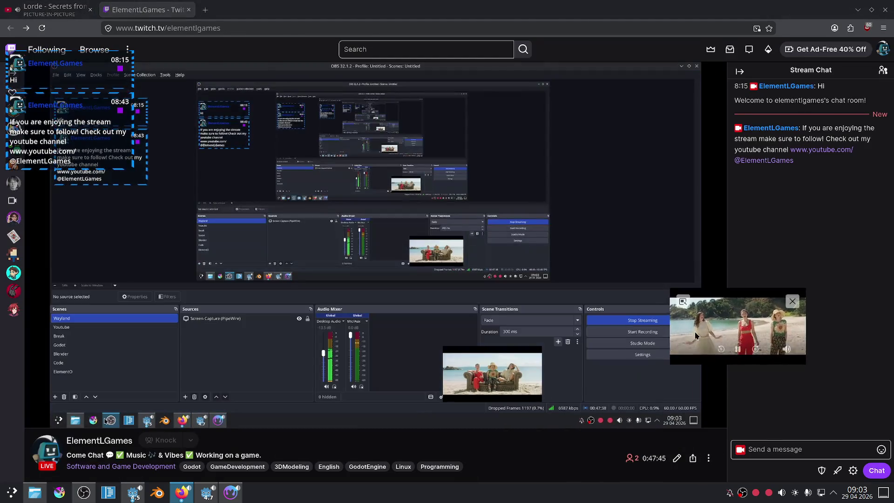
{"action": "left_click", "coordinate": [230, 492]}
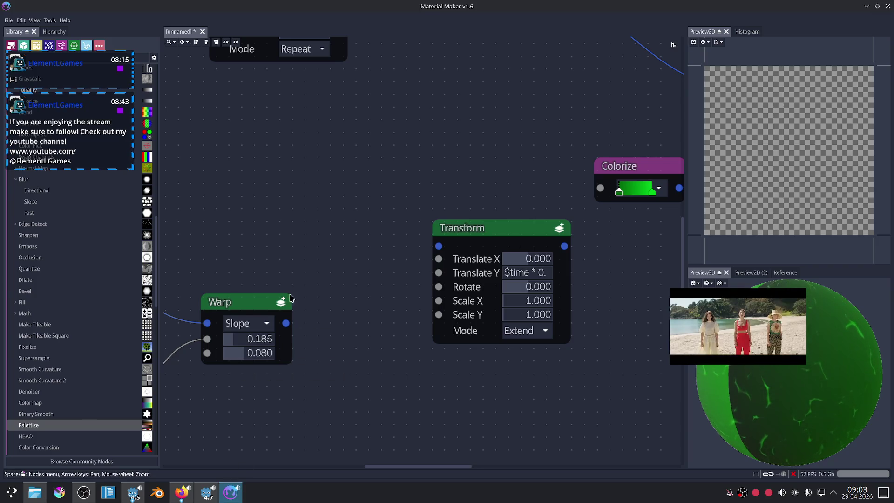
{"action": "scroll", "coordinate": [241, 276], "scroll_direction": "up", "scroll_amount": 2}
{"action": "scroll", "coordinate": [75, 302], "scroll_direction": "up", "scroll_amount": 3}
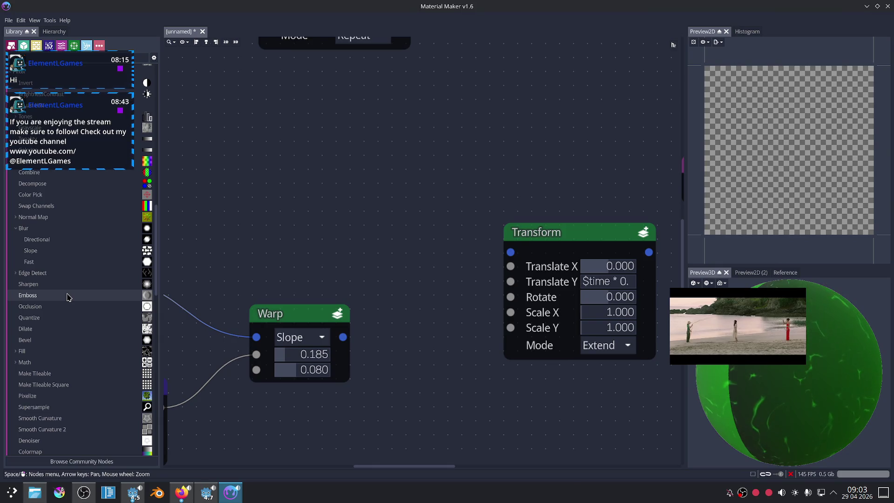
{"action": "scroll", "coordinate": [49, 285], "scroll_direction": "up", "scroll_amount": 3}
{"action": "scroll", "coordinate": [49, 285], "scroll_direction": "up", "scroll_amount": 3}
{"action": "scroll", "coordinate": [50, 283], "scroll_direction": "up", "scroll_amount": 3}
{"action": "scroll", "coordinate": [55, 266], "scroll_direction": "up", "scroll_amount": 3}
{"action": "scroll", "coordinate": [58, 258], "scroll_direction": "up", "scroll_amount": 3}
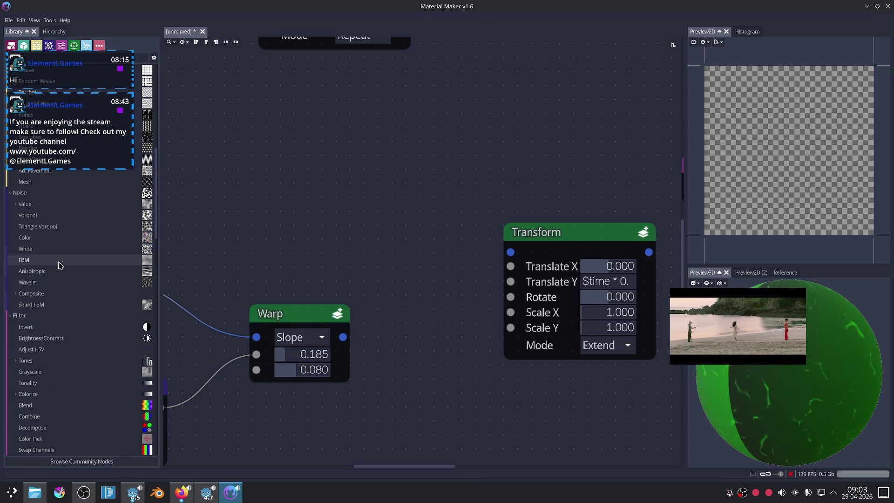
{"action": "scroll", "coordinate": [69, 263], "scroll_direction": "up", "scroll_amount": 3}
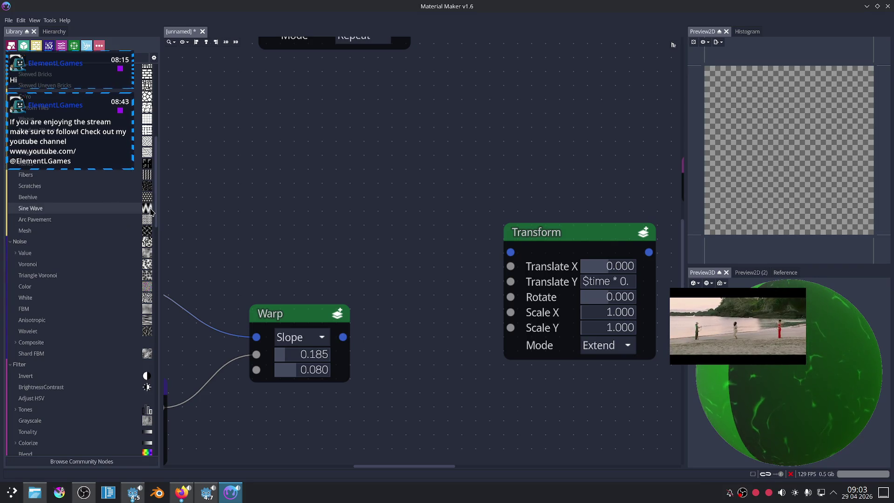
{"action": "scroll", "coordinate": [144, 222], "scroll_direction": "up", "scroll_amount": 3}
{"action": "scroll", "coordinate": [114, 254], "scroll_direction": "up", "scroll_amount": 3}
{"action": "scroll", "coordinate": [93, 276], "scroll_direction": "up", "scroll_amount": 3}
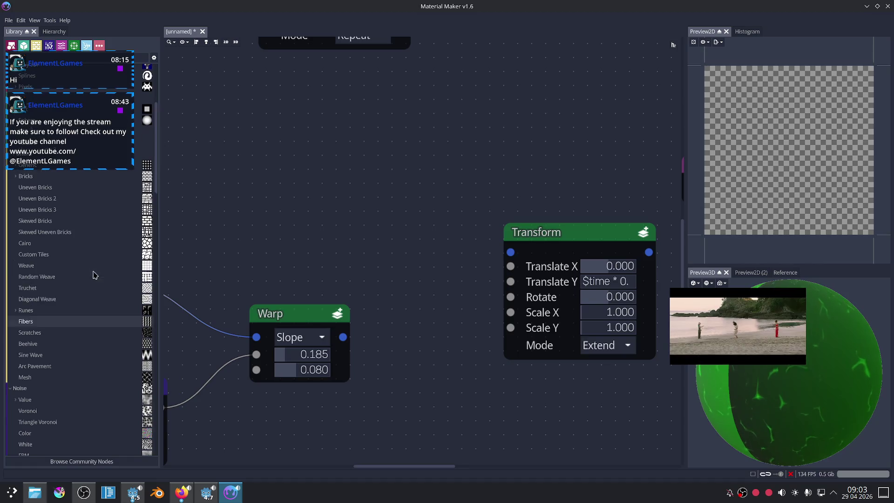
{"action": "scroll", "coordinate": [72, 312], "scroll_direction": "up", "scroll_amount": 6}
{"action": "scroll", "coordinate": [72, 312], "scroll_direction": "up", "scroll_amount": 4}
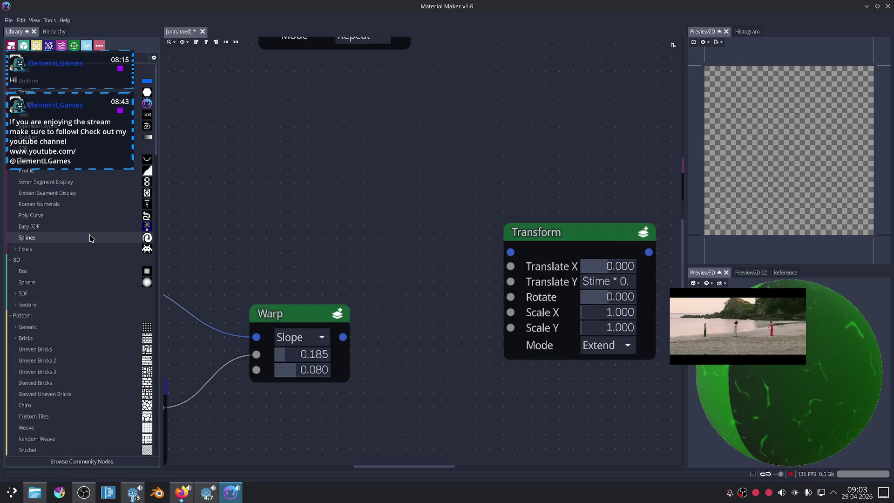
{"action": "left_click_drag", "start_coordinate": [89, 237], "coordinate": [342, 194]}
Wire Warp into the Splines node, draw a curve in its spline editor, then delete the node.
{"action": "left_click", "coordinate": [361, 192]}
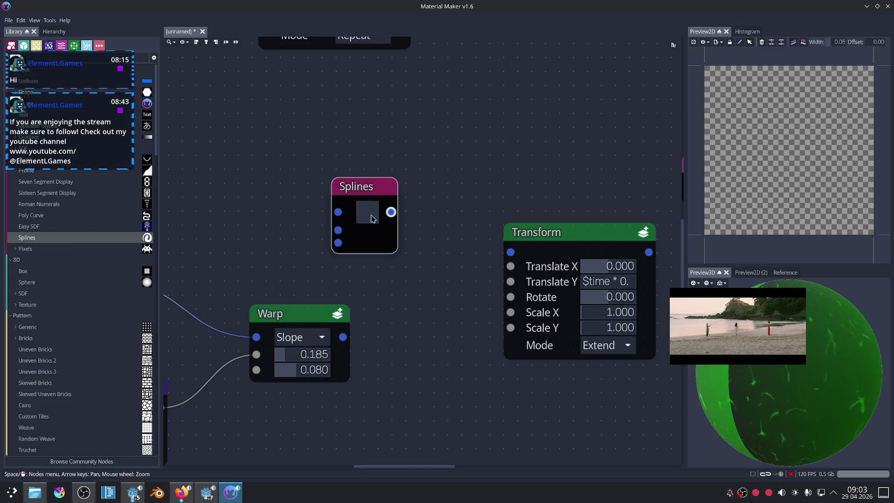
{"action": "mouse_move", "coordinate": [343, 337]}
{"action": "left_mouse_down"}
{"action": "mouse_move", "coordinate": [338, 212]}
{"action": "mouse_move", "coordinate": [390, 265]}
{"action": "left_mouse_up"}
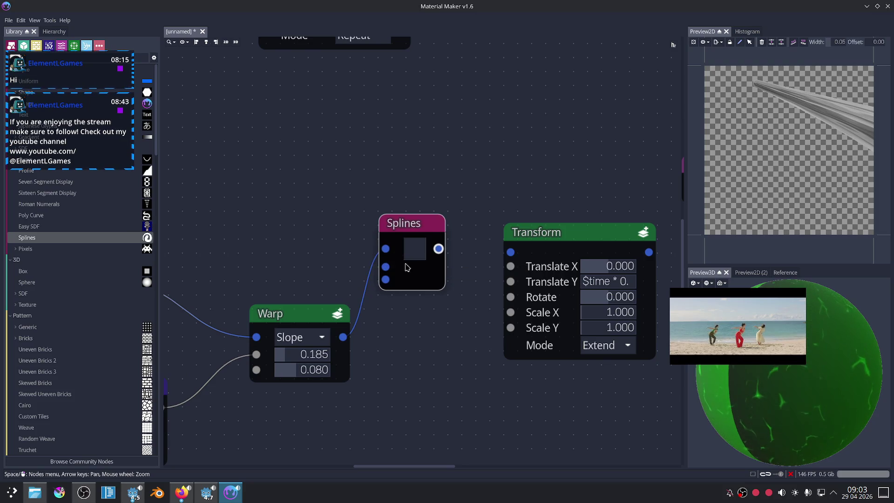
{"action": "left_click", "coordinate": [420, 249]}
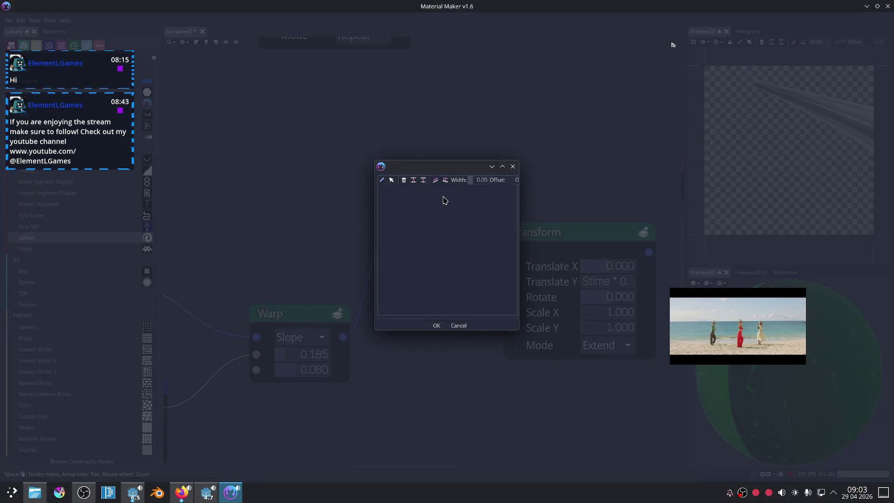
{"action": "left_click_drag", "start_coordinate": [461, 266], "coordinate": [495, 227]}
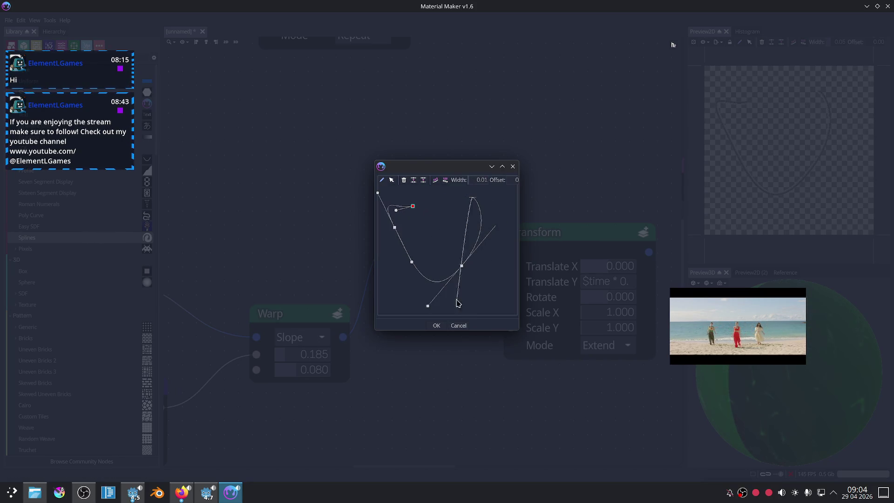
{"action": "left_click", "coordinate": [437, 327]}
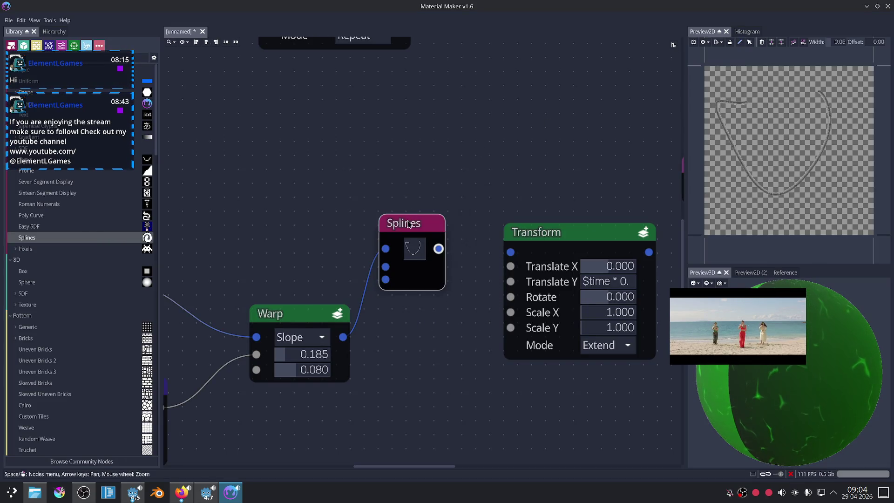
{"action": "key", "text": "Delete"}
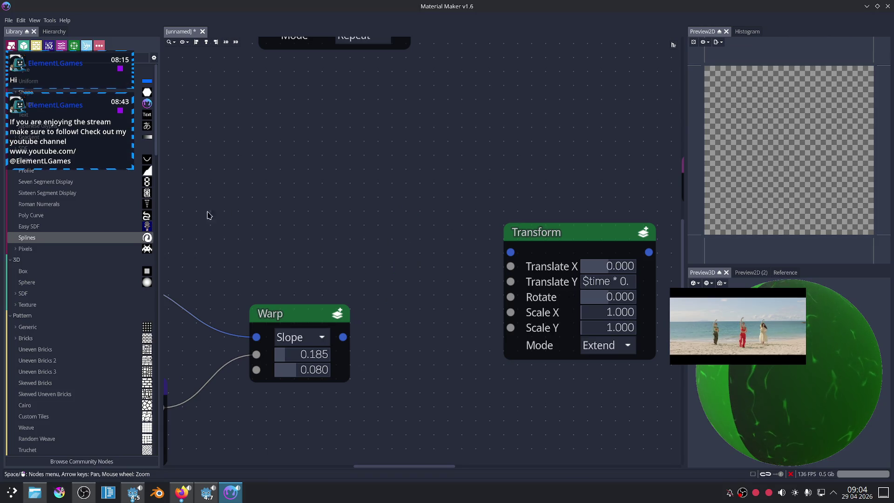
Reconnect lower Warp into Transform and Transform into Colorize, then zoom out over the Warp and Value Noise nodes.
{"action": "mouse_move", "coordinate": [123, 217]}
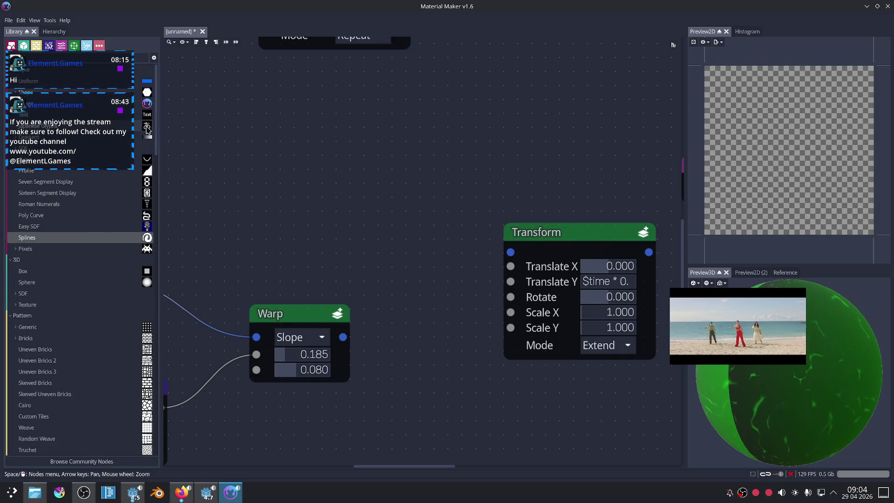
{"action": "mouse_move", "coordinate": [342, 337]}
{"action": "left_mouse_down"}
{"action": "mouse_move", "coordinate": [510, 252]}
{"action": "mouse_move", "coordinate": [458, 256]}
{"action": "left_mouse_up"}
{"action": "scroll", "coordinate": [458, 257], "scroll_direction": "down", "scroll_amount": 2}
{"action": "middle_click_drag", "start_coordinate": [526, 284], "coordinate": [314, 242]}
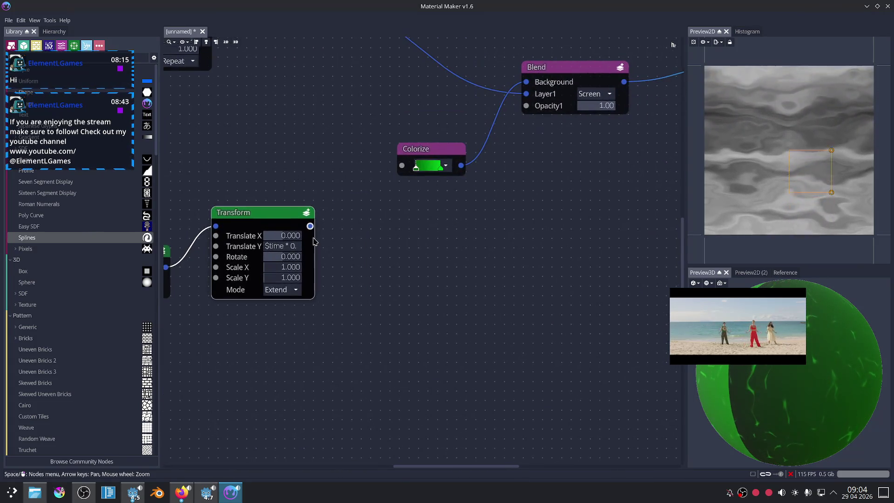
{"action": "mouse_move", "coordinate": [312, 241]}
{"action": "left_mouse_down"}
{"action": "mouse_move", "coordinate": [342, 227]}
{"action": "mouse_move", "coordinate": [401, 165]}
{"action": "left_mouse_up"}
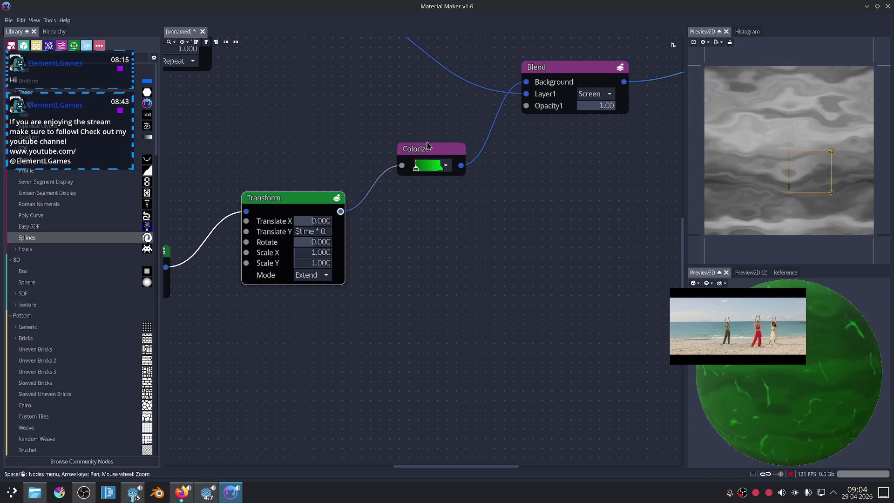
{"action": "left_click_drag", "start_coordinate": [672, 296], "coordinate": [510, 324]}
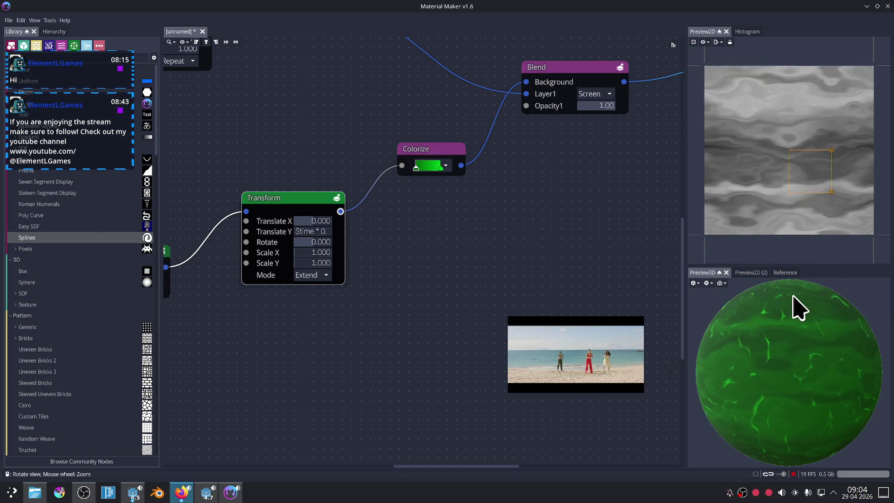
{"action": "scroll", "coordinate": [419, 303], "scroll_direction": "down", "scroll_amount": 1}
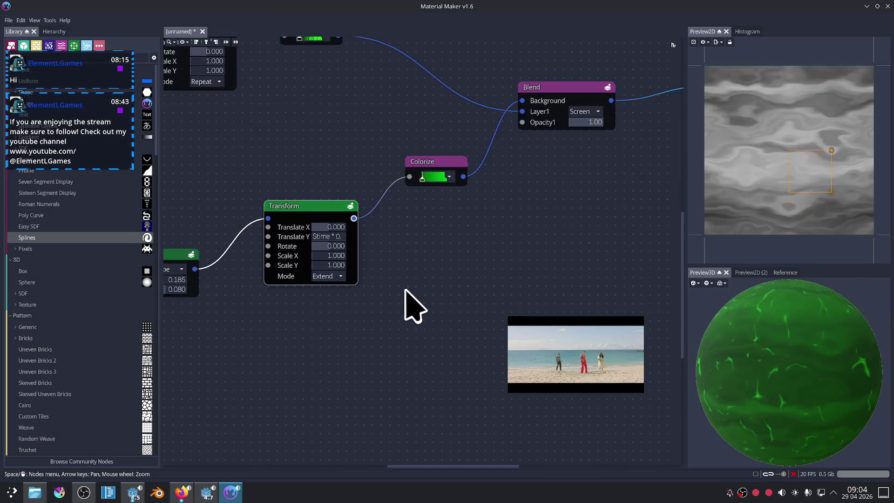
{"action": "scroll", "coordinate": [396, 316], "scroll_direction": "down", "scroll_amount": 2}
{"action": "mouse_move", "coordinate": [378, 307]}
{"action": "middle_mouse_down"}
{"action": "mouse_move", "coordinate": [485, 271]}
{"action": "mouse_move", "coordinate": [512, 228]}
{"action": "middle_mouse_up"}
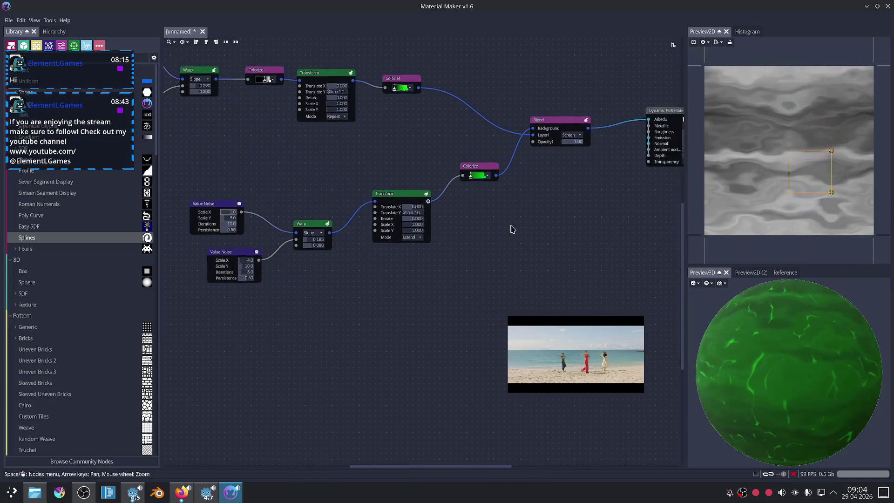
{"action": "mouse_move", "coordinate": [60, 143]}
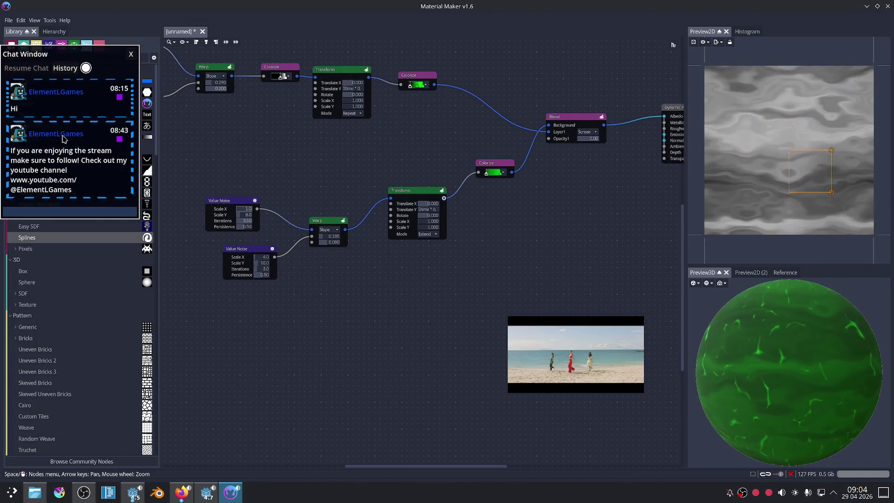
{"action": "left_click_drag", "start_coordinate": [48, 61], "coordinate": [248, 58]}
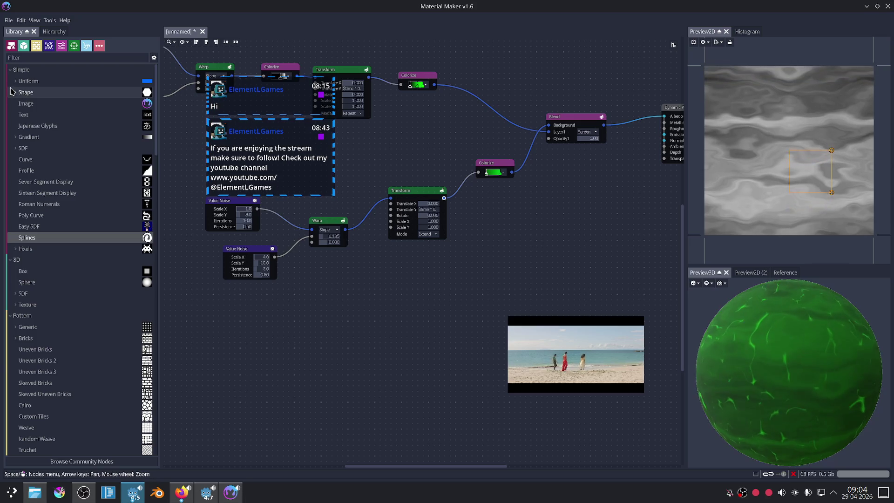
Add a Circle shape node from the Library and shrink its size to 0.14.
{"action": "left_click", "coordinate": [11, 92]}
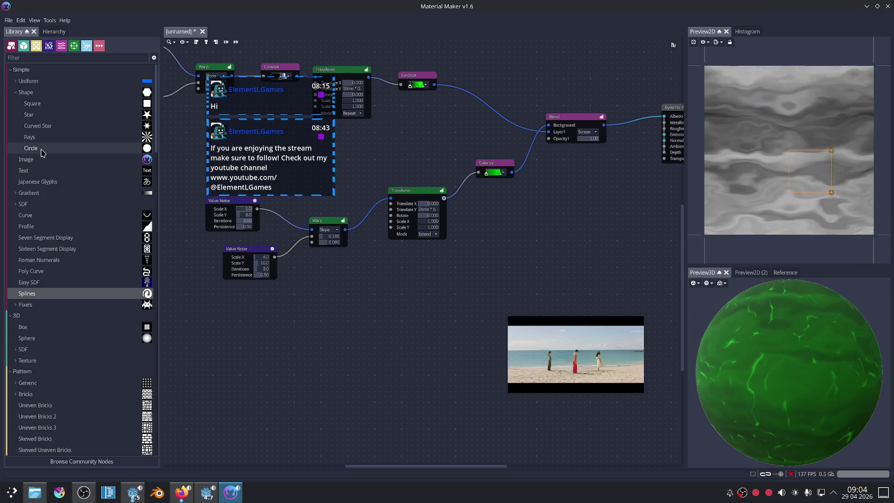
{"action": "left_click_drag", "start_coordinate": [41, 152], "coordinate": [305, 354]}
{"action": "middle_click_drag", "start_coordinate": [391, 335], "coordinate": [355, 231]}
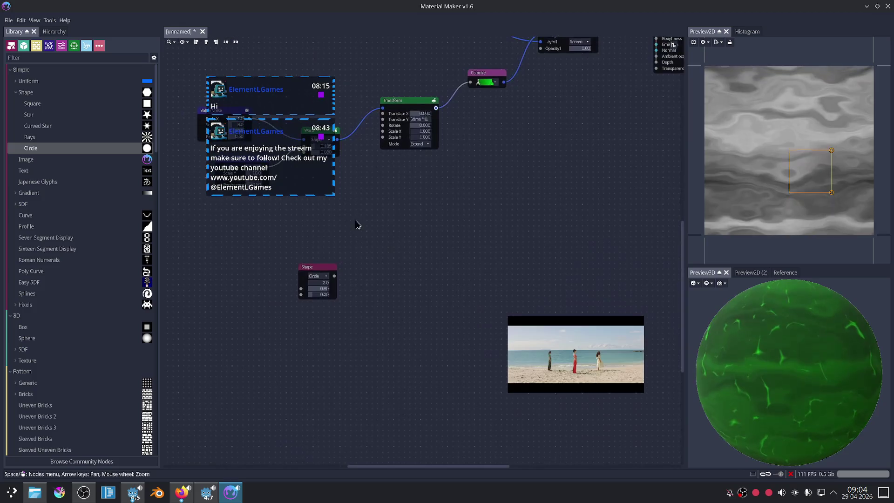
{"action": "scroll", "coordinate": [355, 232], "scroll_direction": "up", "scroll_amount": 2}
{"action": "left_click_drag", "start_coordinate": [301, 281], "coordinate": [256, 272]}
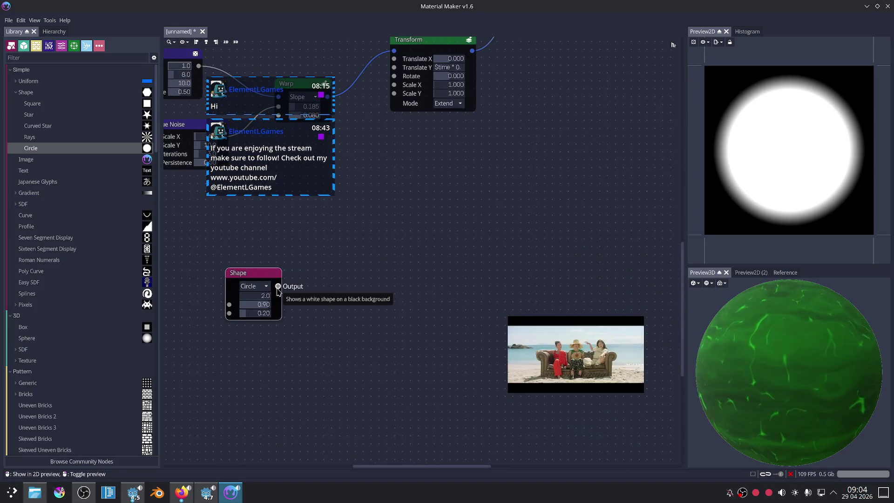
{"action": "left_click_drag", "start_coordinate": [251, 308], "coordinate": [236, 311]}
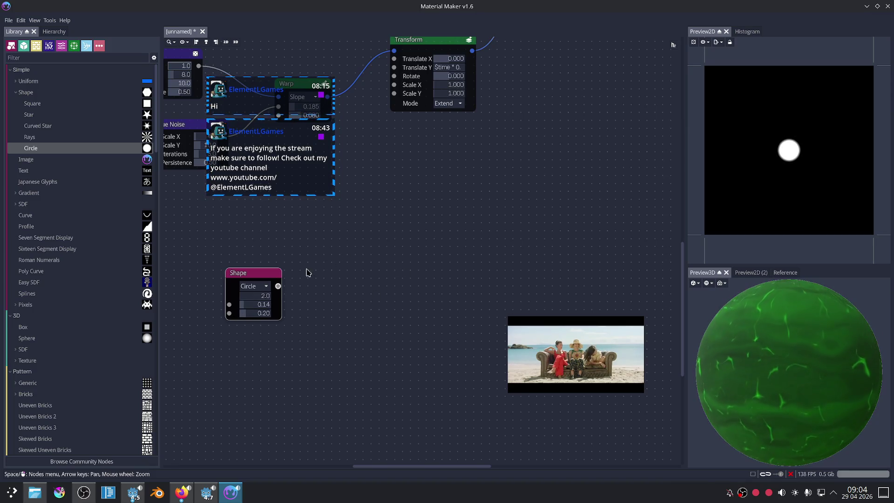
Tile the circle 22×12 with a Tiler, adding random offset, Rnd Rotate 55.5 and Rnd Scale 0.22.
{"action": "right_click", "coordinate": [391, 244]}
{"action": "type", "text": "tiler"}
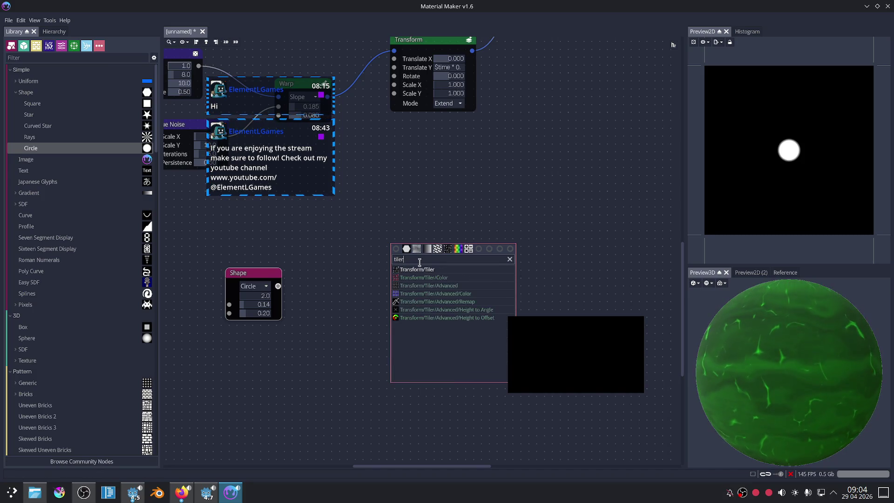
{"action": "left_click", "coordinate": [429, 269]}
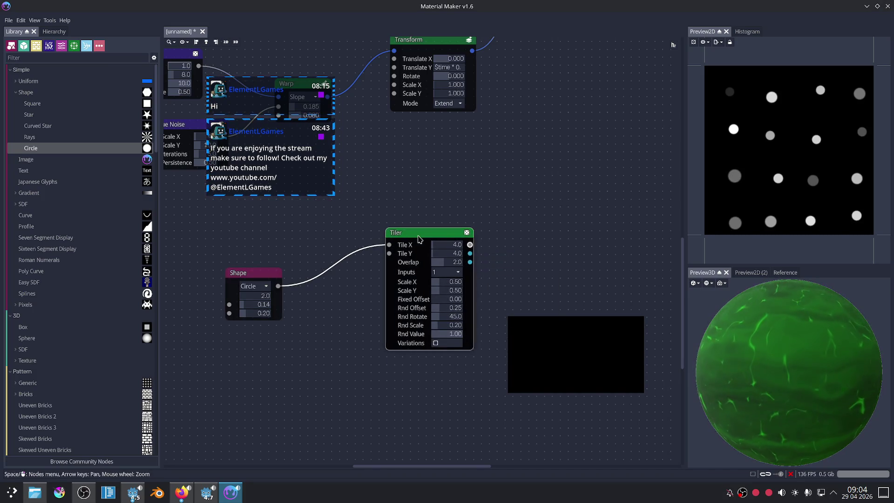
{"action": "scroll", "coordinate": [541, 242], "scroll_direction": "up", "scroll_amount": 2}
{"action": "mouse_move", "coordinate": [400, 248]}
{"action": "left_mouse_down"}
{"action": "mouse_move", "coordinate": [433, 248]}
{"action": "mouse_move", "coordinate": [405, 264]}
{"action": "left_mouse_up"}
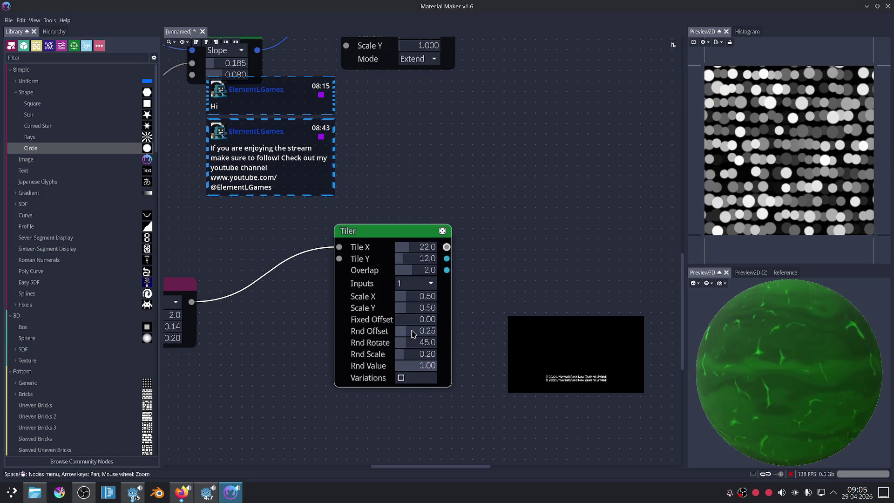
{"action": "left_click_drag", "start_coordinate": [414, 333], "coordinate": [447, 334]}
{"action": "mouse_move", "coordinate": [408, 354]}
{"action": "left_mouse_down"}
{"action": "mouse_move", "coordinate": [451, 350]}
{"action": "mouse_move", "coordinate": [405, 350]}
{"action": "mouse_move", "coordinate": [443, 342]}
{"action": "left_mouse_up"}
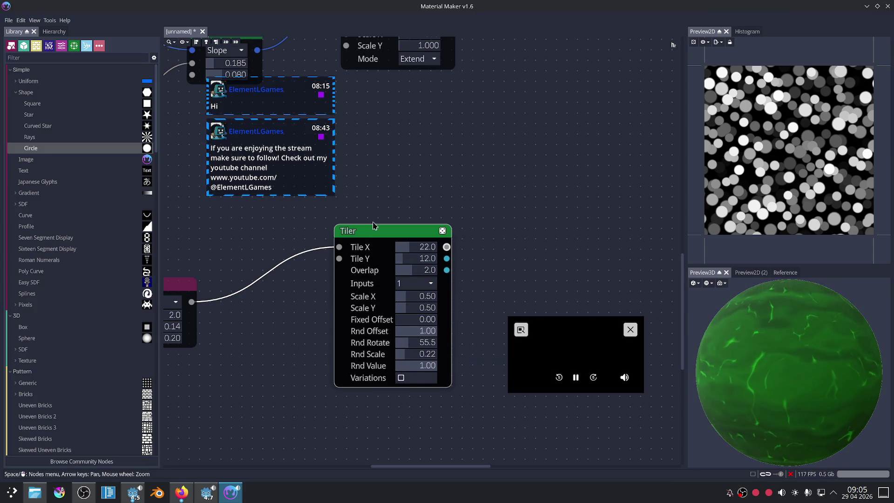
{"action": "right_click", "coordinate": [412, 187]}
{"action": "type", "text": "tiler"}
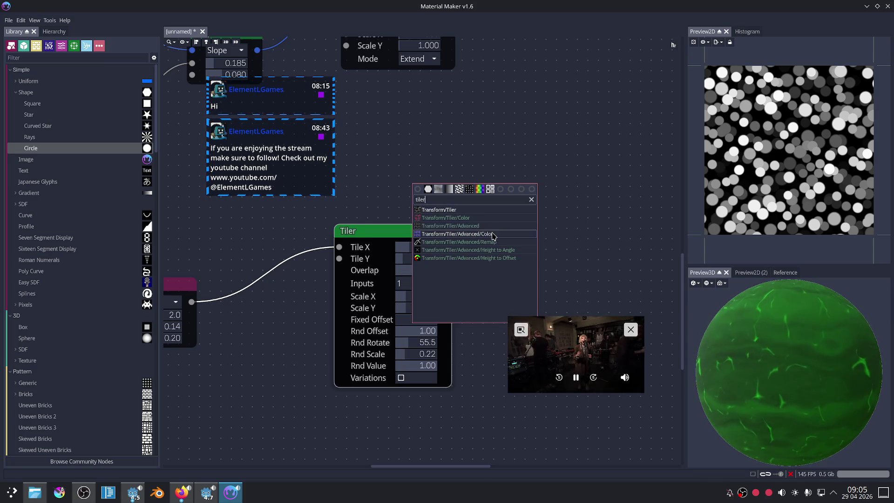
Place a circle-fed Advanced Tiler (4×4 tiles) below the Tiler, then switch to the browser.
{"action": "left_click", "coordinate": [465, 226]}
{"action": "left_click_drag", "start_coordinate": [442, 194], "coordinate": [289, 356]}
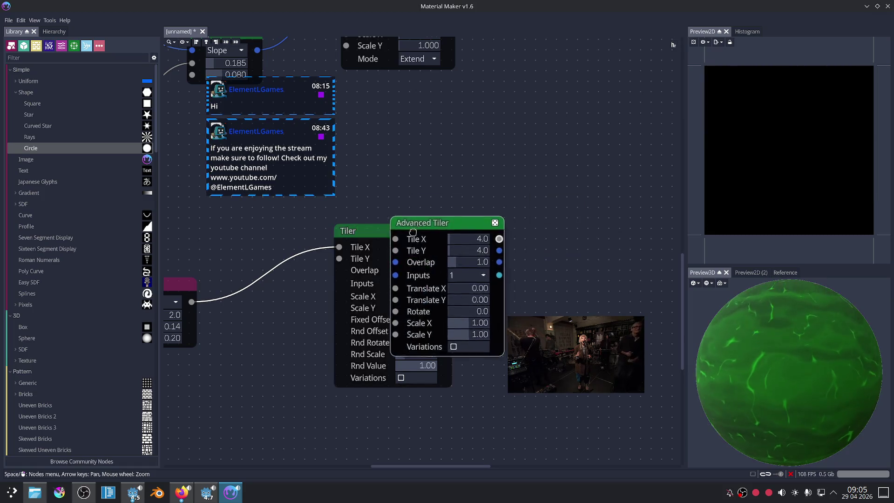
{"action": "mouse_move", "coordinate": [289, 324]}
{"action": "middle_mouse_down"}
{"action": "mouse_move", "coordinate": [372, 238]}
{"action": "mouse_move", "coordinate": [368, 268]}
{"action": "middle_mouse_up"}
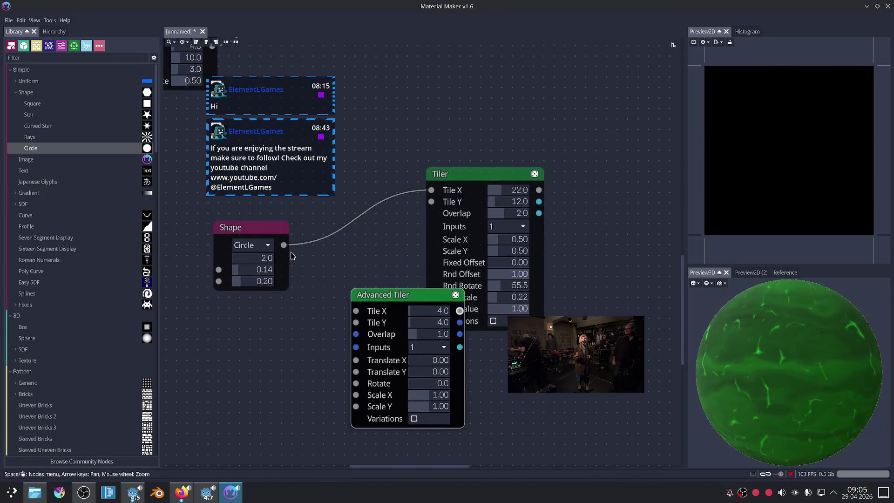
{"action": "left_click_drag", "start_coordinate": [283, 245], "coordinate": [353, 310]}
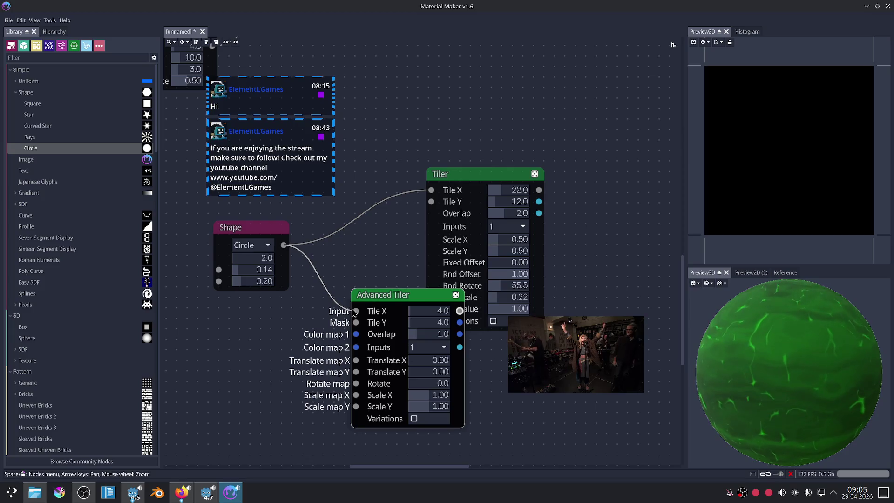
{"action": "left_click_drag", "start_coordinate": [465, 174], "coordinate": [503, 95]}
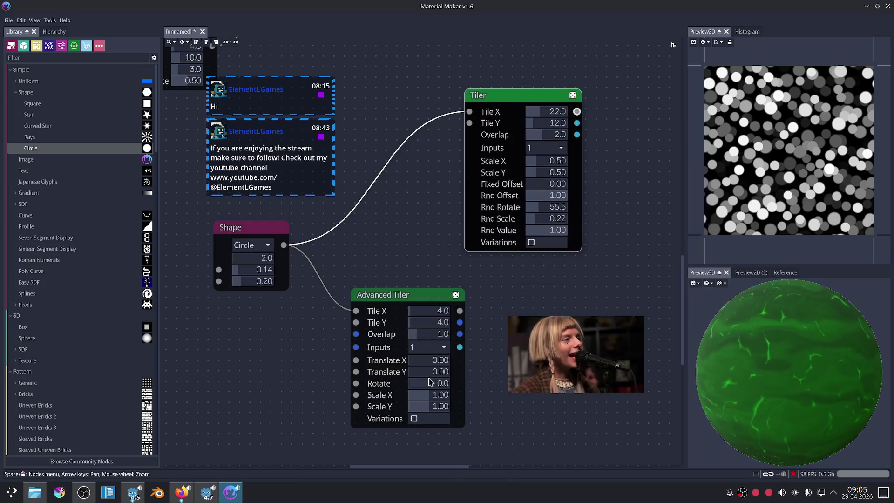
{"action": "left_click", "coordinate": [181, 492]}
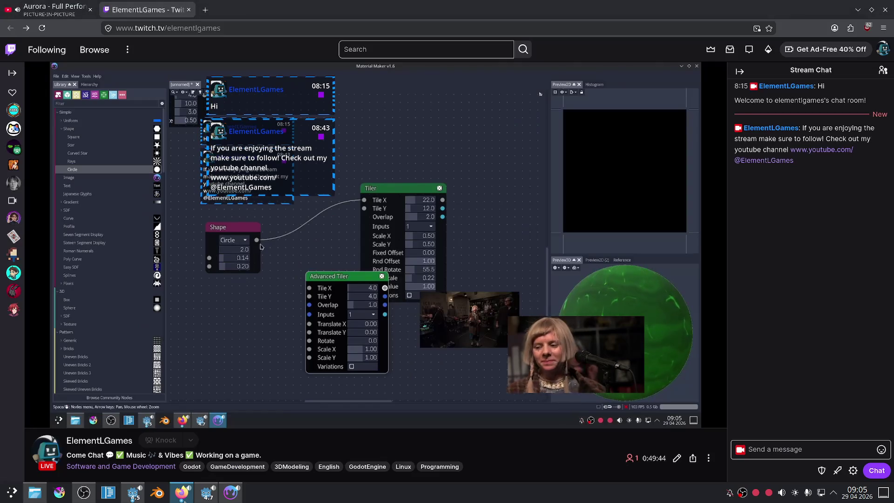
Play sombr - Homewrecker (official video) from the YouTube sidebar, then return to Material Maker.
{"action": "left_click", "coordinate": [51, 9]}
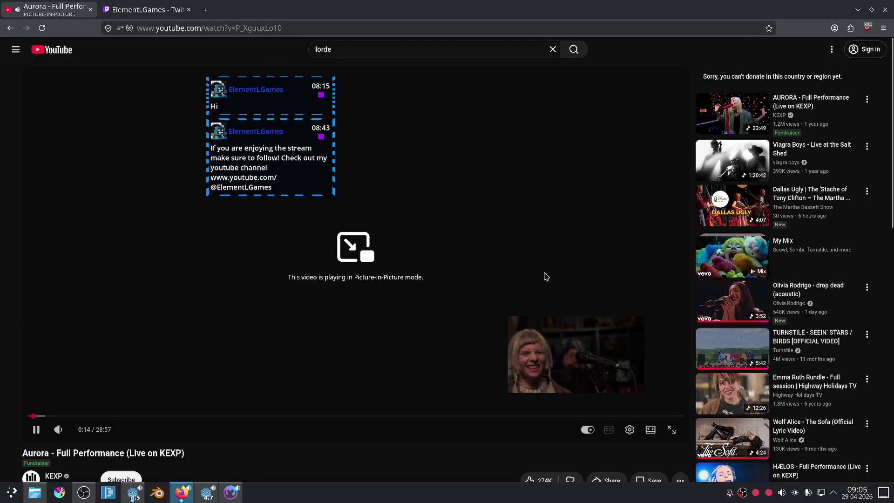
{"action": "scroll", "coordinate": [645, 208], "scroll_direction": "down", "scroll_amount": 2}
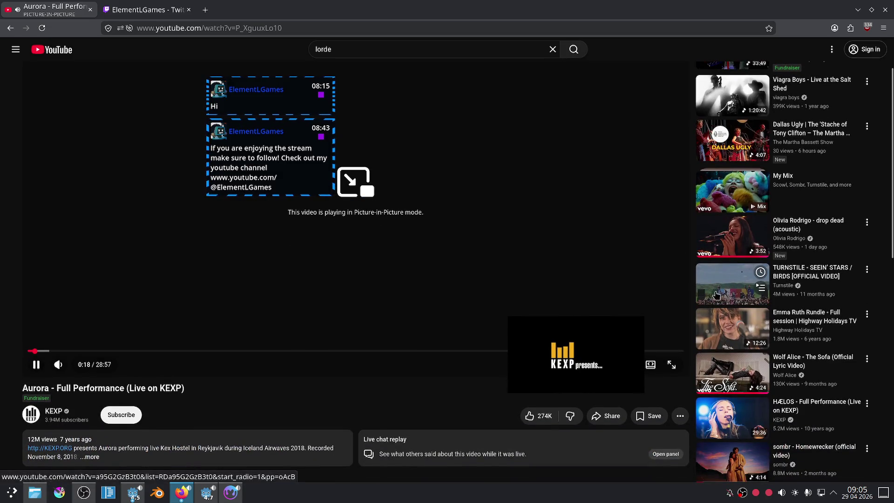
{"action": "scroll", "coordinate": [506, 269], "scroll_direction": "down", "scroll_amount": 1}
{"action": "scroll", "coordinate": [604, 251], "scroll_direction": "up", "scroll_amount": 1}
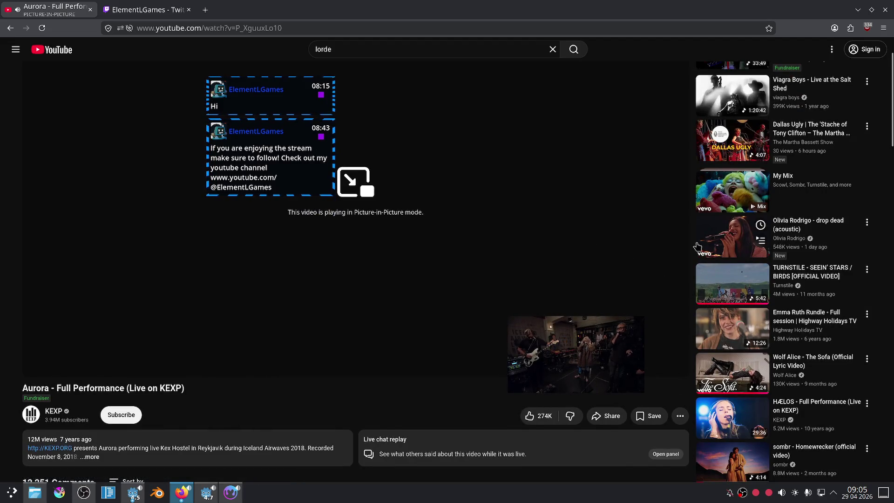
{"action": "scroll", "coordinate": [702, 237], "scroll_direction": "down", "scroll_amount": 2}
{"action": "left_click", "coordinate": [702, 233]}
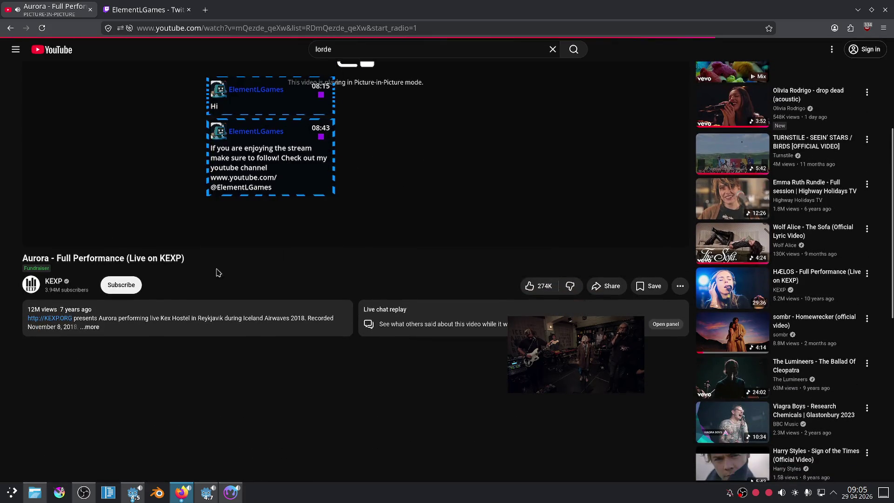
{"action": "left_click", "coordinate": [207, 495]}
{"action": "left_click", "coordinate": [231, 492]}
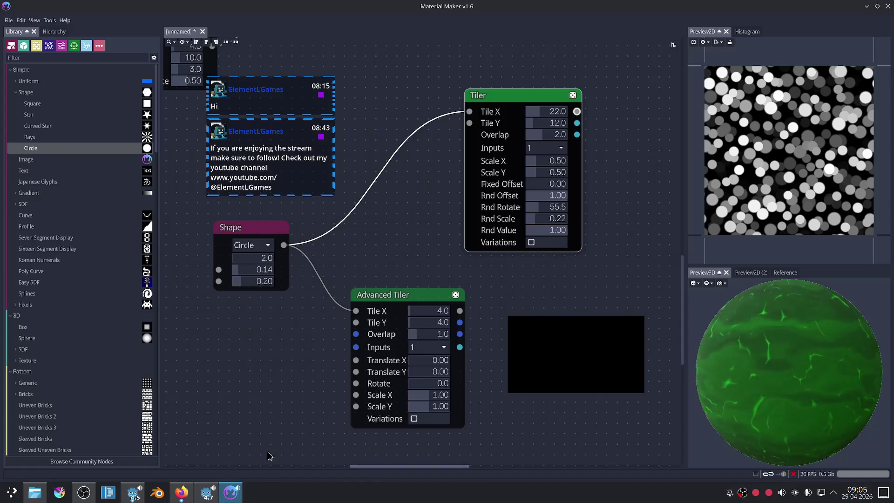
Preview the Advanced Tiler's circle grid, try 8 columns, then delete the node.
{"action": "scroll", "coordinate": [420, 235], "scroll_direction": "down", "scroll_amount": 1}
{"action": "left_click", "coordinate": [372, 278]}
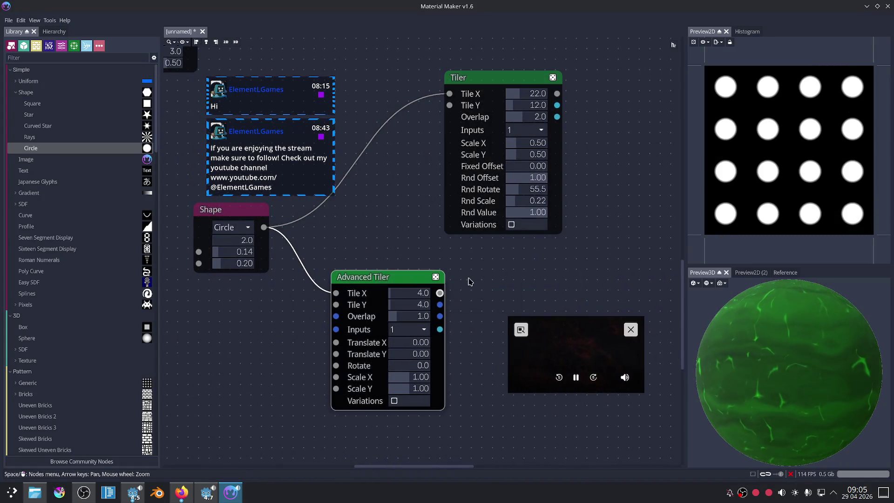
{"action": "scroll", "coordinate": [467, 281], "scroll_direction": "up", "scroll_amount": 3}
{"action": "middle_click_drag", "start_coordinate": [467, 281], "coordinate": [466, 232]}
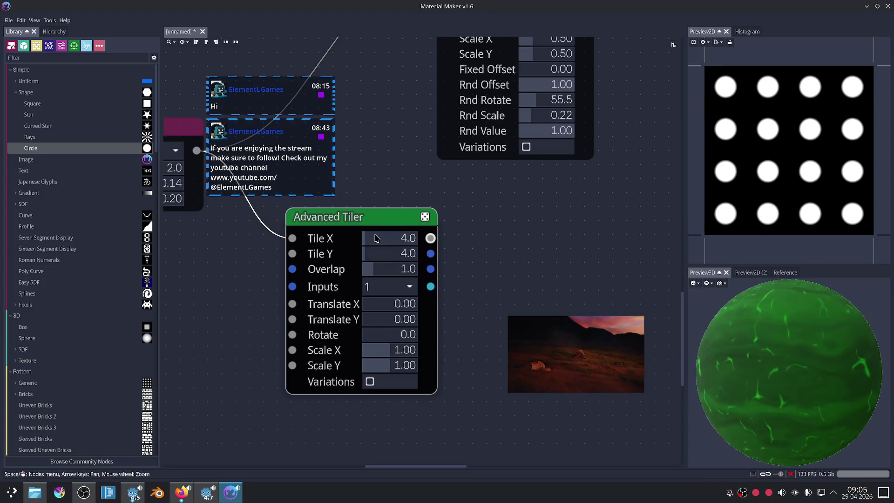
{"action": "left_click_drag", "start_coordinate": [376, 238], "coordinate": [400, 237]}
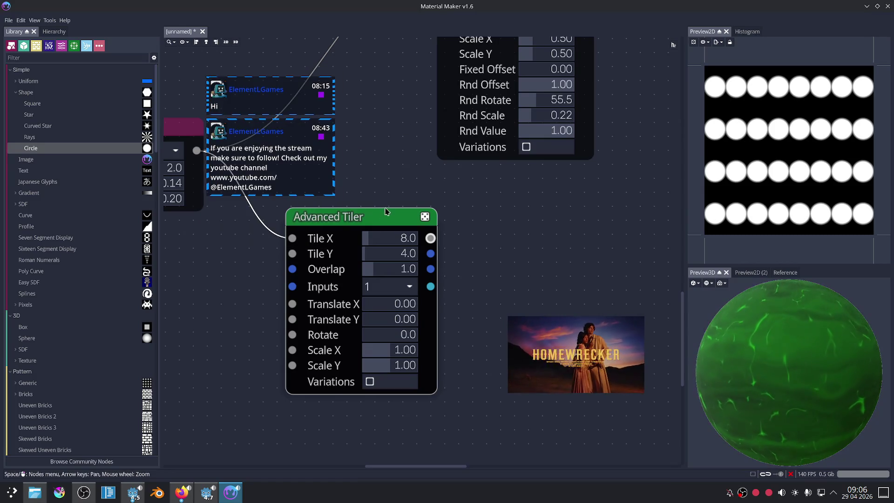
{"action": "key", "text": "Delete"}
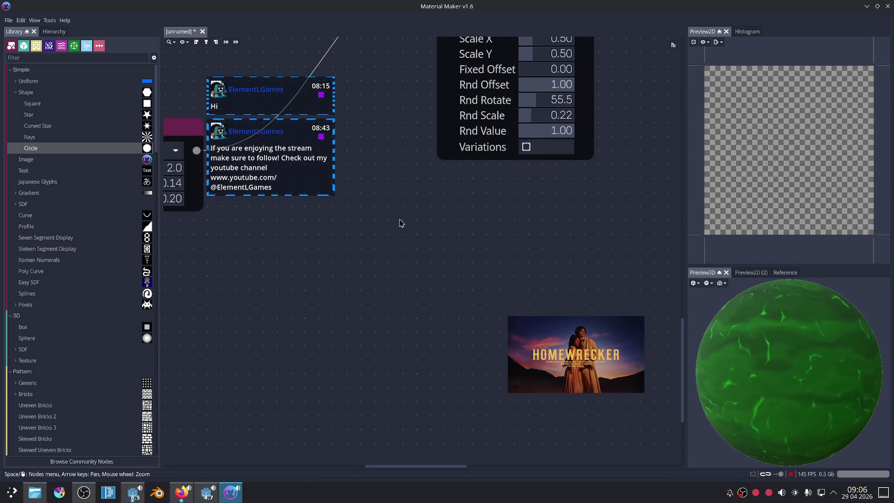
Centre the Tiler node in view and adjust its Rnd Value and random scale.
{"action": "scroll", "coordinate": [415, 198], "scroll_direction": "down", "scroll_amount": 2}
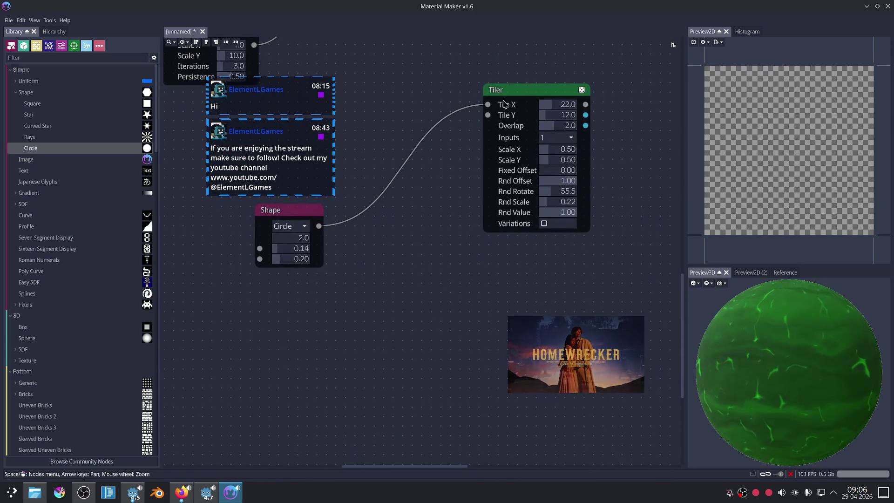
{"action": "left_click_drag", "start_coordinate": [522, 89], "coordinate": [484, 155]}
{"action": "scroll", "coordinate": [582, 191], "scroll_direction": "up", "scroll_amount": 2}
{"action": "middle_click_drag", "start_coordinate": [583, 191], "coordinate": [555, 130]}
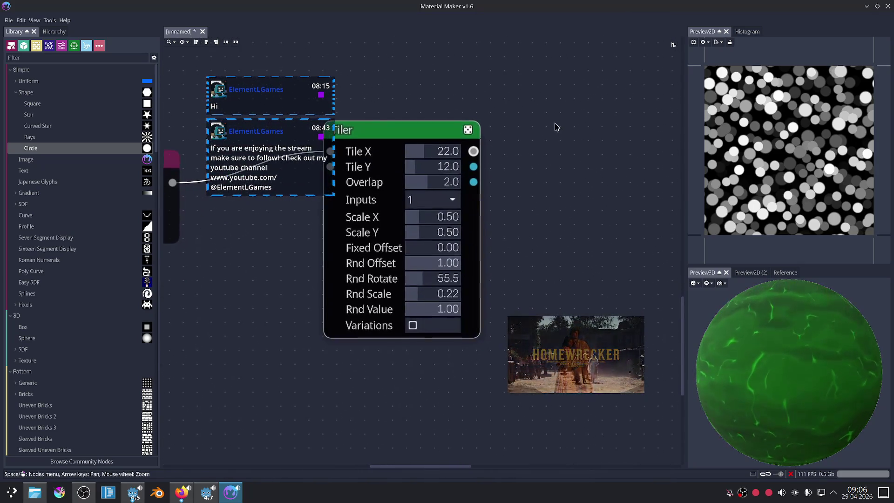
{"action": "middle_click_drag", "start_coordinate": [534, 191], "coordinate": [546, 163]}
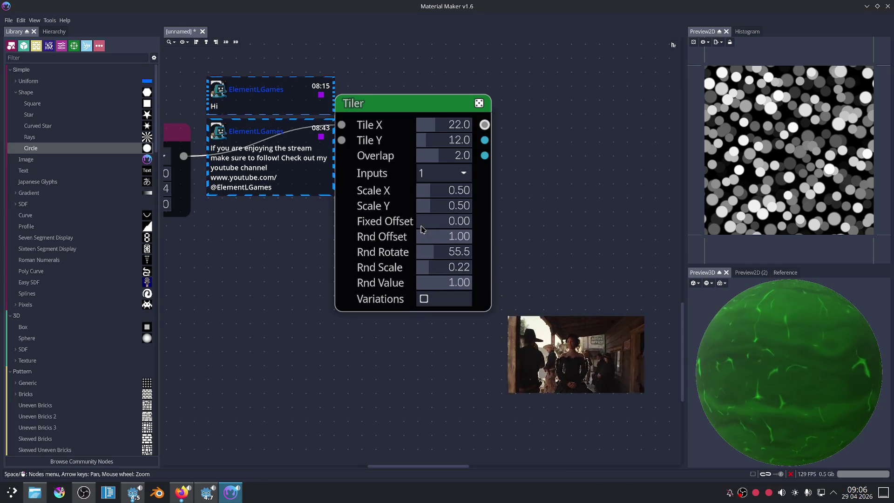
{"action": "mouse_move", "coordinate": [454, 282]}
{"action": "left_mouse_down"}
{"action": "mouse_move", "coordinate": [412, 285]}
{"action": "mouse_move", "coordinate": [524, 291]}
{"action": "left_mouse_up"}
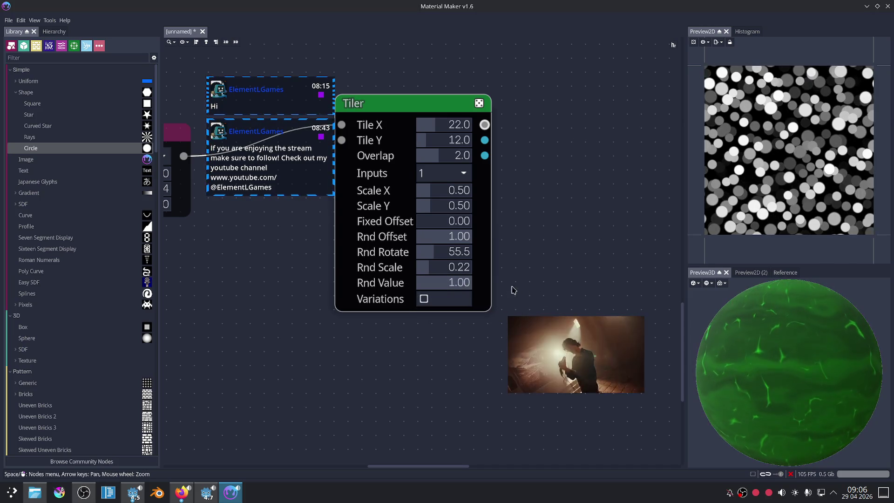
{"action": "left_click_drag", "start_coordinate": [424, 269], "coordinate": [429, 272]}
Reduce the Tiler to 5×5 tiles, trying four inputs before returning to one.
{"action": "mouse_move", "coordinate": [461, 125]}
{"action": "left_mouse_down"}
{"action": "mouse_move", "coordinate": [441, 125]}
{"action": "mouse_move", "coordinate": [434, 145]}
{"action": "left_mouse_up"}
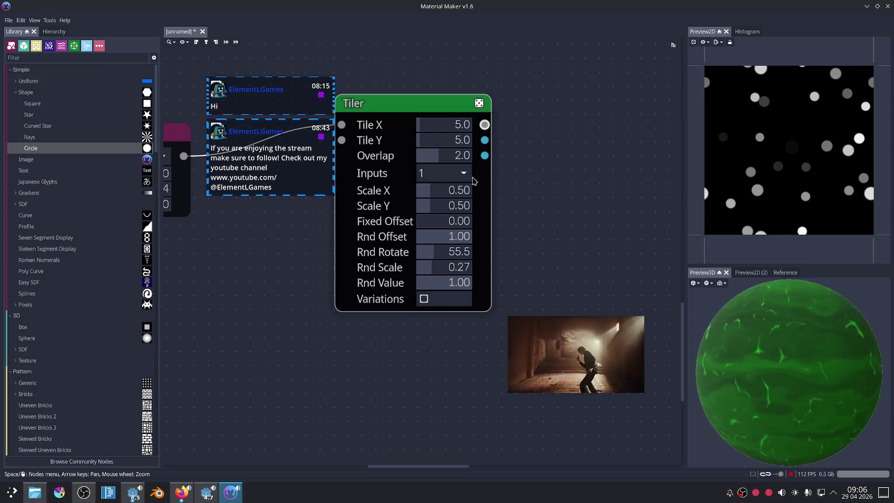
{"action": "left_click", "coordinate": [466, 176]}
{"action": "left_click", "coordinate": [435, 208]}
{"action": "left_click", "coordinate": [469, 177]}
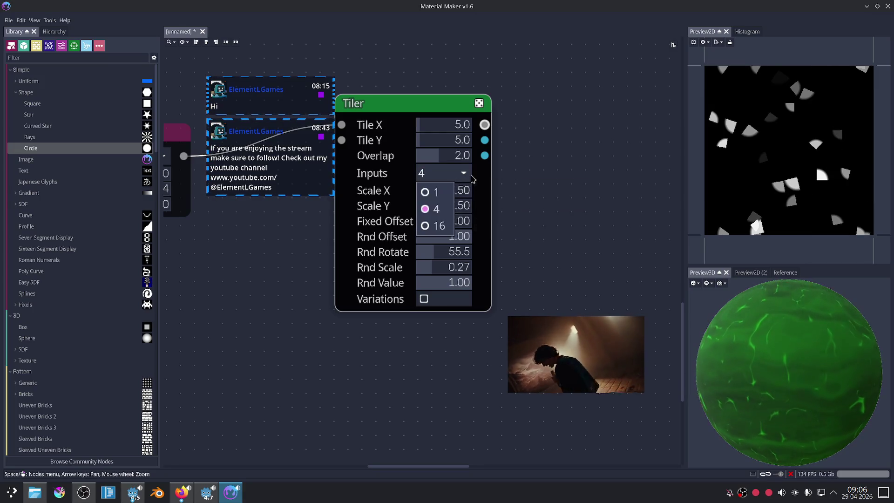
{"action": "left_click", "coordinate": [436, 193]}
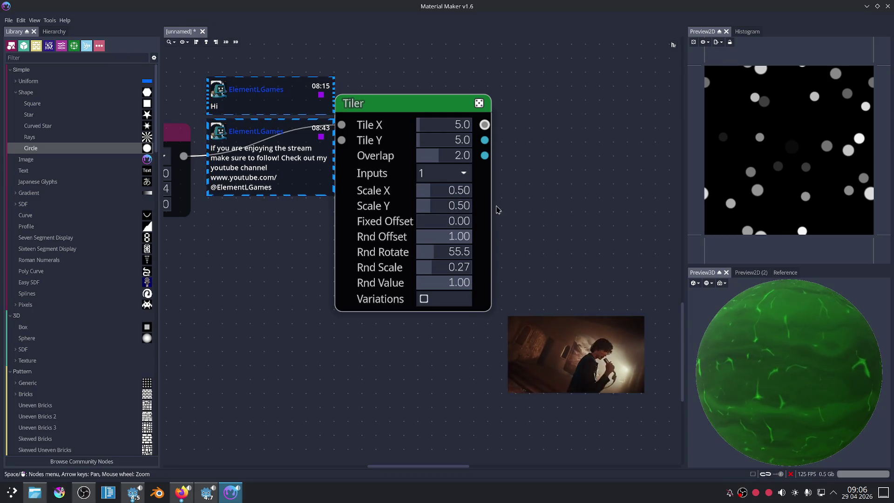
Adjust the Tiler offset, then set Rnd Rotate to 180 and Rnd Scale to 0.40.
{"action": "mouse_move", "coordinate": [442, 220]}
{"action": "left_mouse_down"}
{"action": "mouse_move", "coordinate": [557, 224]}
{"action": "mouse_move", "coordinate": [429, 233]}
{"action": "mouse_move", "coordinate": [580, 235]}
{"action": "left_mouse_up"}
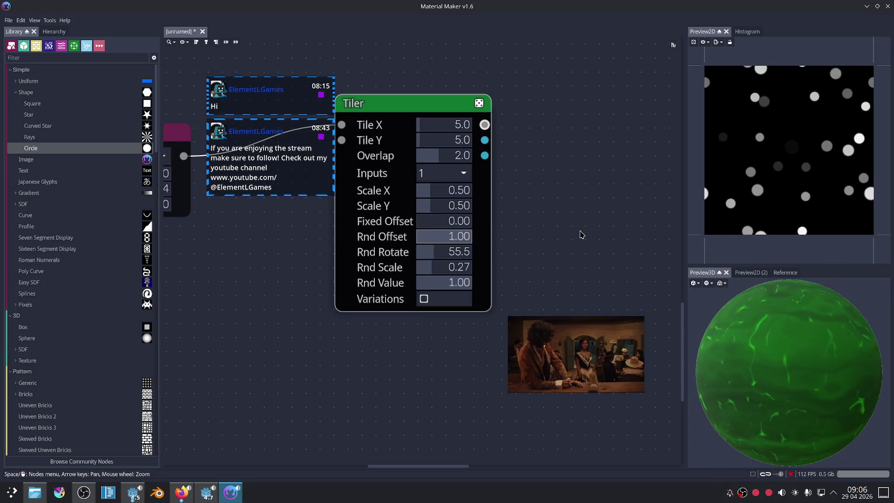
{"action": "left_click_drag", "start_coordinate": [436, 253], "coordinate": [497, 249]}
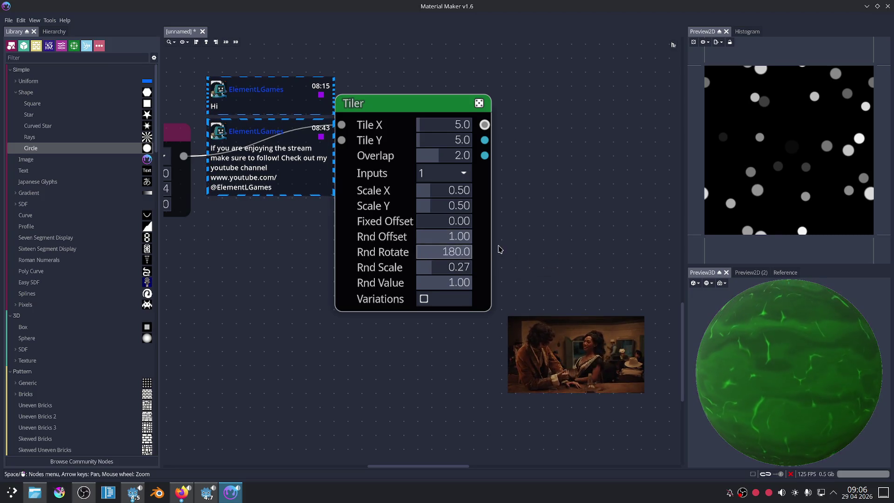
{"action": "mouse_move", "coordinate": [429, 268]}
{"action": "left_mouse_down"}
{"action": "mouse_move", "coordinate": [488, 268]}
{"action": "mouse_move", "coordinate": [438, 266]}
{"action": "left_mouse_up"}
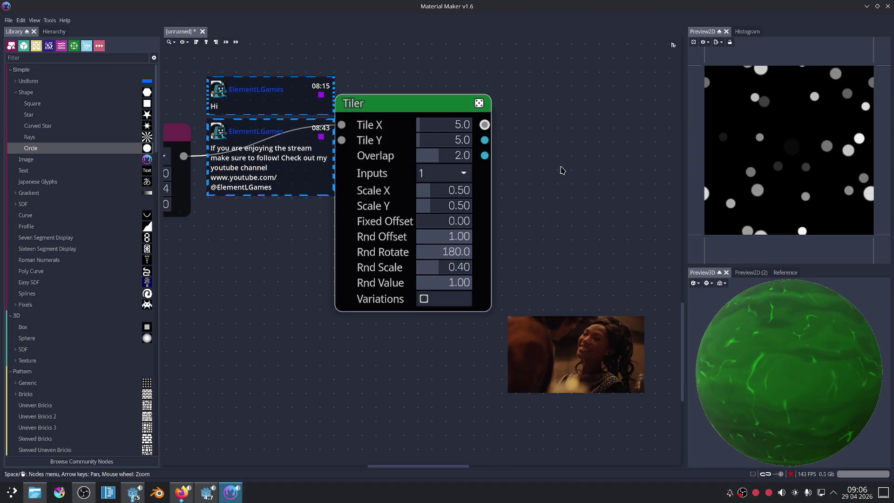
{"action": "key", "text": "Right"}
{"action": "key", "text": "Up"}
{"action": "scroll", "coordinate": [493, 195], "scroll_direction": "down", "scroll_amount": 2}
{"action": "key", "text": "Right"}
{"action": "key", "text": "Up"}
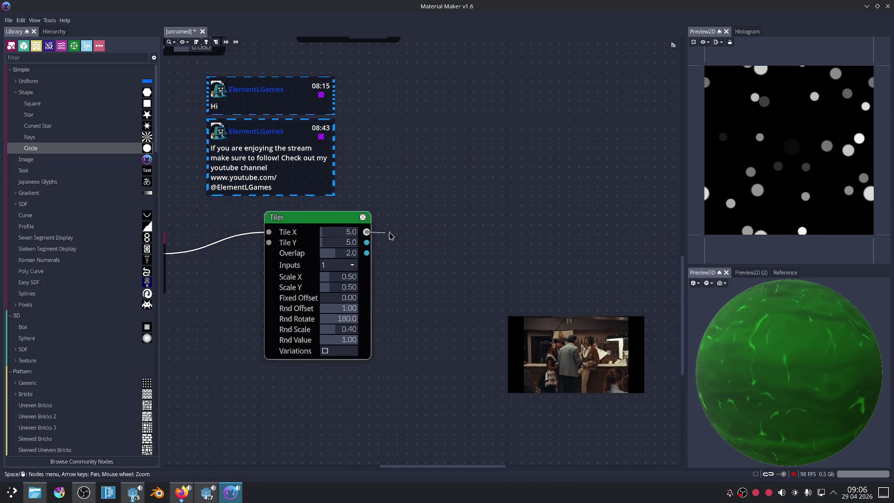
Add a Colorize node after the Tiler with the gradient's bright end set to dark red.
{"action": "left_click_drag", "start_coordinate": [366, 241], "coordinate": [444, 206]}
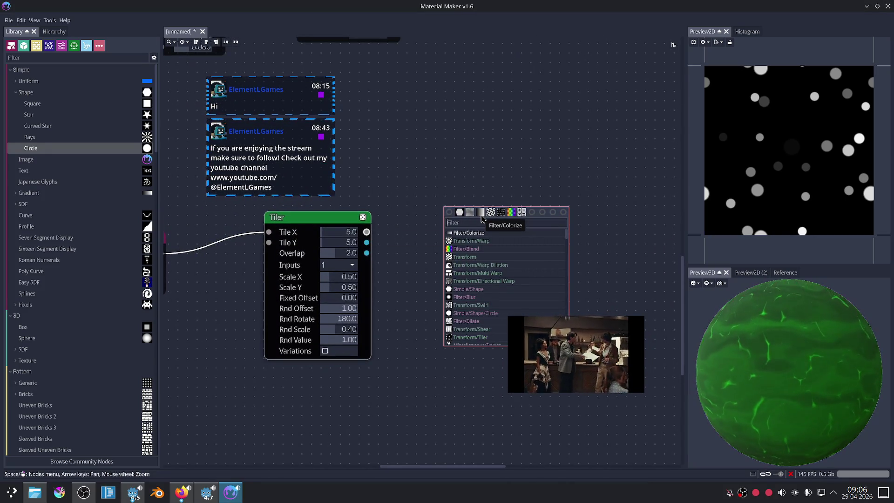
{"action": "left_click", "coordinate": [481, 218]}
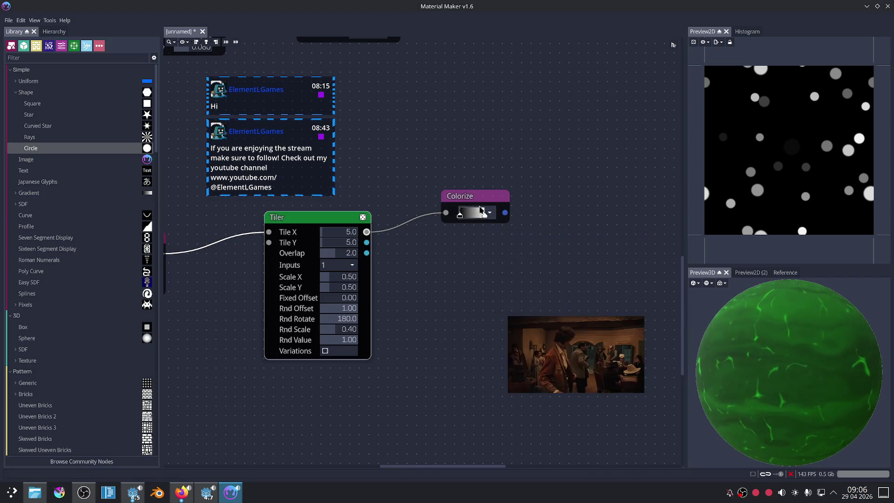
{"action": "scroll", "coordinate": [526, 242], "scroll_direction": "up", "scroll_amount": 2}
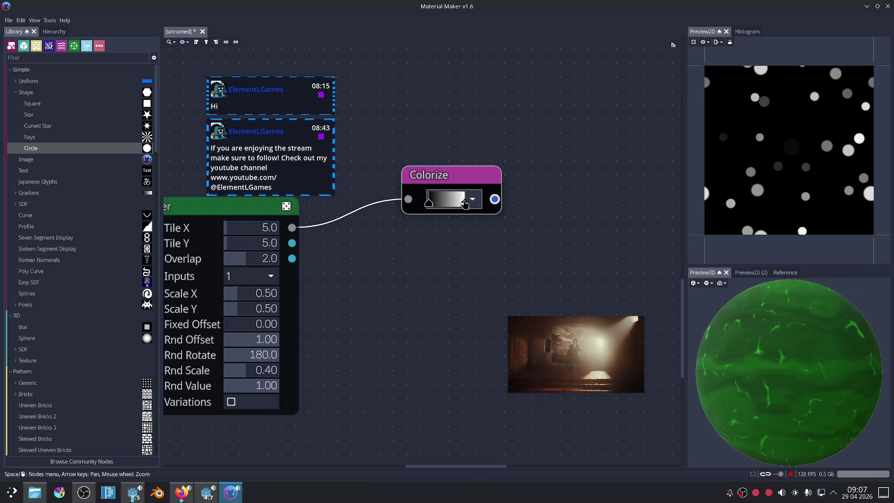
{"action": "double_click", "coordinate": [460, 204]}
{"action": "left_click", "coordinate": [581, 236]}
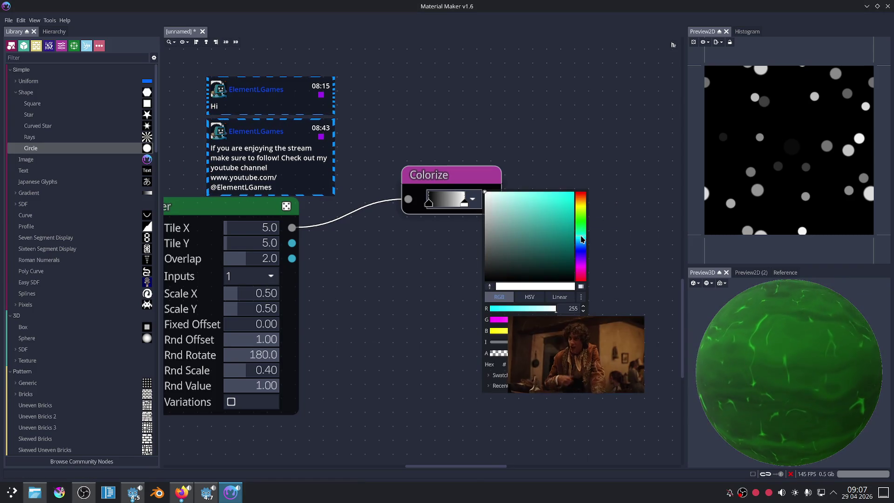
{"action": "mouse_move", "coordinate": [554, 233]}
{"action": "left_mouse_down"}
{"action": "mouse_move", "coordinate": [549, 204]}
{"action": "mouse_move", "coordinate": [581, 197]}
{"action": "mouse_move", "coordinate": [580, 237]}
{"action": "mouse_move", "coordinate": [577, 194]}
{"action": "left_mouse_up"}
{"action": "left_click", "coordinate": [580, 203]}
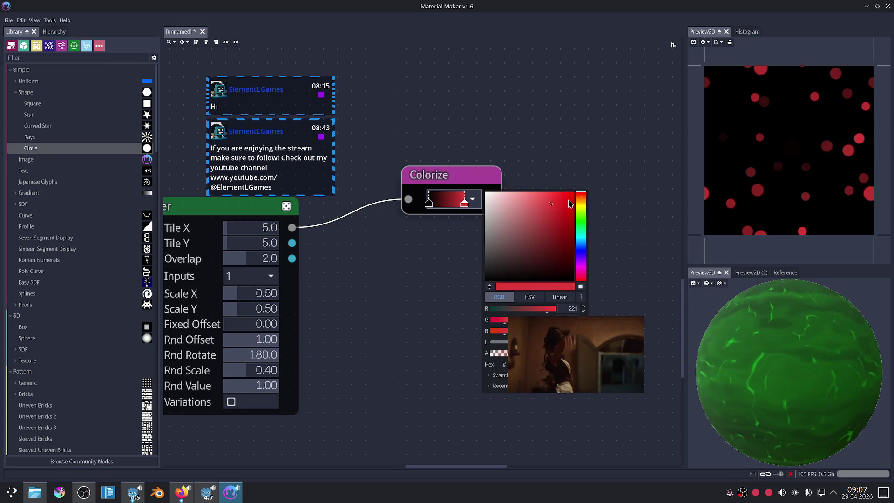
{"action": "left_click_drag", "start_coordinate": [564, 246], "coordinate": [573, 234]}
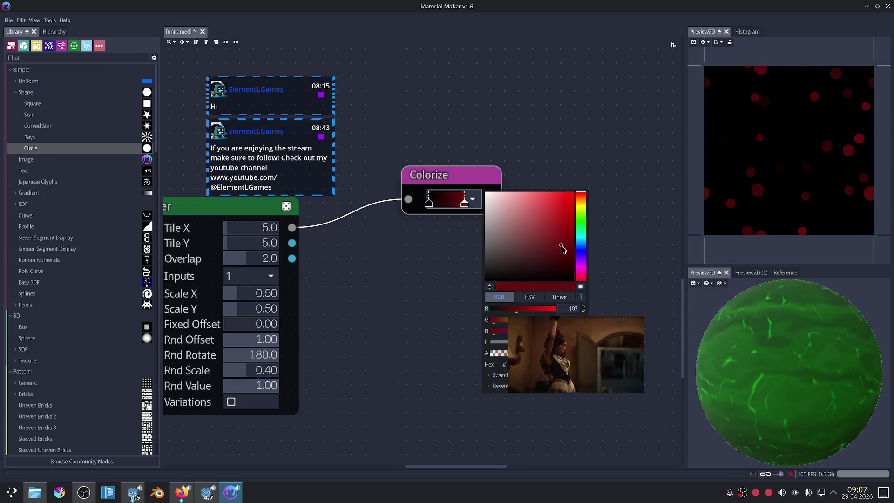
{"action": "left_click", "coordinate": [537, 163]}
Lower the Tiler's Rnd Value to 0.55.
{"action": "middle_click_drag", "start_coordinate": [534, 160], "coordinate": [584, 122]}
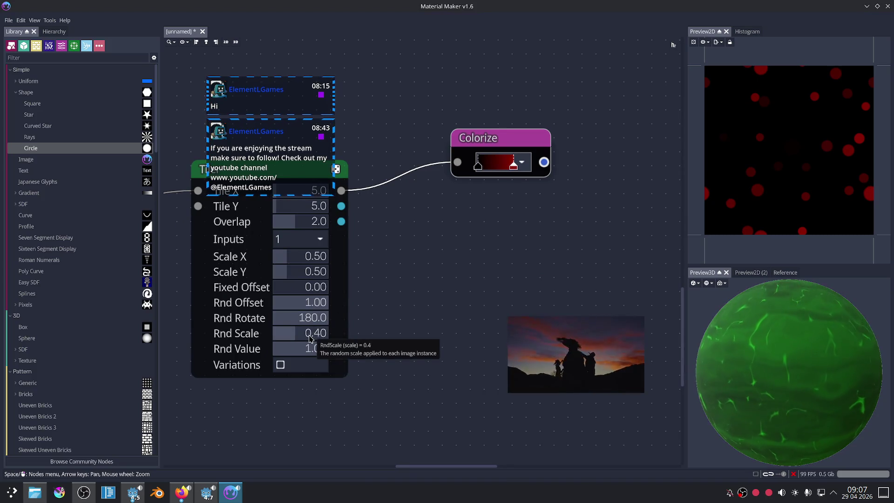
{"action": "mouse_move", "coordinate": [311, 348]}
{"action": "left_mouse_down"}
{"action": "mouse_move", "coordinate": [262, 350]}
{"action": "mouse_move", "coordinate": [281, 355]}
{"action": "left_mouse_up"}
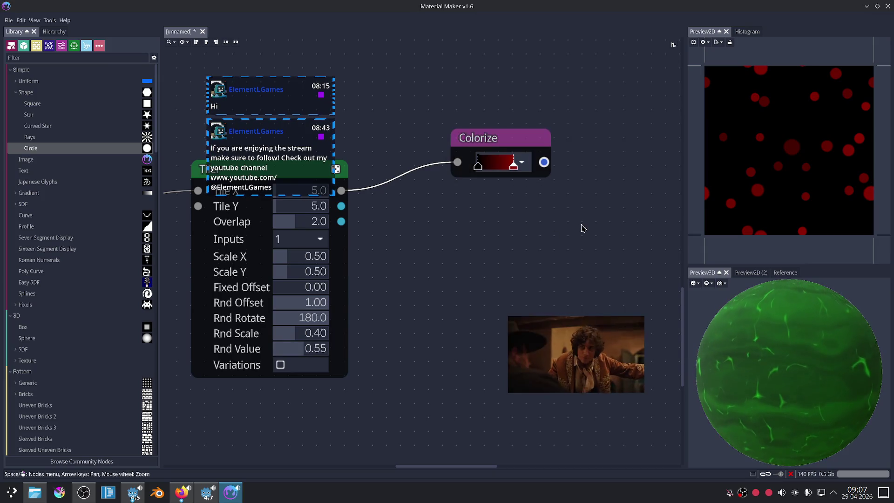
{"action": "scroll", "coordinate": [581, 225], "scroll_direction": "down", "scroll_amount": 2}
{"action": "middle_click_drag", "start_coordinate": [580, 226], "coordinate": [496, 244]}
{"action": "scroll", "coordinate": [497, 244], "scroll_direction": "up", "scroll_amount": 1}
{"action": "scroll", "coordinate": [496, 243], "scroll_direction": "up", "scroll_amount": 1}
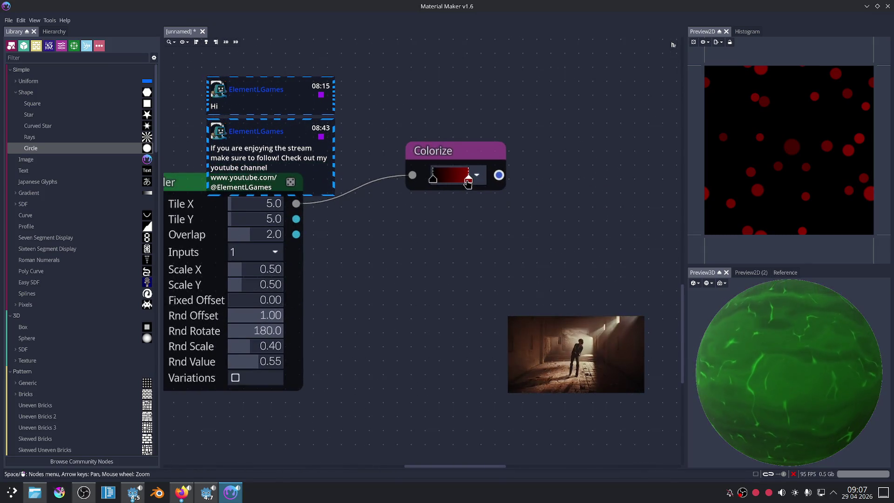
{"action": "left_click_drag", "start_coordinate": [297, 236], "coordinate": [221, 166]}
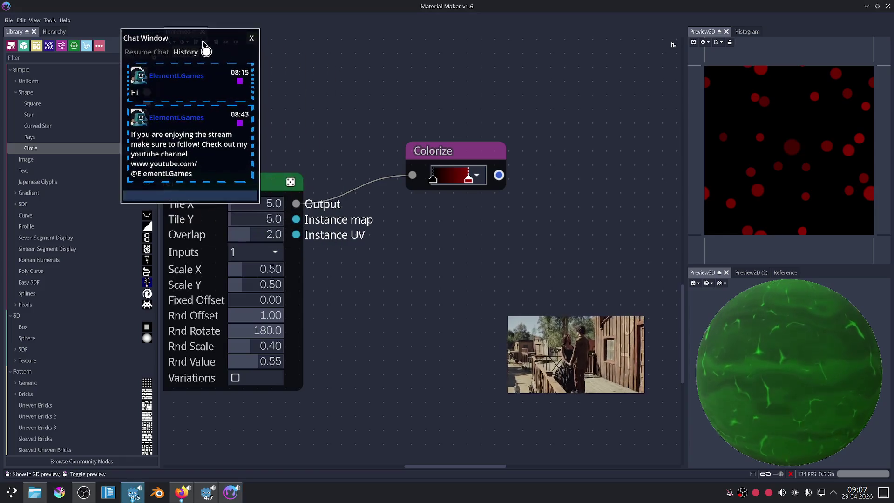
Preview the Tiler's Instance map and Instance UV outputs, then the circle Shape alone.
{"action": "left_click", "coordinate": [297, 220]}
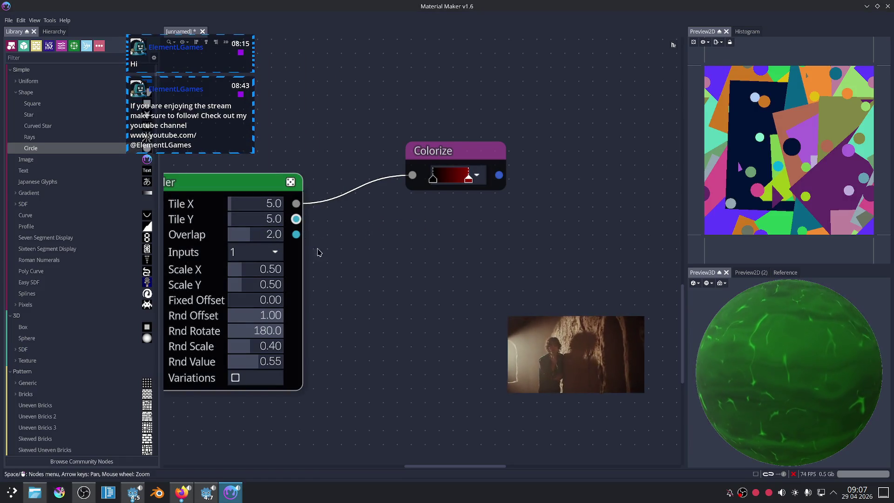
{"action": "left_click", "coordinate": [297, 235]}
{"action": "middle_click_drag", "start_coordinate": [298, 229], "coordinate": [337, 212]}
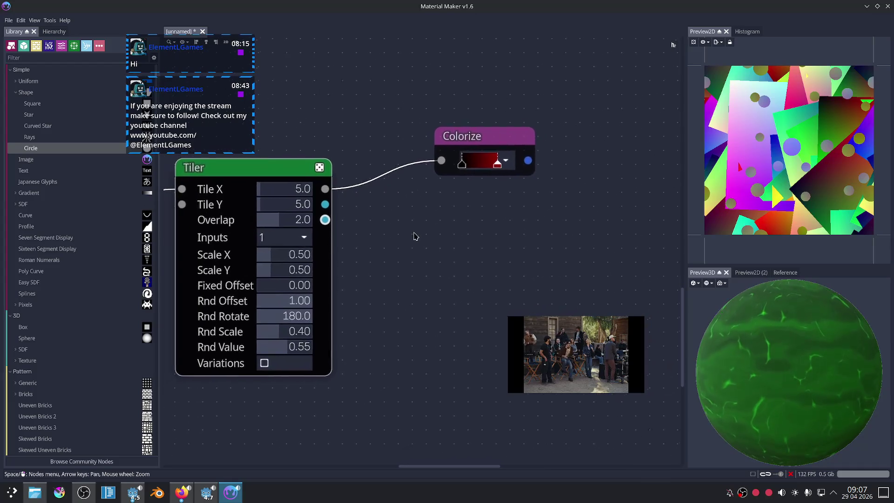
{"action": "left_click", "coordinate": [335, 202]}
{"action": "middle_click_drag", "start_coordinate": [428, 248], "coordinate": [491, 219]}
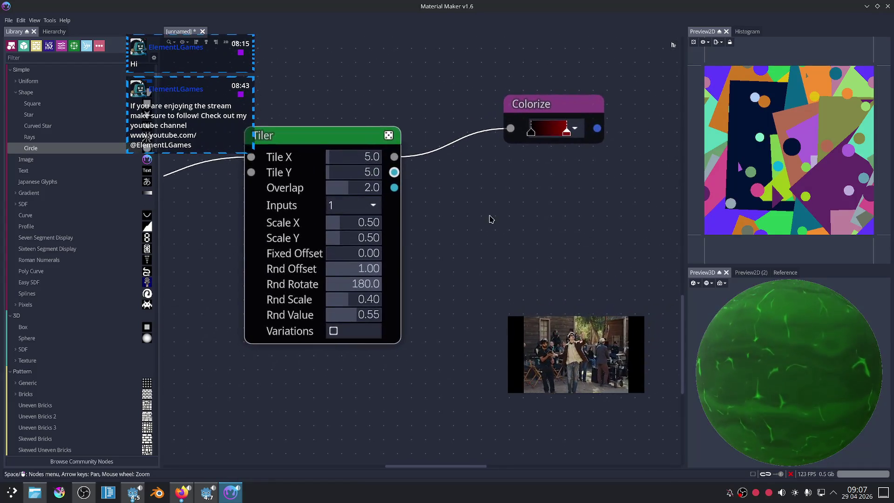
{"action": "scroll", "coordinate": [441, 246], "scroll_direction": "down", "scroll_amount": 2}
{"action": "middle_click_drag", "start_coordinate": [251, 259], "coordinate": [330, 228]}
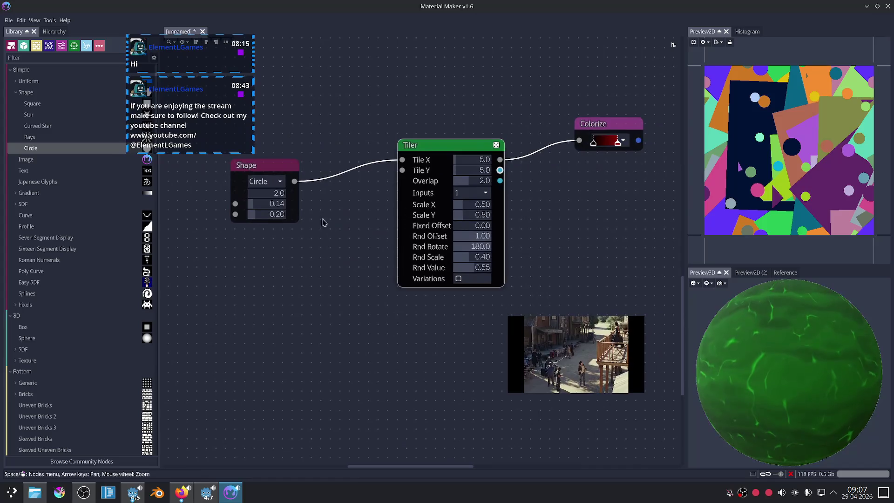
{"action": "left_click", "coordinate": [264, 166]}
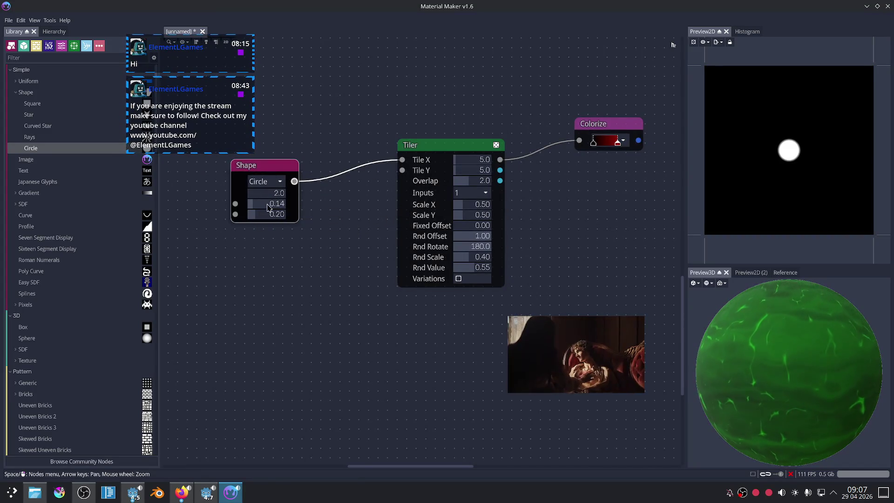
Resize the circle Shape while previewing the Tiler outputs, ending at radius 0.05.
{"action": "left_click_drag", "start_coordinate": [255, 210], "coordinate": [271, 208]}
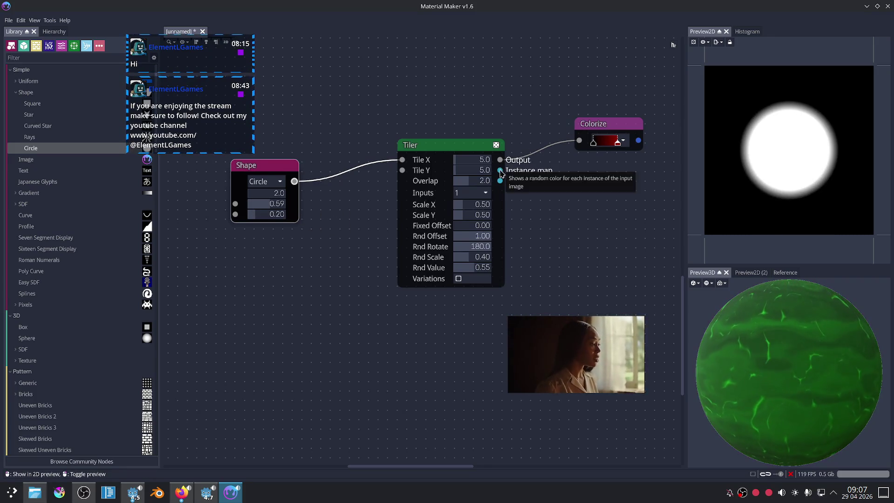
{"action": "left_click", "coordinate": [500, 170]}
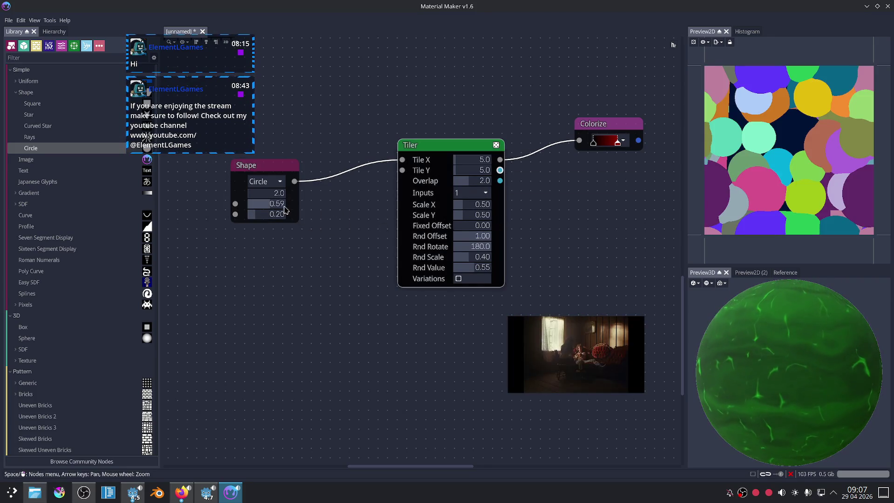
{"action": "left_click_drag", "start_coordinate": [286, 210], "coordinate": [256, 205]}
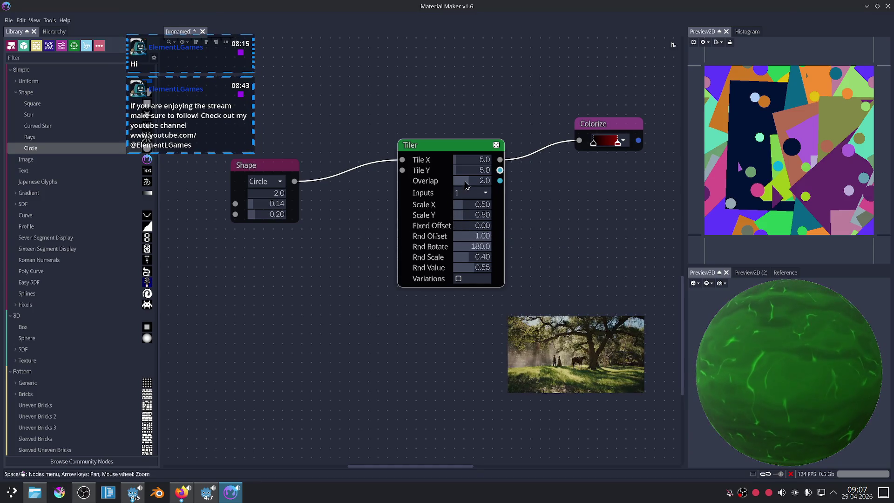
{"action": "mouse_move", "coordinate": [466, 186]}
{"action": "left_mouse_down"}
{"action": "mouse_move", "coordinate": [452, 185]}
{"action": "mouse_move", "coordinate": [468, 182]}
{"action": "left_mouse_up"}
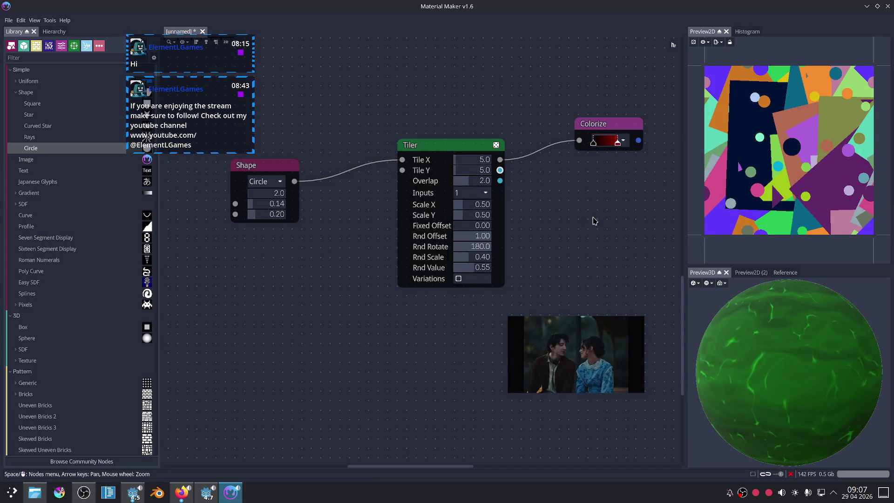
{"action": "left_click", "coordinate": [501, 181]}
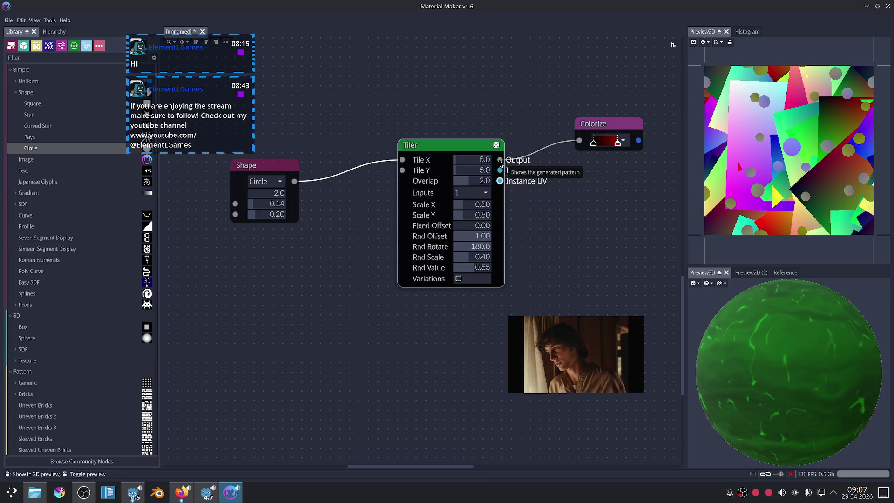
{"action": "left_click", "coordinate": [500, 160]}
{"action": "scroll", "coordinate": [585, 194], "scroll_direction": "up", "scroll_amount": 1}
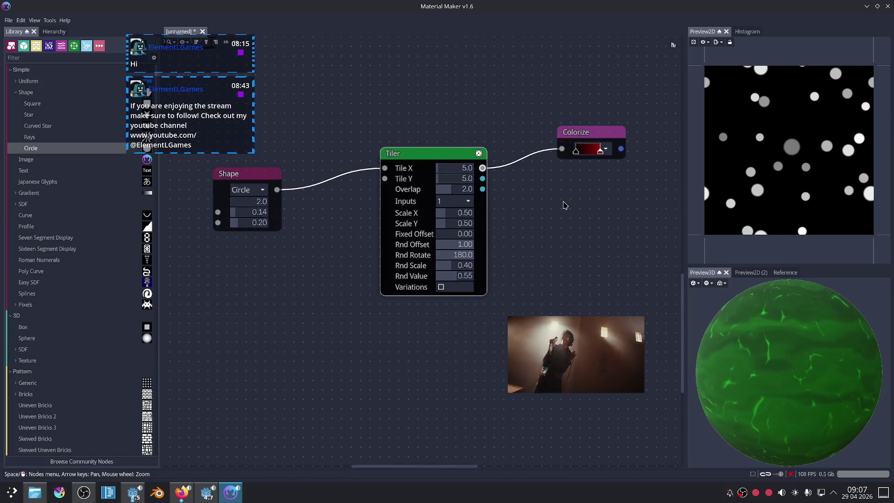
{"action": "scroll", "coordinate": [577, 201], "scroll_direction": "left", "scroll_amount": 1}
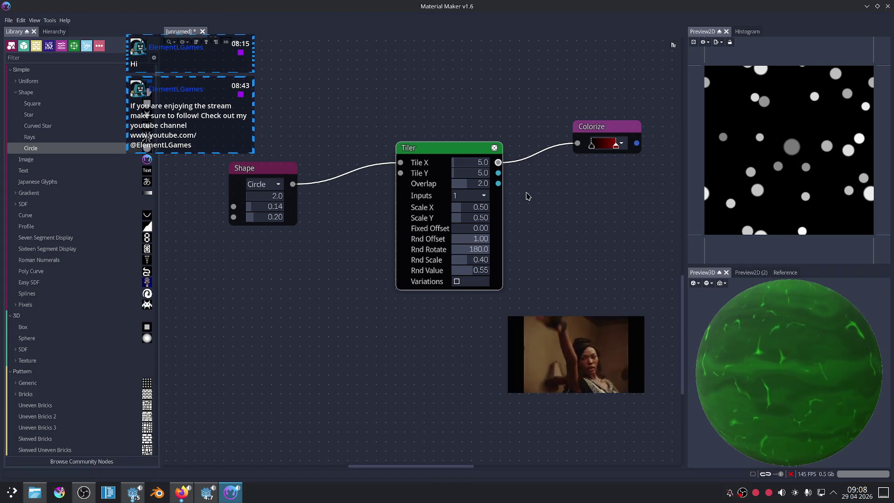
{"action": "left_click_drag", "start_coordinate": [279, 211], "coordinate": [275, 210]}
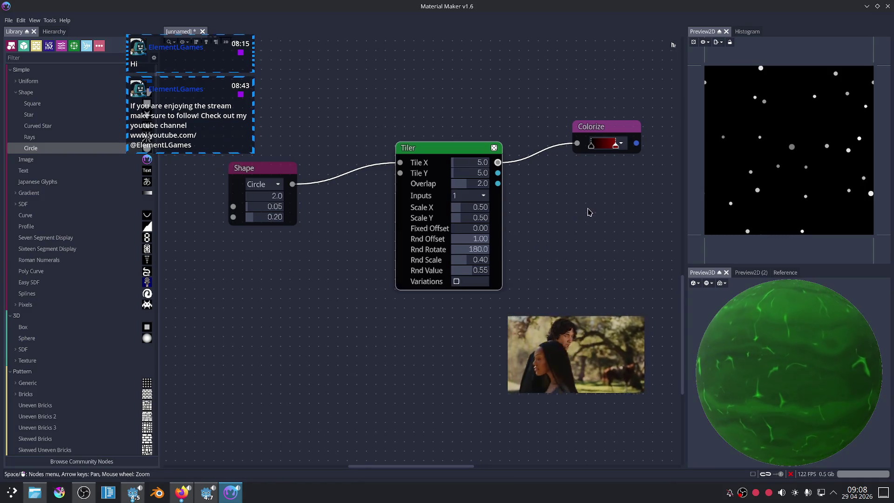
{"action": "scroll", "coordinate": [590, 212], "scroll_direction": "up", "scroll_amount": 2}
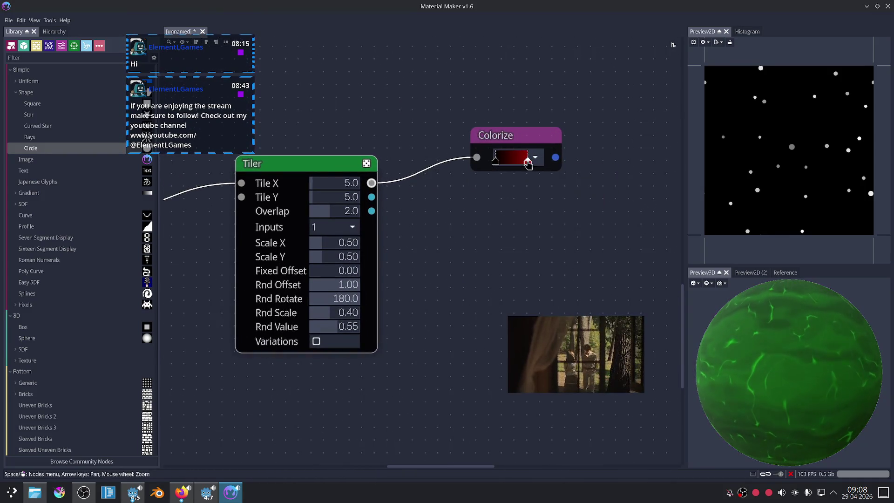
Make the dots' gradient end white and move the Shape, Tiler and Colorize nodes nearer the slime.
{"action": "double_click", "coordinate": [528, 163]}
{"action": "left_click", "coordinate": [548, 152]}
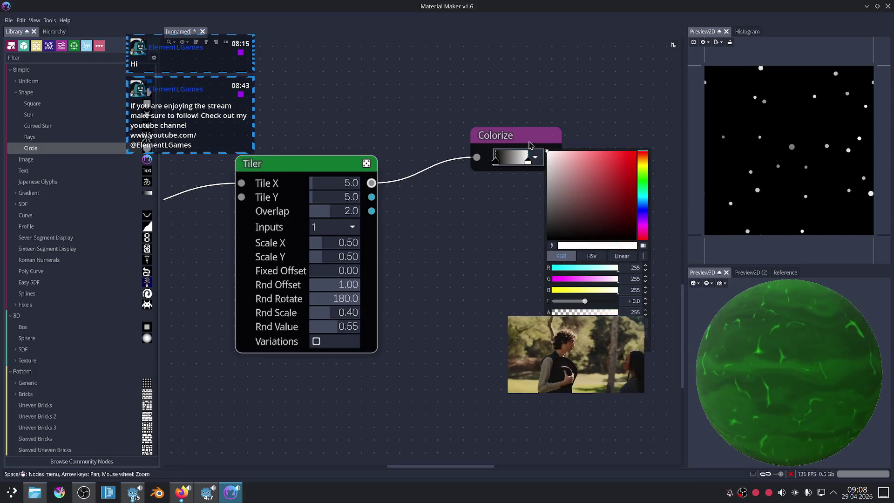
{"action": "left_click", "coordinate": [618, 106]}
{"action": "scroll", "coordinate": [479, 225], "scroll_direction": "down", "scroll_amount": 2}
{"action": "scroll", "coordinate": [407, 201], "scroll_direction": "down", "scroll_amount": 3}
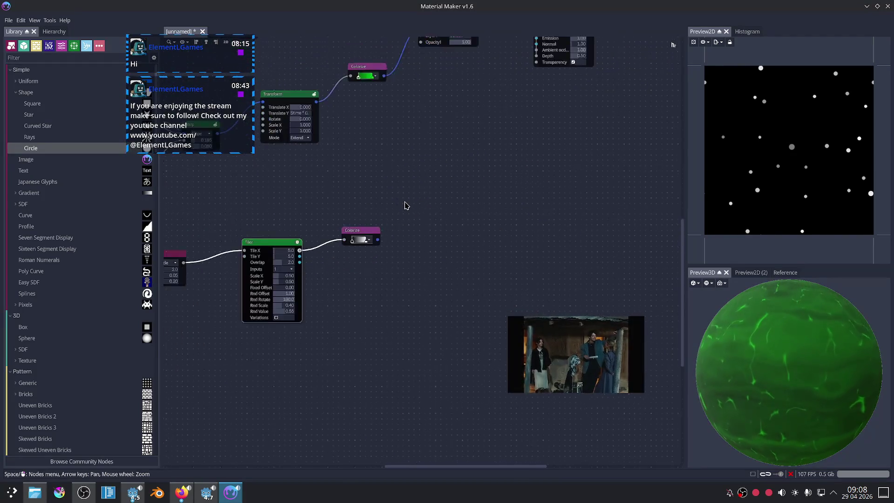
{"action": "scroll", "coordinate": [352, 216], "scroll_direction": "down", "scroll_amount": 2}
{"action": "left_click_drag", "start_coordinate": [259, 228], "coordinate": [326, 275]}
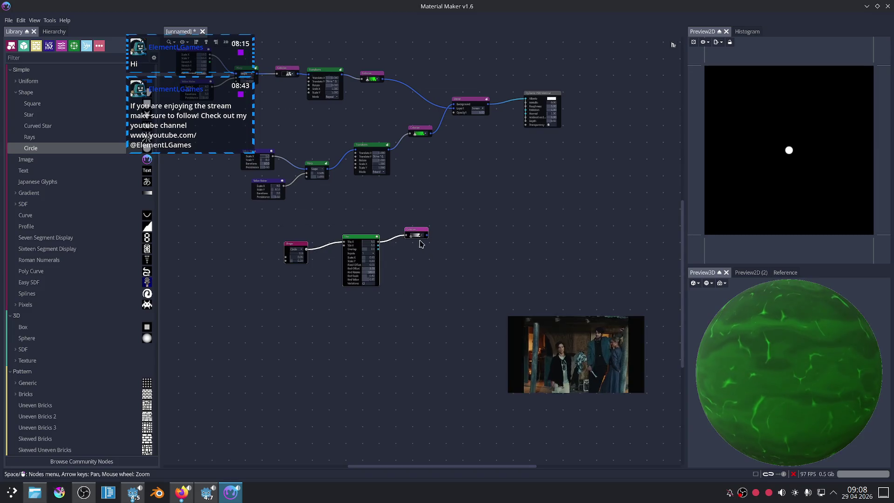
{"action": "left_click_drag", "start_coordinate": [371, 236], "coordinate": [412, 211]}
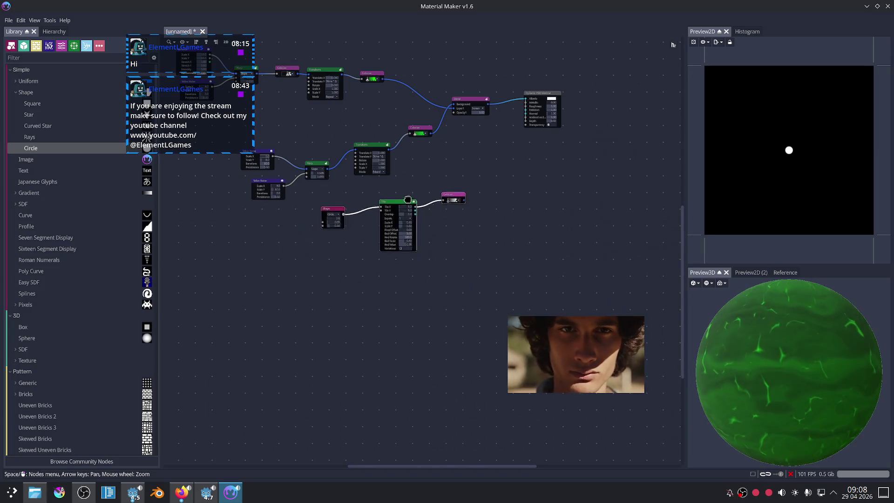
Add a Blend node with the green colour as Background and the dots' Colorize as Layer1.
{"action": "left_click", "coordinate": [469, 100]}
{"action": "scroll", "coordinate": [524, 208], "scroll_direction": "up", "scroll_amount": 1}
{"action": "scroll", "coordinate": [462, 208], "scroll_direction": "up", "scroll_amount": 2}
{"action": "scroll", "coordinate": [484, 267], "scroll_direction": "up", "scroll_amount": 1}
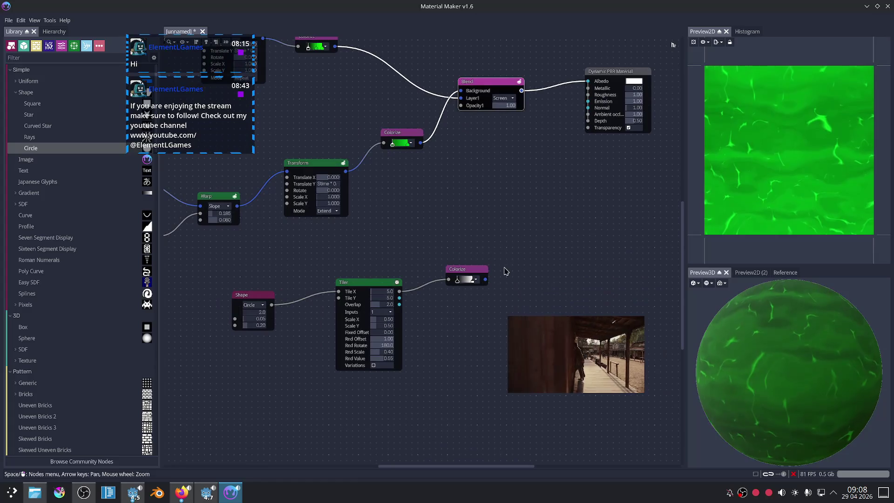
{"action": "left_click_drag", "start_coordinate": [486, 279], "coordinate": [517, 214]}
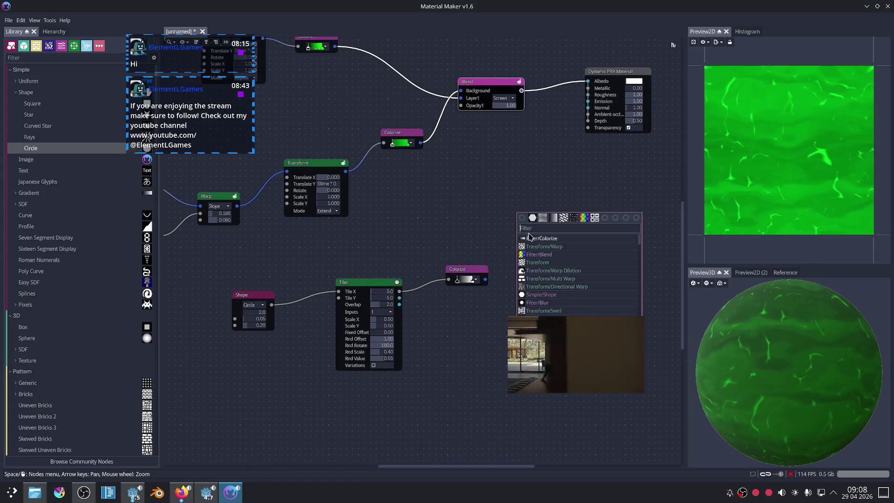
{"action": "left_click", "coordinate": [560, 219]}
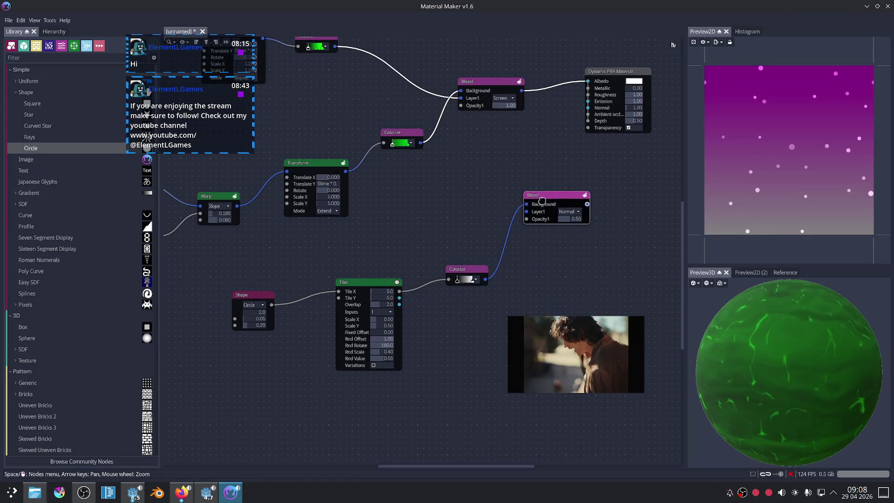
{"action": "left_click_drag", "start_coordinate": [455, 186], "coordinate": [522, 196]}
{"action": "left_click", "coordinate": [442, 181]}
{"action": "left_click_drag", "start_coordinate": [455, 176], "coordinate": [526, 204]}
{"action": "left_click_drag", "start_coordinate": [486, 279], "coordinate": [527, 212]}
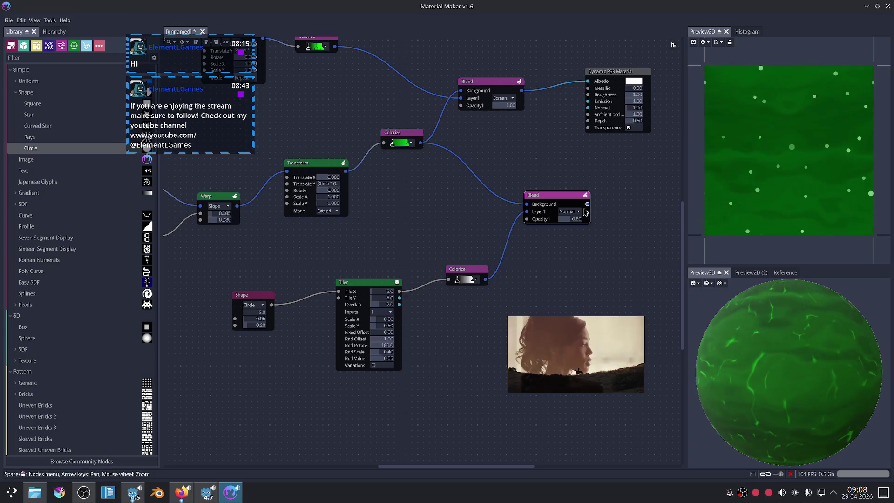
Delete the slime's Transform node and detach a link, then undo to restore it.
{"action": "middle_click_drag", "start_coordinate": [465, 222], "coordinate": [475, 223]}
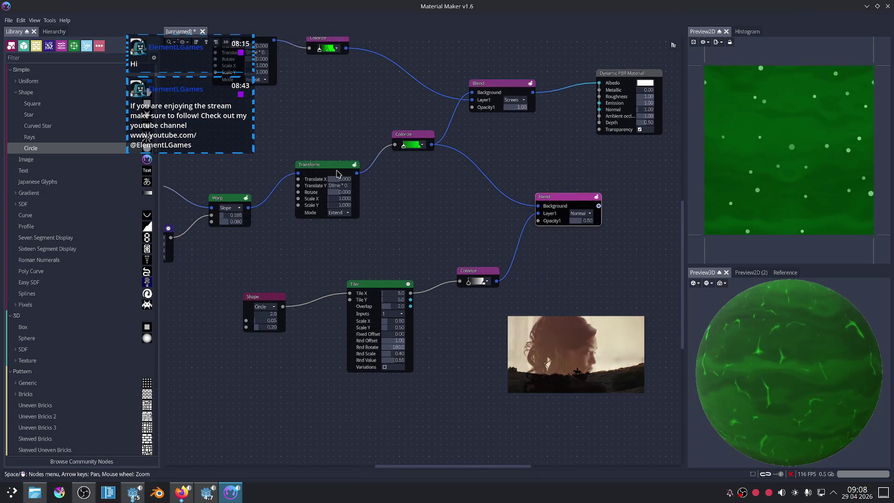
{"action": "left_click", "coordinate": [326, 165]}
{"action": "key", "text": "Delete"}
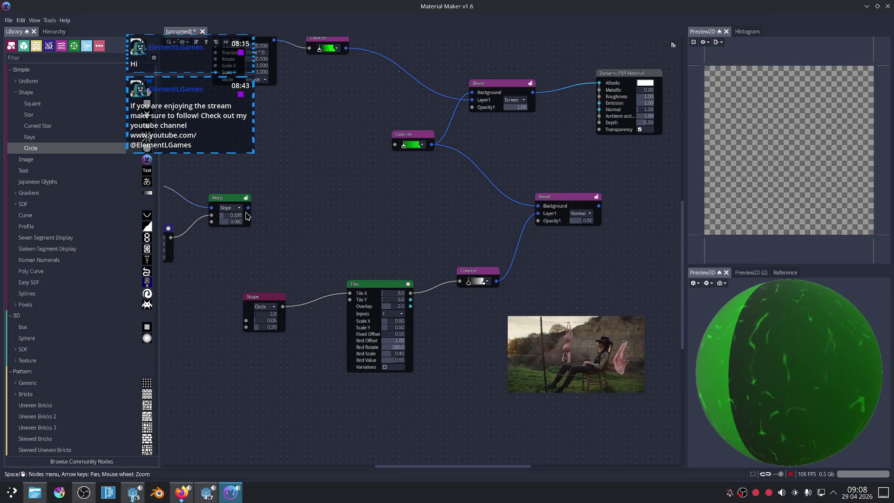
{"action": "left_click_drag", "start_coordinate": [394, 145], "coordinate": [363, 181]}
{"action": "left_click", "coordinate": [308, 186]}
{"action": "key", "text": "ctrl+z"}
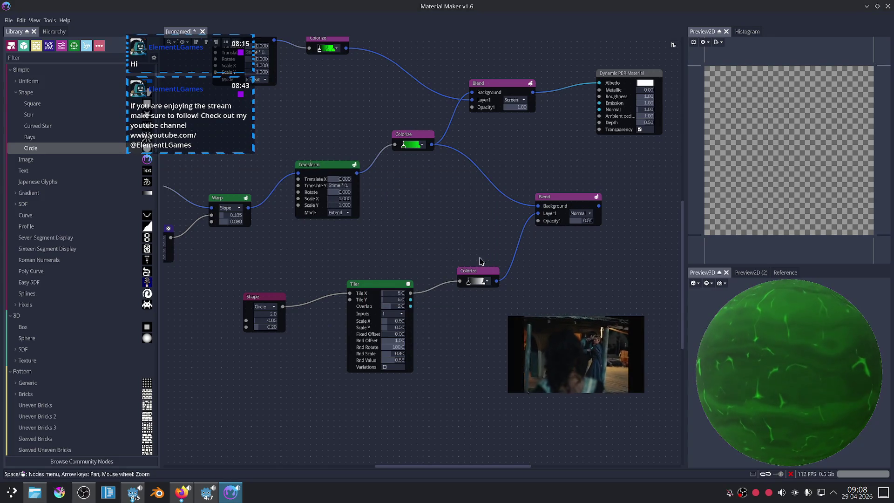
Move the dot nodes further left and pull a new link from the dots' Colorize output.
{"action": "middle_click_drag", "start_coordinate": [481, 261], "coordinate": [429, 237]}
{"action": "left_click_drag", "start_coordinate": [181, 239], "coordinate": [406, 337]}
{"action": "left_click_drag", "start_coordinate": [402, 247], "coordinate": [341, 253]}
{"action": "left_click", "coordinate": [367, 292]}
{"action": "left_click_drag", "start_coordinate": [423, 263], "coordinate": [435, 253]}
Add a Transform node after the dots' Colorize, feeding Blend Layer1.
{"action": "type", "text": "transform"}
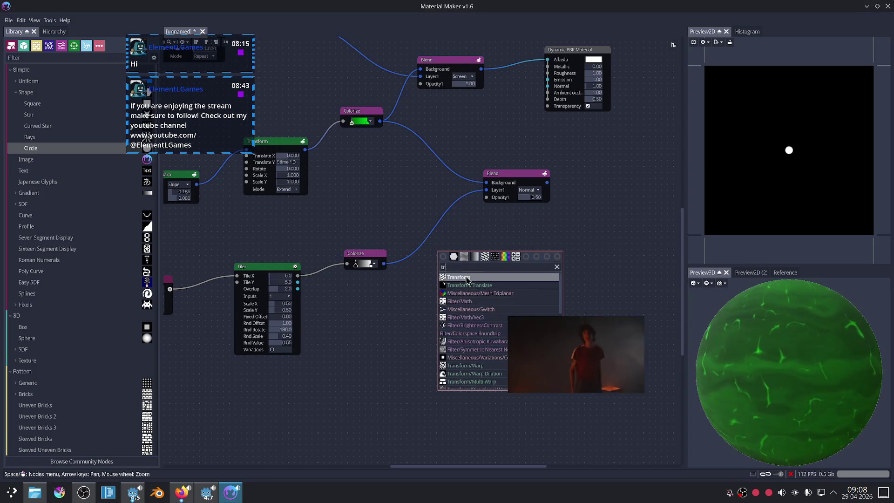
{"action": "key", "text": "Return"}
{"action": "mouse_move", "coordinate": [496, 247]}
{"action": "left_mouse_down"}
{"action": "mouse_move", "coordinate": [474, 205]}
{"action": "mouse_move", "coordinate": [487, 190]}
{"action": "mouse_move", "coordinate": [569, 174]}
{"action": "left_mouse_up"}
{"action": "scroll", "coordinate": [474, 261], "scroll_direction": "up", "scroll_amount": 1}
{"action": "scroll", "coordinate": [476, 261], "scroll_direction": "up", "scroll_amount": 1}
Set the Transform's Translate Y to $time*0.1 with Repeat mode.
{"action": "left_click", "coordinate": [475, 261]}
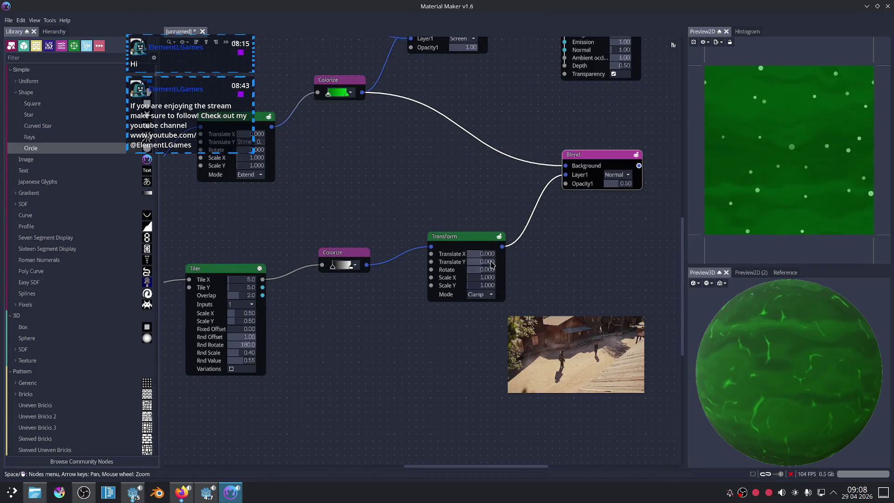
{"action": "type", "text": "$"}
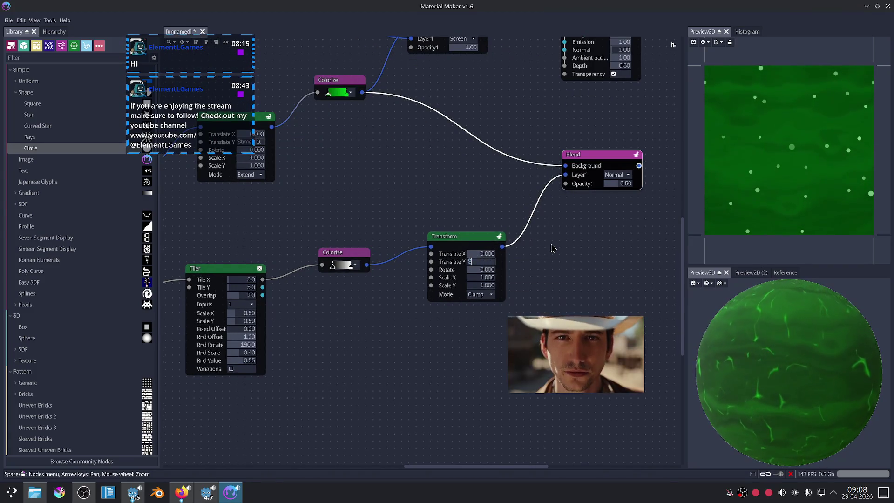
{"action": "type", "text": "time (* 0.1"}
{"action": "key", "text": "Return"}
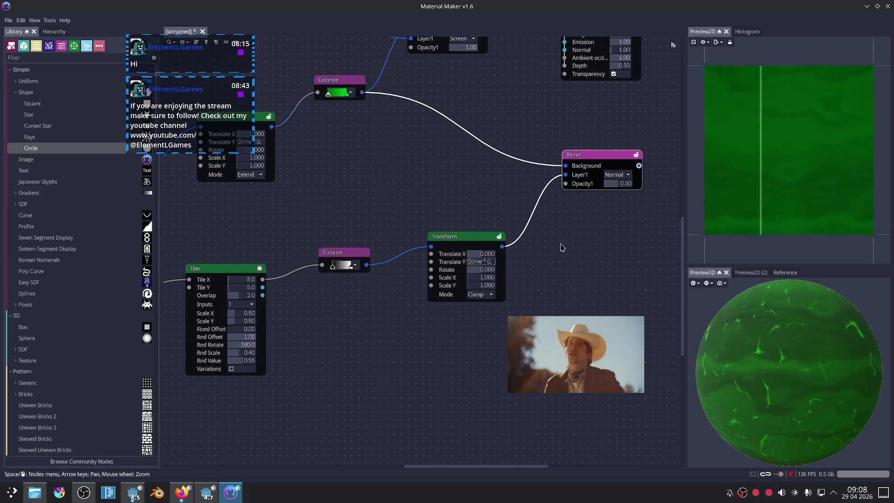
{"action": "left_click", "coordinate": [488, 313]}
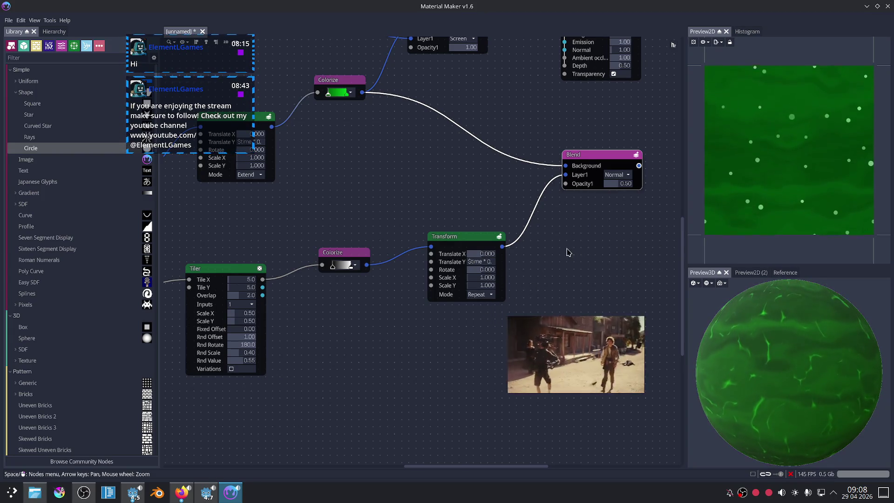
Set the Blend's Layer1 mode to Screen.
{"action": "scroll", "coordinate": [567, 252], "scroll_direction": "up", "scroll_amount": 3}
{"action": "key", "text": "Right"}
{"action": "key", "text": "Up"}
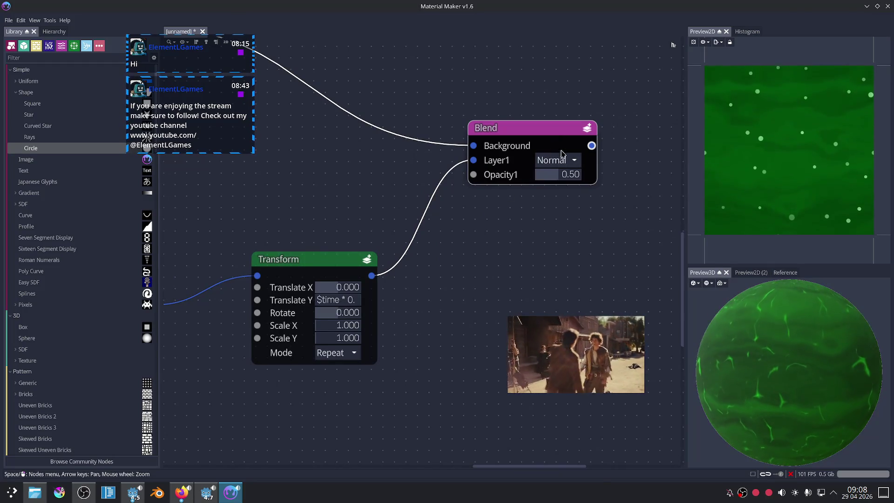
{"action": "left_click", "coordinate": [556, 160]}
{"action": "left_click", "coordinate": [547, 217]}
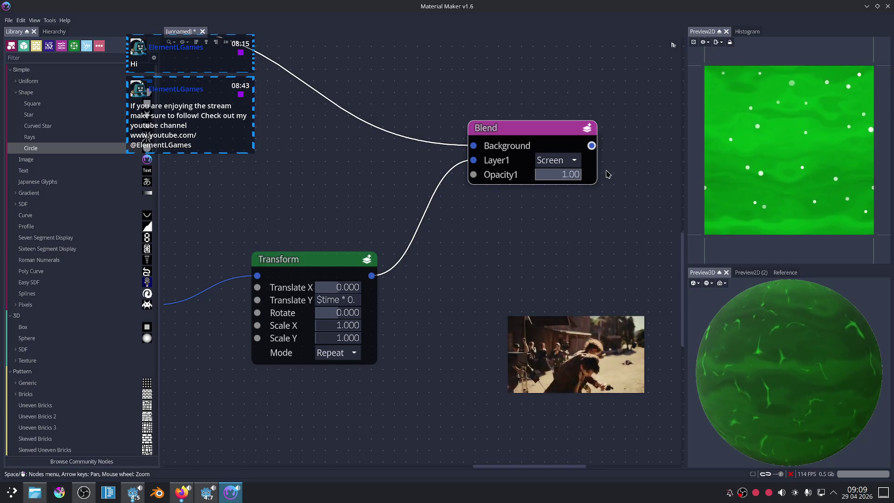
{"action": "scroll", "coordinate": [499, 214], "scroll_direction": "down", "scroll_amount": 5}
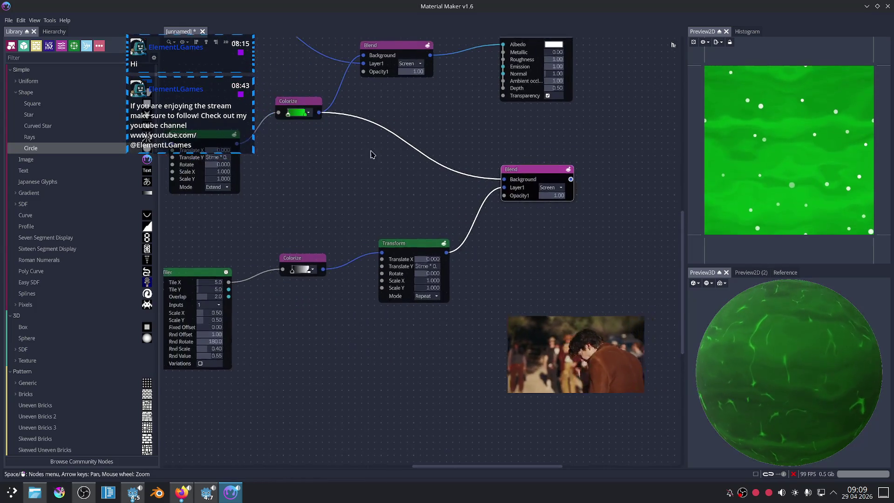
Set the dot Tiler to 15×8 tiles, Rnd Value 1.00 and randomly varied dot sizes.
{"action": "left_click", "coordinate": [293, 102]}
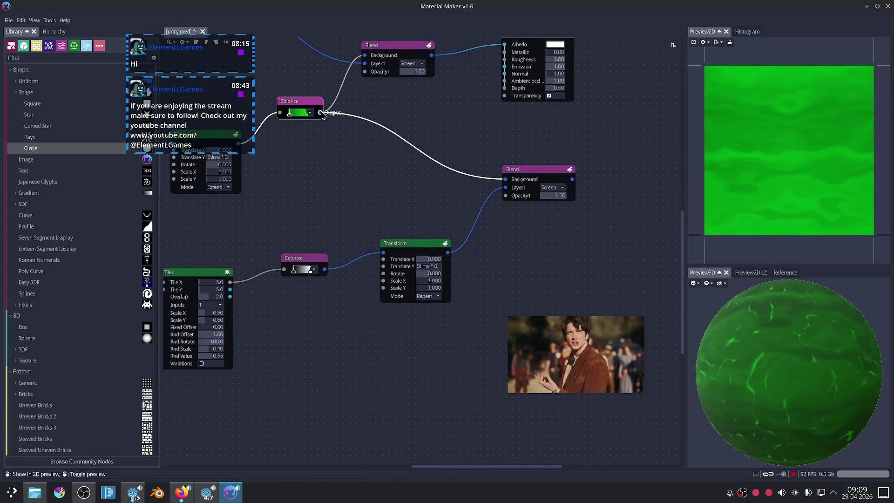
{"action": "left_click", "coordinate": [574, 181]}
{"action": "mouse_move", "coordinate": [569, 146]}
{"action": "middle_mouse_down"}
{"action": "mouse_move", "coordinate": [550, 206]}
{"action": "mouse_move", "coordinate": [585, 184]}
{"action": "middle_mouse_up"}
{"action": "middle_click_drag", "start_coordinate": [365, 355], "coordinate": [515, 227]}
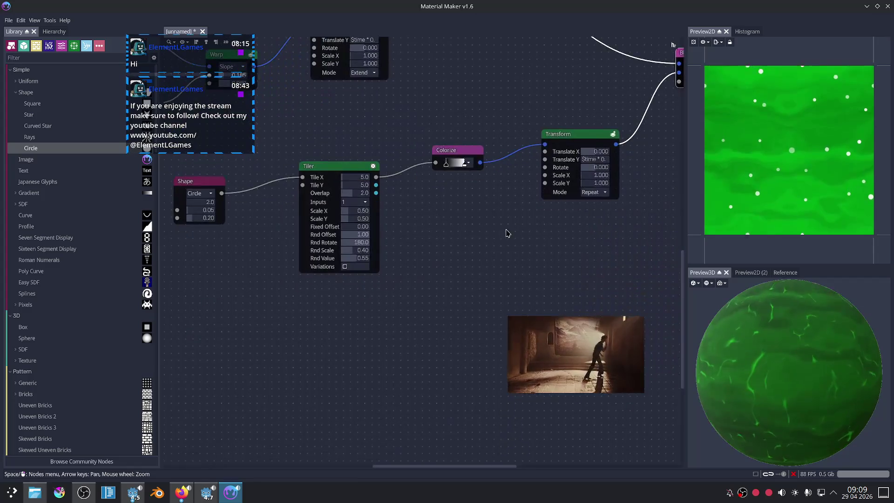
{"action": "middle_click_drag", "start_coordinate": [323, 338], "coordinate": [470, 299]}
{"action": "scroll", "coordinate": [402, 186], "scroll_direction": "up", "scroll_amount": 5}
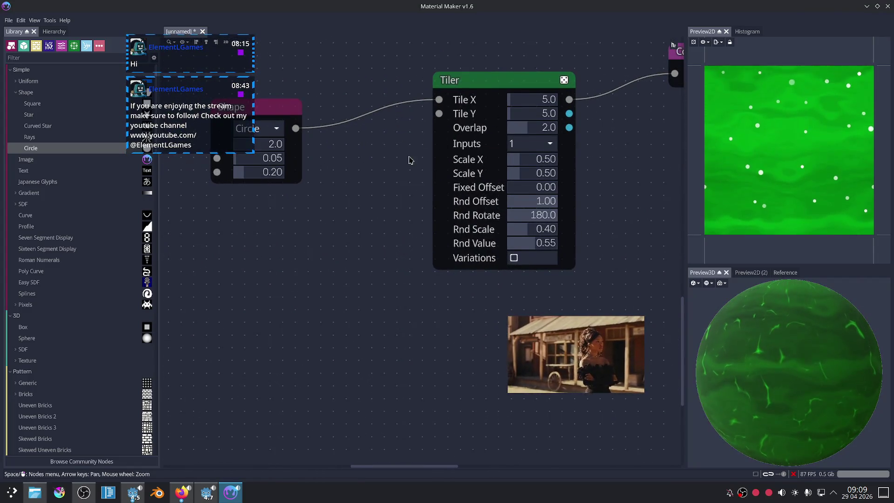
{"action": "middle_click_drag", "start_coordinate": [409, 158], "coordinate": [398, 182]}
{"action": "left_click_drag", "start_coordinate": [507, 124], "coordinate": [516, 136]}
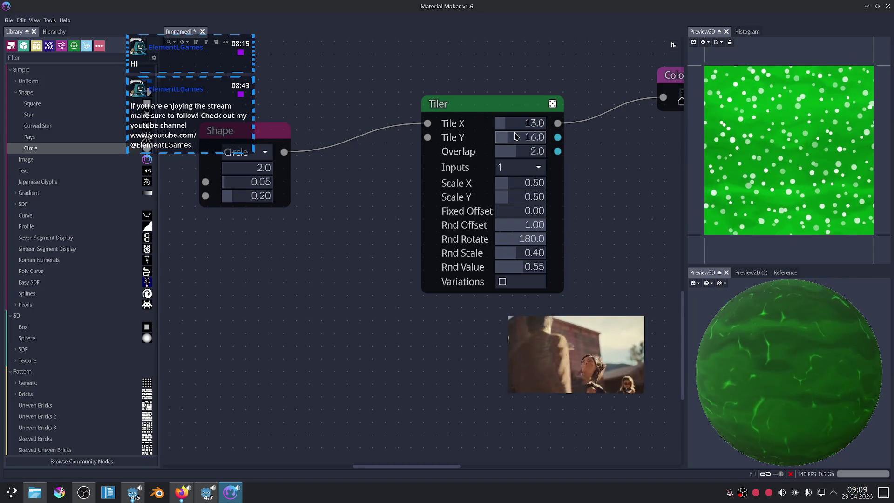
{"action": "scroll", "coordinate": [608, 215], "scroll_direction": "up", "scroll_amount": 1}
{"action": "left_click_drag", "start_coordinate": [512, 272], "coordinate": [561, 262]}
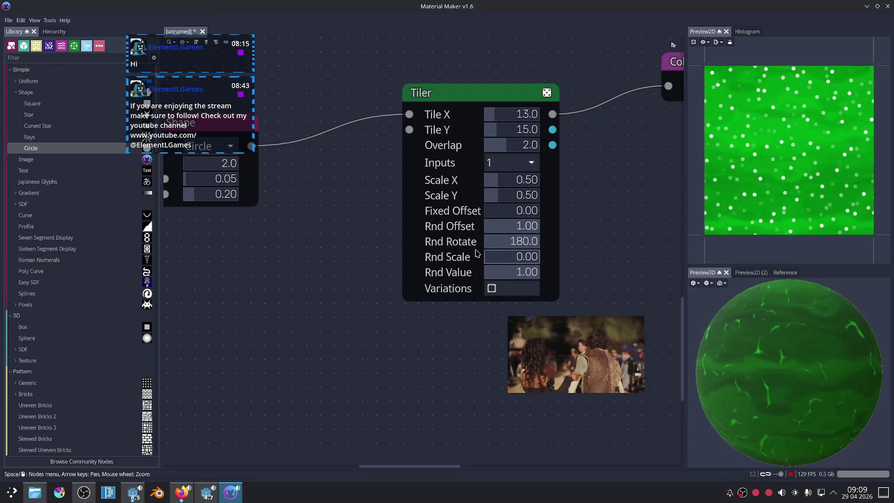
{"action": "mouse_move", "coordinate": [488, 253]}
{"action": "left_mouse_down"}
{"action": "mouse_move", "coordinate": [510, 248]}
{"action": "mouse_move", "coordinate": [486, 242]}
{"action": "left_mouse_up"}
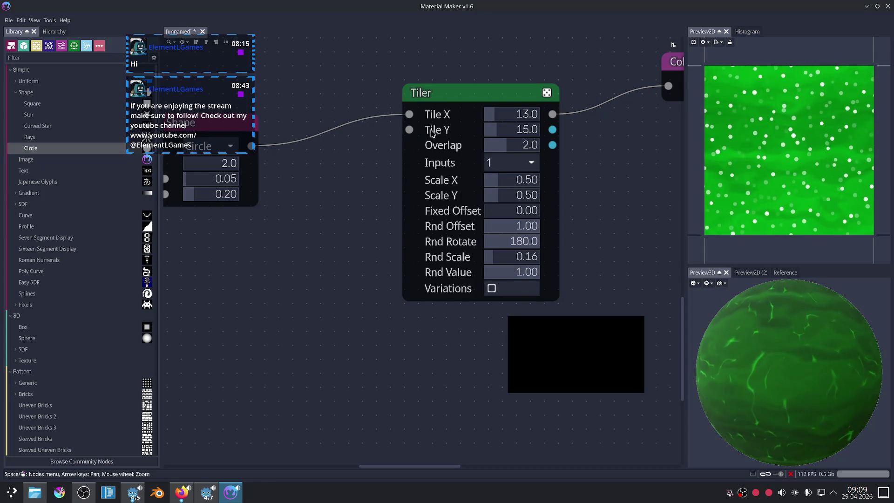
Switch to the browser playing the music video.
{"action": "scroll", "coordinate": [510, 133], "scroll_direction": "down", "scroll_amount": 2}
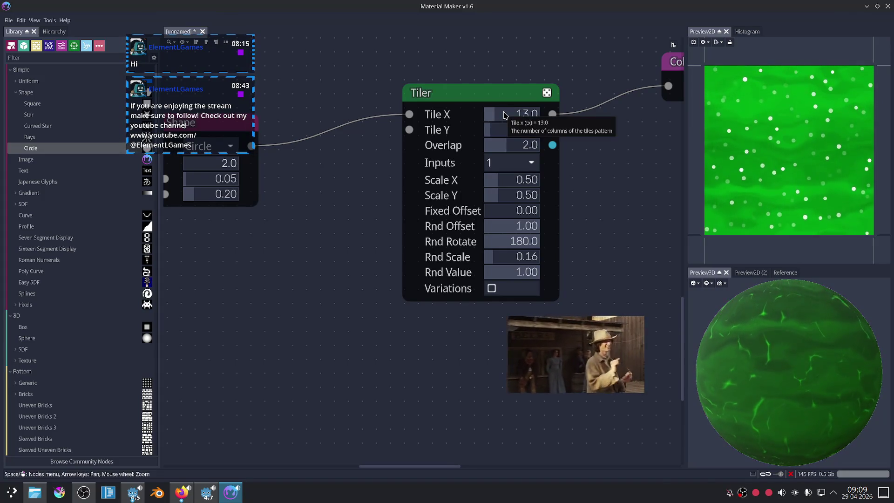
{"action": "scroll", "coordinate": [507, 115], "scroll_direction": "down", "scroll_amount": 4}
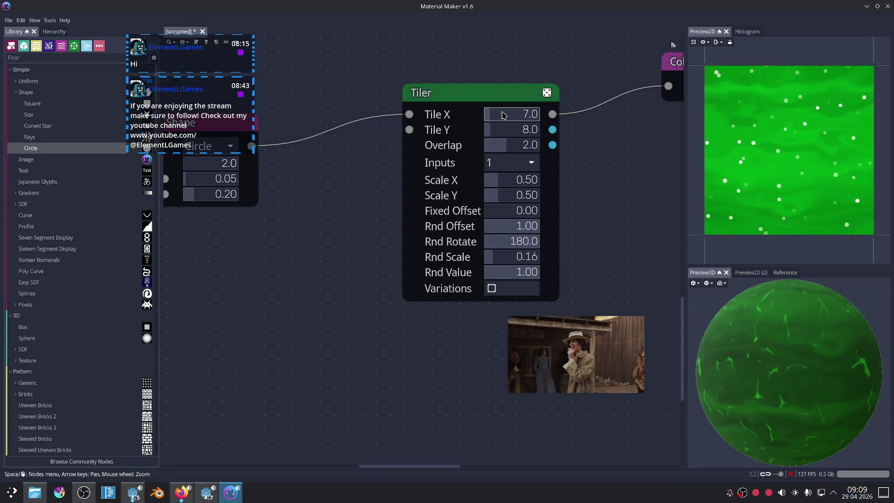
{"action": "scroll", "coordinate": [505, 115], "scroll_direction": "up", "scroll_amount": 4}
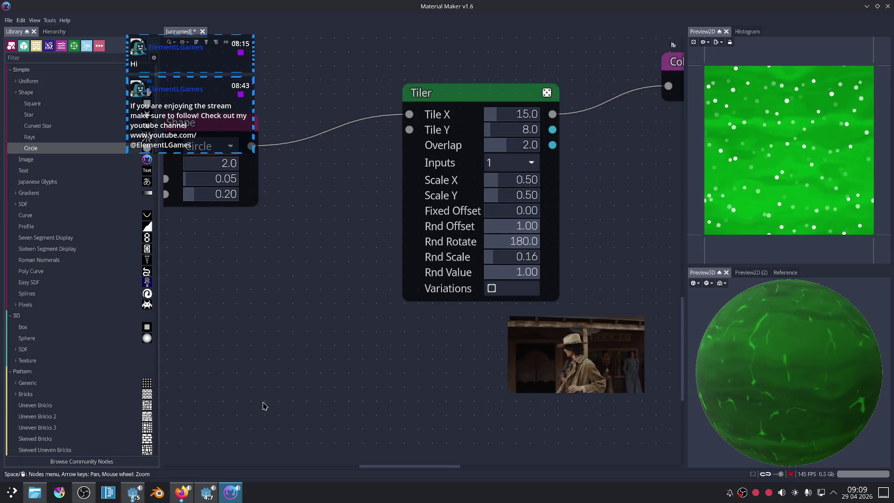
{"action": "left_click", "coordinate": [181, 489]}
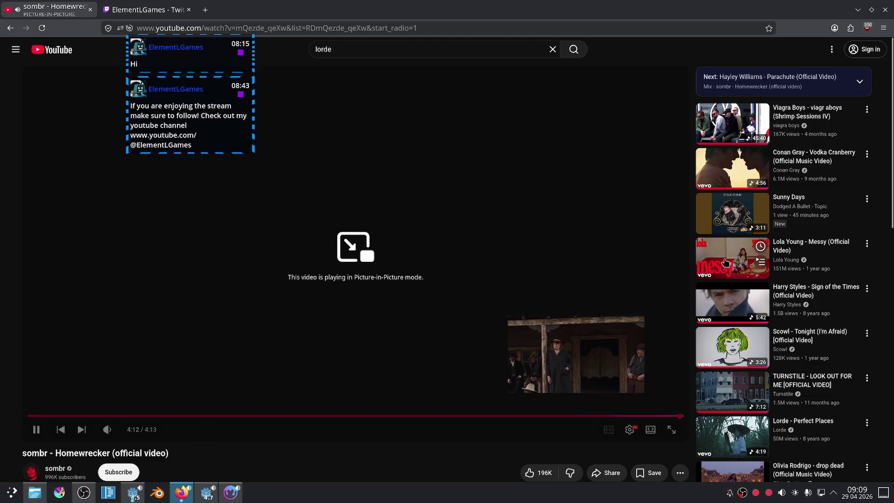
Scroll the YouTube page, look in on the Twitch stream, then return to Material Maker.
{"action": "scroll", "coordinate": [730, 194], "scroll_direction": "down", "scroll_amount": 1}
{"action": "scroll", "coordinate": [730, 194], "scroll_direction": "down", "scroll_amount": 2}
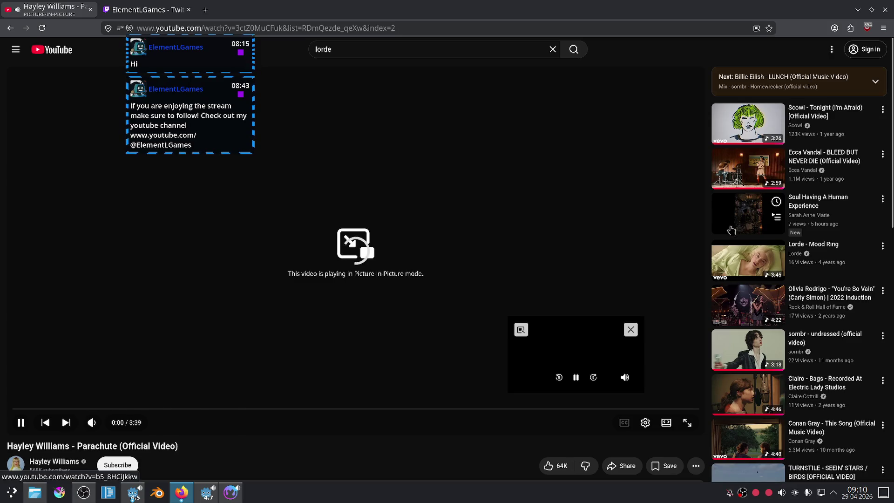
{"action": "scroll", "coordinate": [715, 249], "scroll_direction": "down", "scroll_amount": 2}
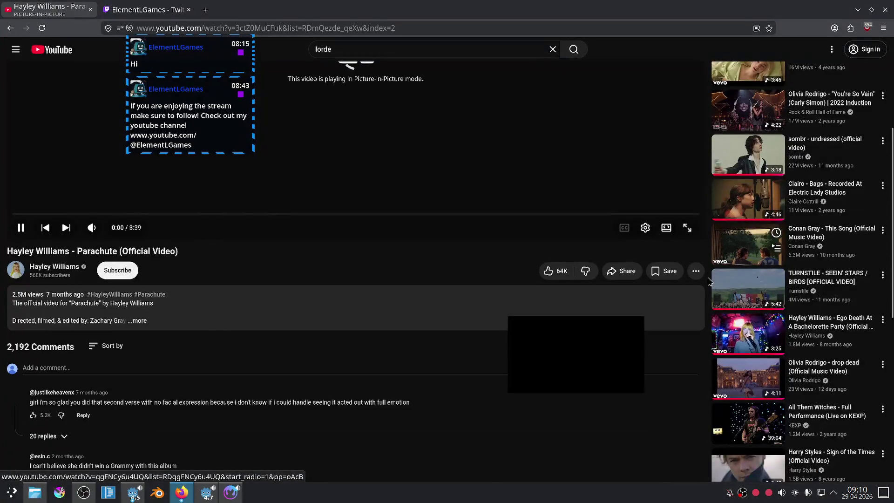
{"action": "scroll", "coordinate": [745, 259], "scroll_direction": "up", "scroll_amount": 4}
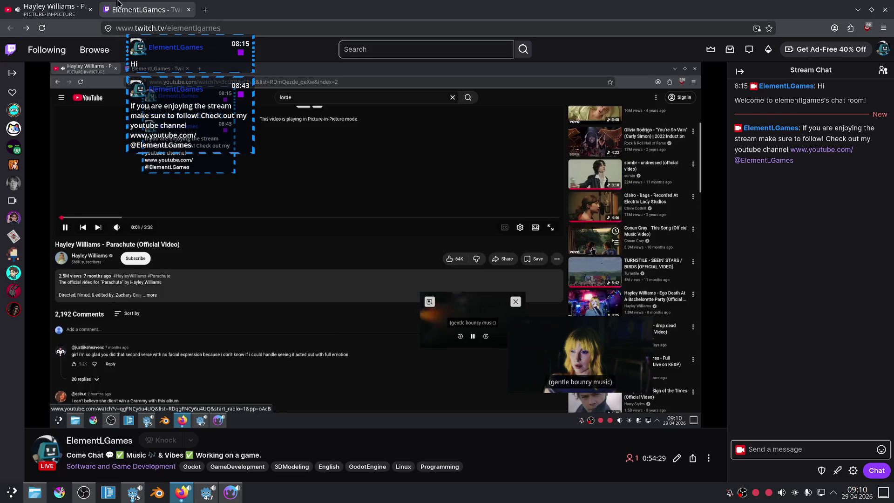
{"action": "left_click", "coordinate": [146, 10]}
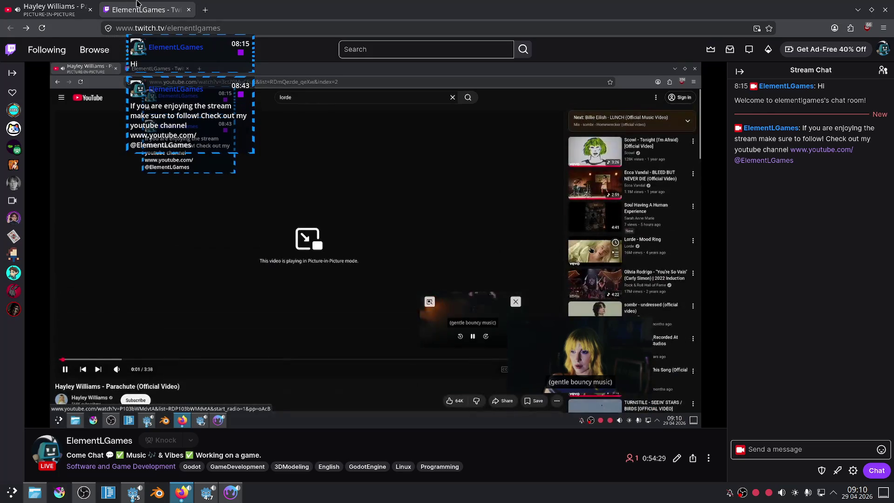
{"action": "key", "text": "alt+Tab"}
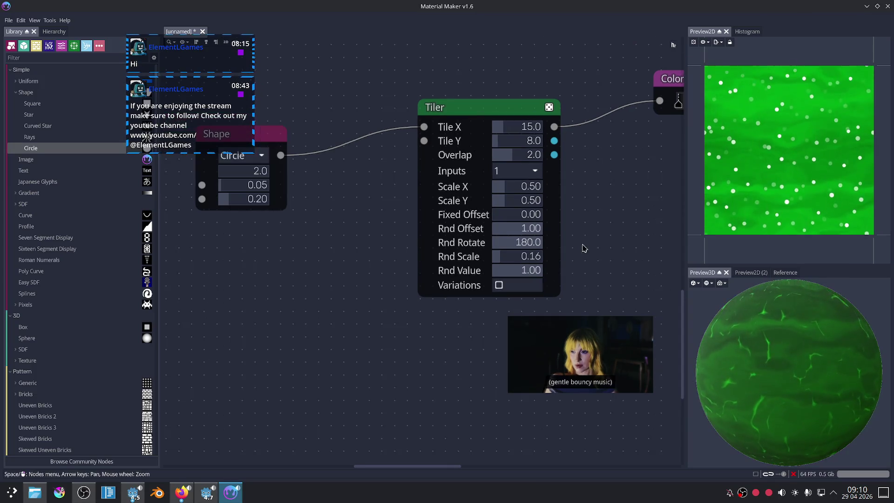
Zoom out and move the Dynamic PBR Material and upper Blend nodes further right.
{"action": "scroll", "coordinate": [598, 190], "scroll_direction": "down", "scroll_amount": 2}
{"action": "scroll", "coordinate": [598, 191], "scroll_direction": "down", "scroll_amount": 1}
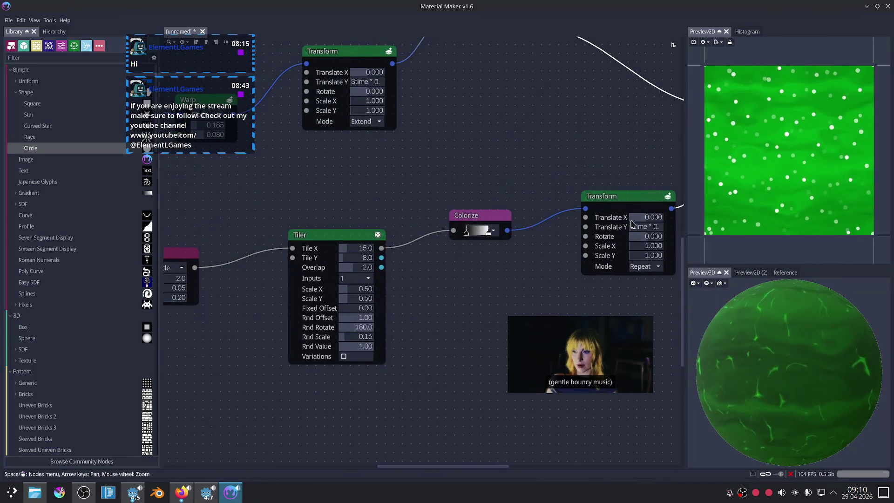
{"action": "scroll", "coordinate": [596, 187], "scroll_direction": "down", "scroll_amount": 1}
{"action": "scroll", "coordinate": [600, 165], "scroll_direction": "down", "scroll_amount": 1}
{"action": "middle_click_drag", "start_coordinate": [600, 165], "coordinate": [377, 235]}
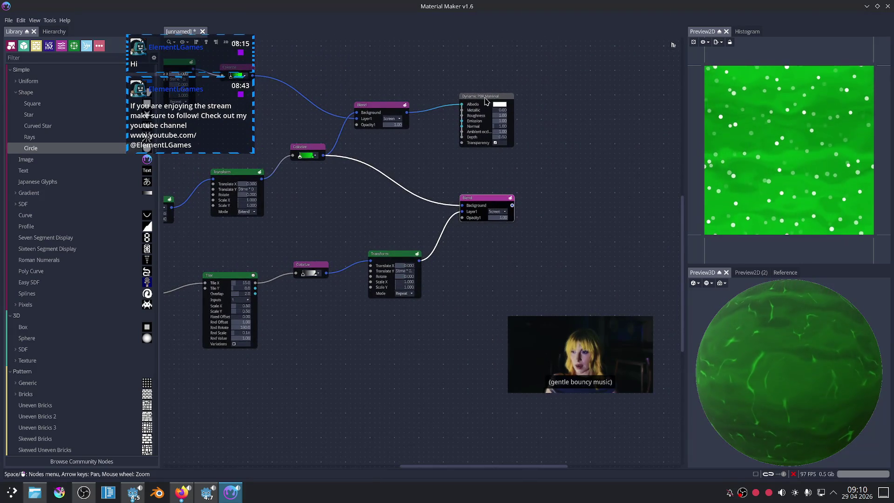
{"action": "left_click_drag", "start_coordinate": [485, 101], "coordinate": [656, 139]}
{"action": "left_click_drag", "start_coordinate": [484, 198], "coordinate": [484, 184]}
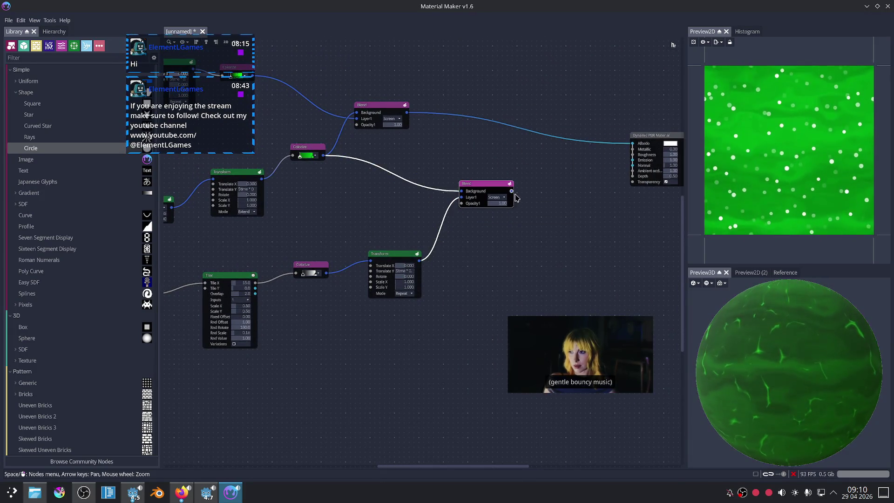
{"action": "left_click_drag", "start_coordinate": [368, 105], "coordinate": [544, 140]}
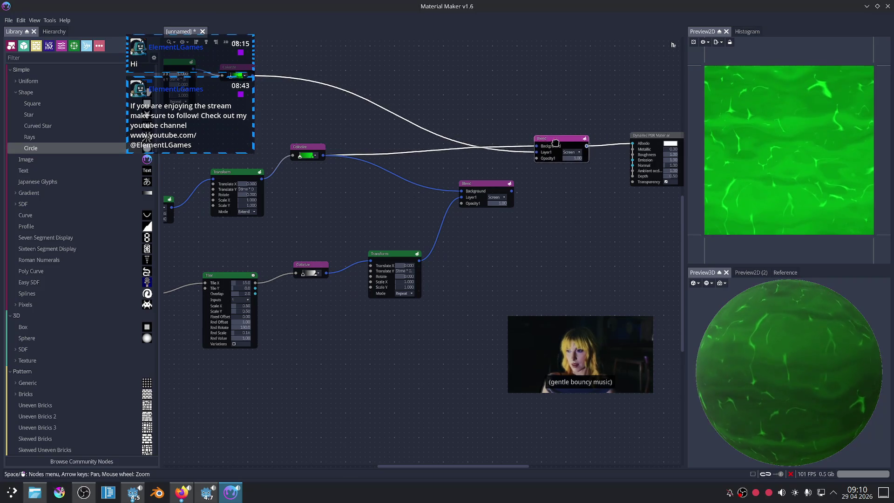
Wire the lower Blend into the upper Blend's Background and Colorize into its Layer1, then reposition the middle Blend.
{"action": "left_click_drag", "start_coordinate": [512, 167], "coordinate": [531, 148]}
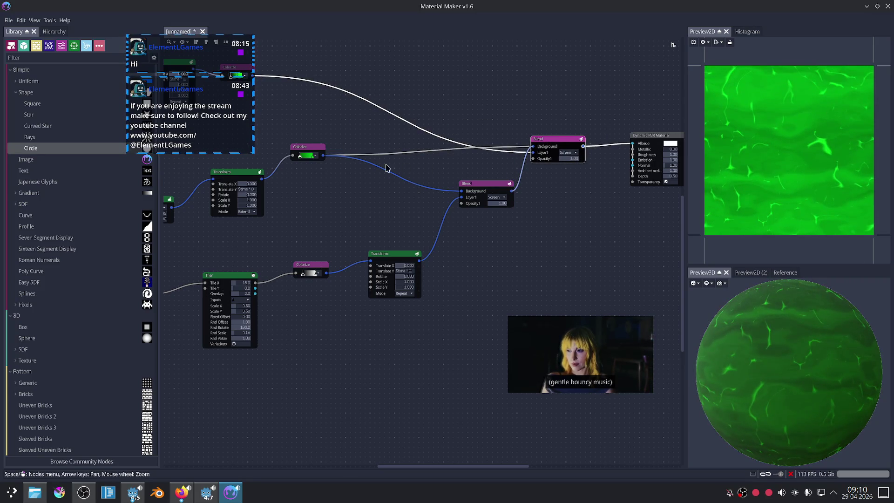
{"action": "left_click_drag", "start_coordinate": [406, 159], "coordinate": [529, 157]}
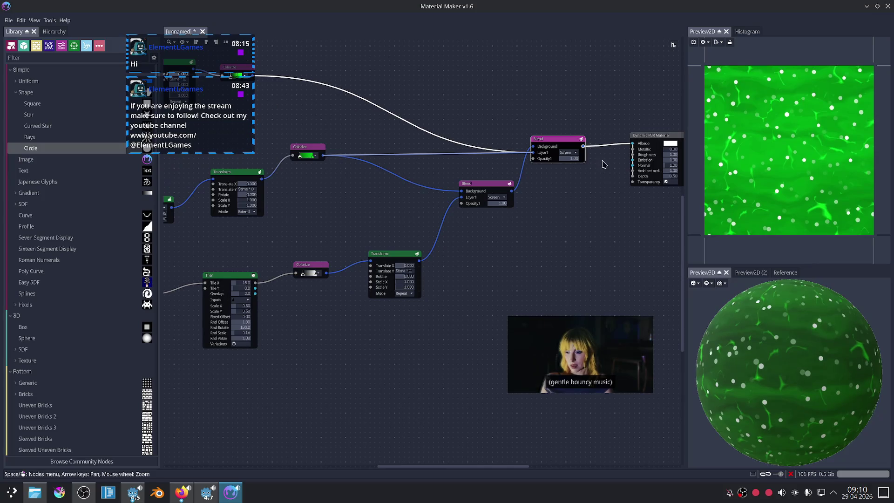
{"action": "middle_click_drag", "start_coordinate": [579, 215], "coordinate": [507, 216]}
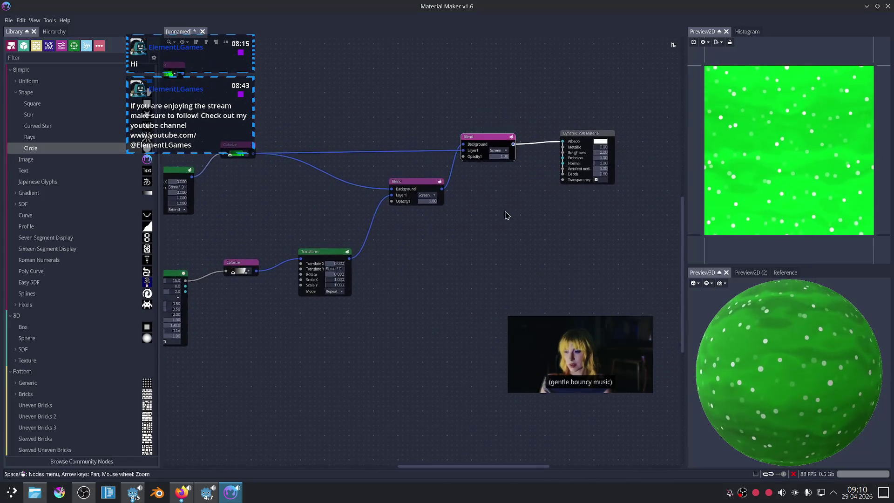
{"action": "scroll", "coordinate": [505, 214], "scroll_direction": "up", "scroll_amount": 3}
{"action": "key", "text": "Left"}
{"action": "key", "text": "Up"}
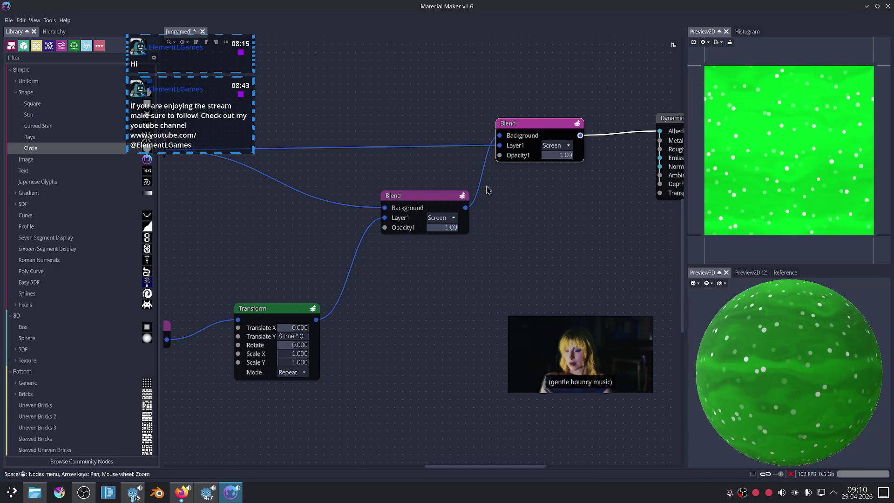
{"action": "left_click_drag", "start_coordinate": [436, 195], "coordinate": [415, 176]}
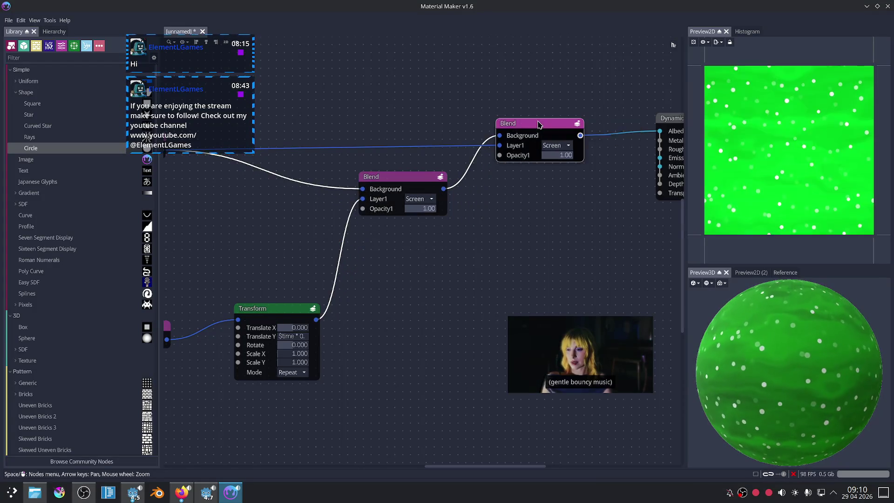
{"action": "left_click", "coordinate": [539, 125]}
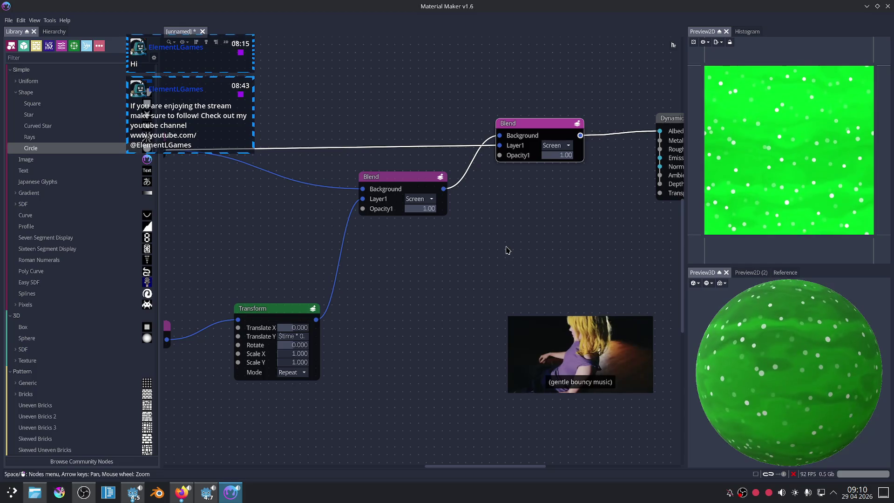
Change the Shape node's Circle size value from 0.05 to 0.02.
{"action": "scroll", "coordinate": [370, 335], "scroll_direction": "down", "scroll_amount": 3}
{"action": "middle_click_drag", "start_coordinate": [370, 336], "coordinate": [344, 299]}
{"action": "scroll", "coordinate": [343, 299], "scroll_direction": "up", "scroll_amount": 3}
{"action": "scroll", "coordinate": [346, 268], "scroll_direction": "up", "scroll_amount": 1}
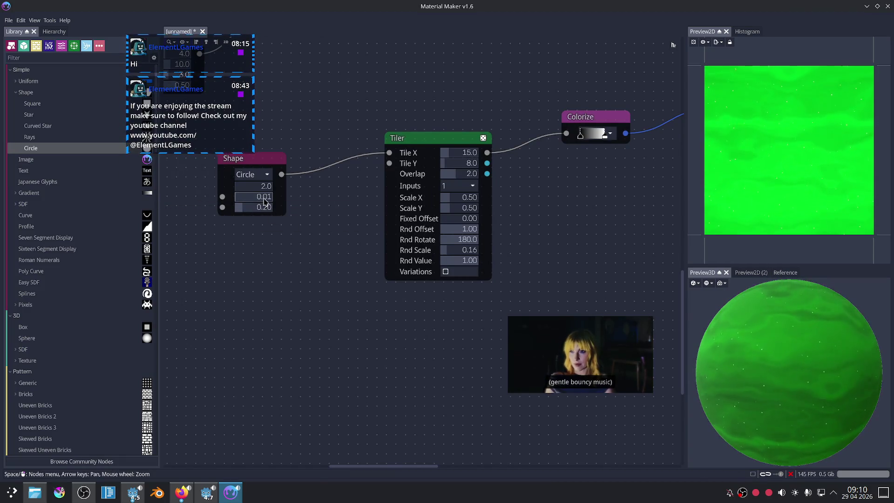
{"action": "mouse_move", "coordinate": [250, 204]}
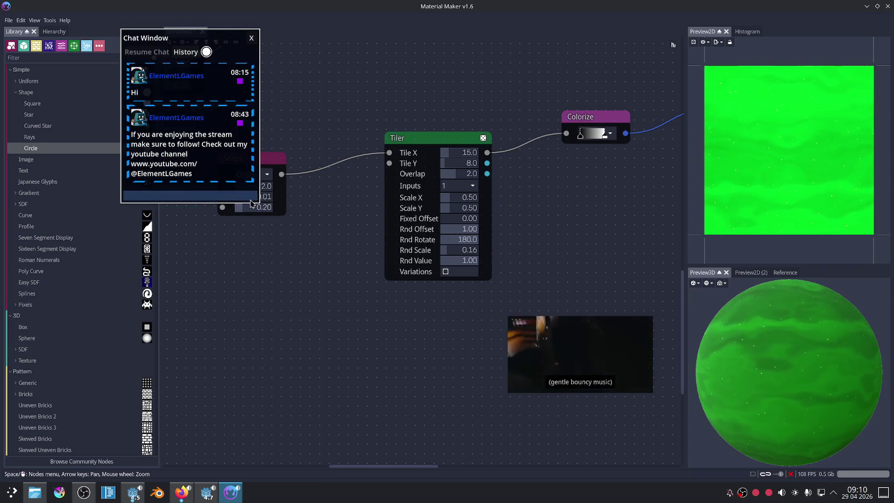
{"action": "left_click_drag", "start_coordinate": [264, 199], "coordinate": [266, 198]}
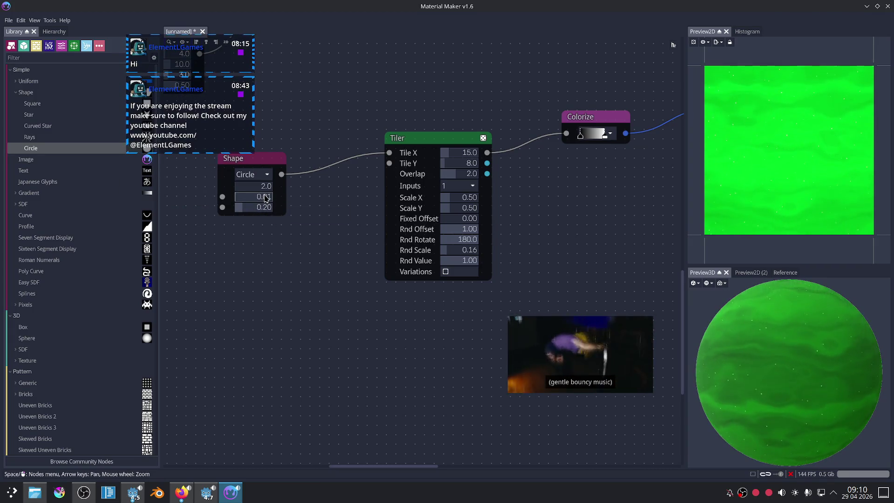
{"action": "left_click", "coordinate": [267, 197]}
{"action": "type", "text": "0.02"}
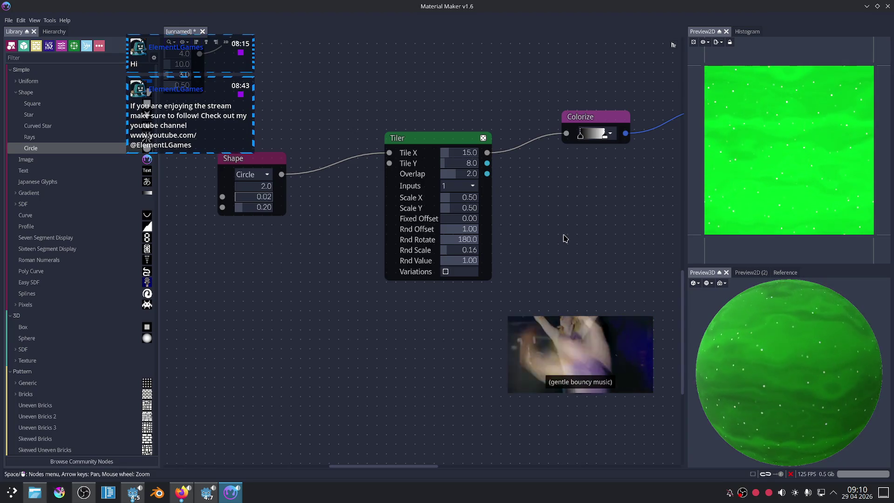
{"action": "middle_click_drag", "start_coordinate": [564, 208], "coordinate": [460, 240]}
{"action": "scroll", "coordinate": [499, 175], "scroll_direction": "up", "scroll_amount": 2}
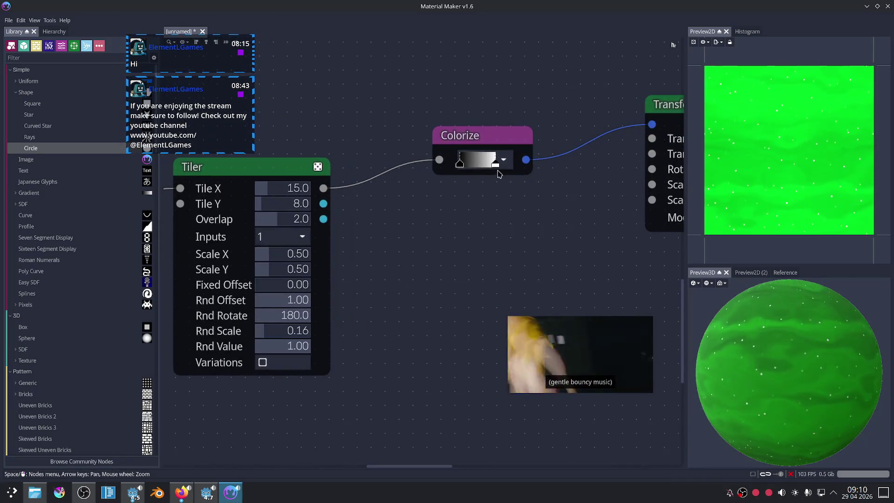
In the Colorize gradient, move the black stop right and make the white stop pure green.
{"action": "mouse_move", "coordinate": [462, 163]}
{"action": "left_mouse_down"}
{"action": "mouse_move", "coordinate": [480, 164]}
{"action": "mouse_move", "coordinate": [459, 167]}
{"action": "left_mouse_up"}
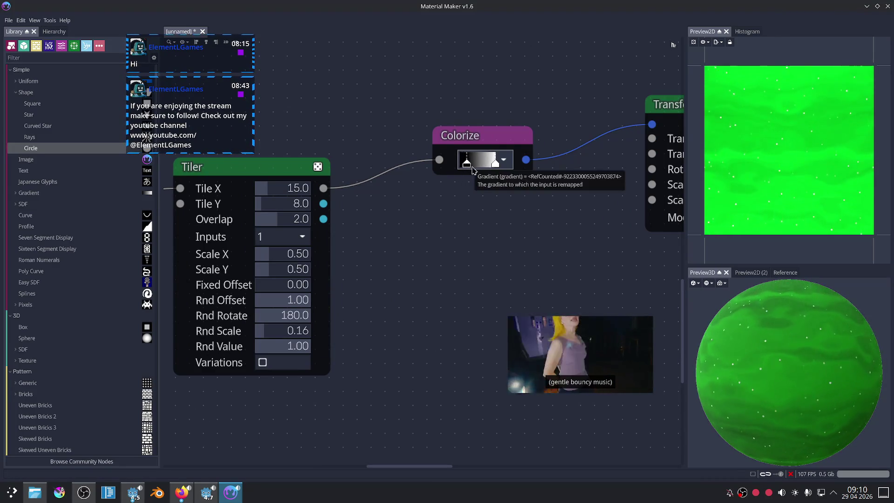
{"action": "double_click", "coordinate": [494, 165]}
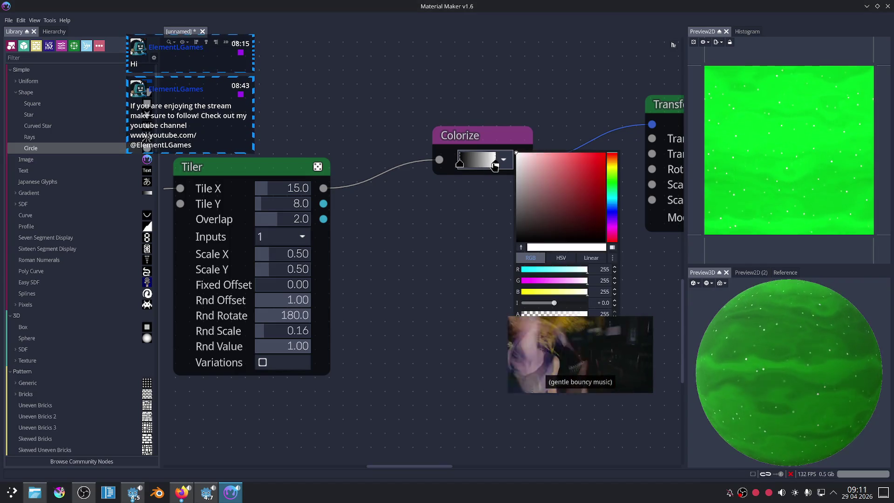
{"action": "left_click", "coordinate": [609, 183]}
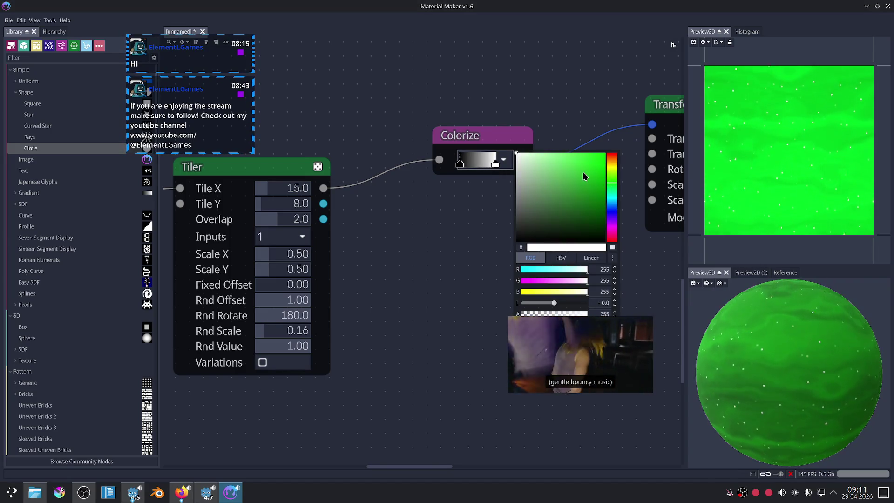
{"action": "left_click_drag", "start_coordinate": [585, 175], "coordinate": [606, 152]}
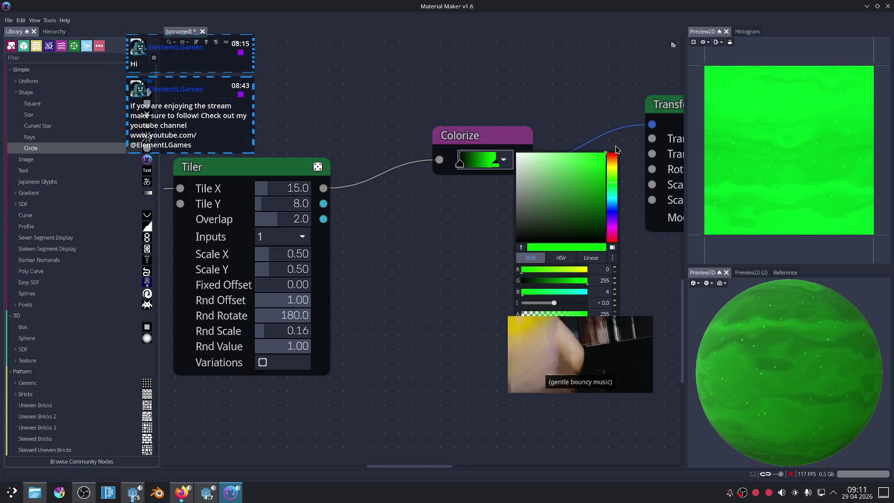
{"action": "left_click", "coordinate": [590, 242]}
Reposition the Blend node and the top Colorize node to tidy the graph.
{"action": "scroll", "coordinate": [590, 241], "scroll_direction": "down", "scroll_amount": 3}
{"action": "mouse_move", "coordinate": [576, 225]}
{"action": "middle_mouse_down"}
{"action": "mouse_move", "coordinate": [466, 229]}
{"action": "mouse_move", "coordinate": [406, 295]}
{"action": "middle_mouse_up"}
{"action": "mouse_move", "coordinate": [540, 178]}
{"action": "middle_mouse_down"}
{"action": "mouse_move", "coordinate": [439, 210]}
{"action": "mouse_move", "coordinate": [389, 264]}
{"action": "middle_mouse_up"}
{"action": "mouse_move", "coordinate": [624, 173]}
{"action": "middle_mouse_down"}
{"action": "mouse_move", "coordinate": [494, 208]}
{"action": "mouse_move", "coordinate": [425, 196]}
{"action": "mouse_move", "coordinate": [461, 180]}
{"action": "mouse_move", "coordinate": [552, 190]}
{"action": "middle_mouse_up"}
{"action": "mouse_move", "coordinate": [270, 193]}
{"action": "middle_mouse_down"}
{"action": "mouse_move", "coordinate": [407, 188]}
{"action": "mouse_move", "coordinate": [318, 176]}
{"action": "middle_mouse_up"}
{"action": "left_click_drag", "start_coordinate": [541, 176], "coordinate": [507, 187]}
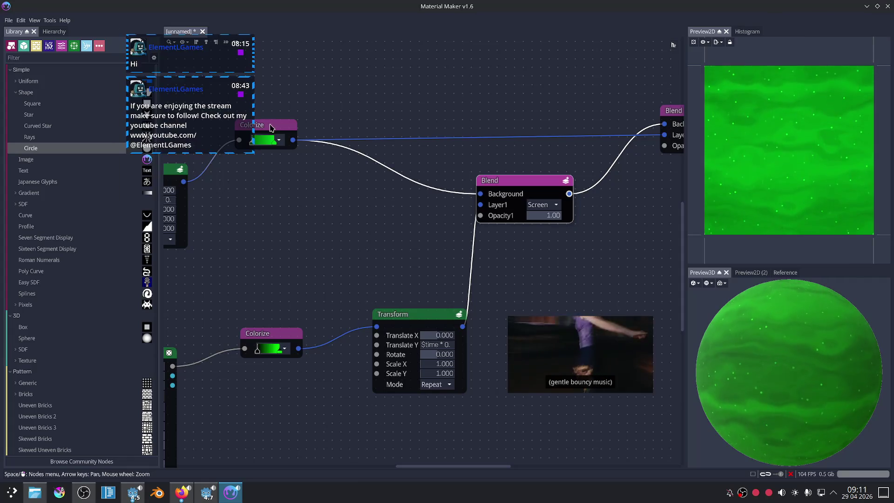
{"action": "left_click_drag", "start_coordinate": [293, 143], "coordinate": [408, 133]}
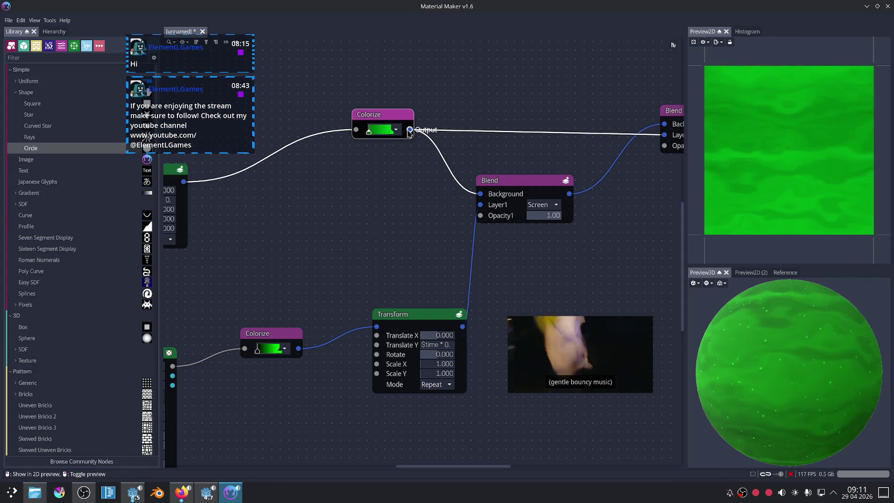
{"action": "scroll", "coordinate": [364, 166], "scroll_direction": "down", "scroll_amount": 3}
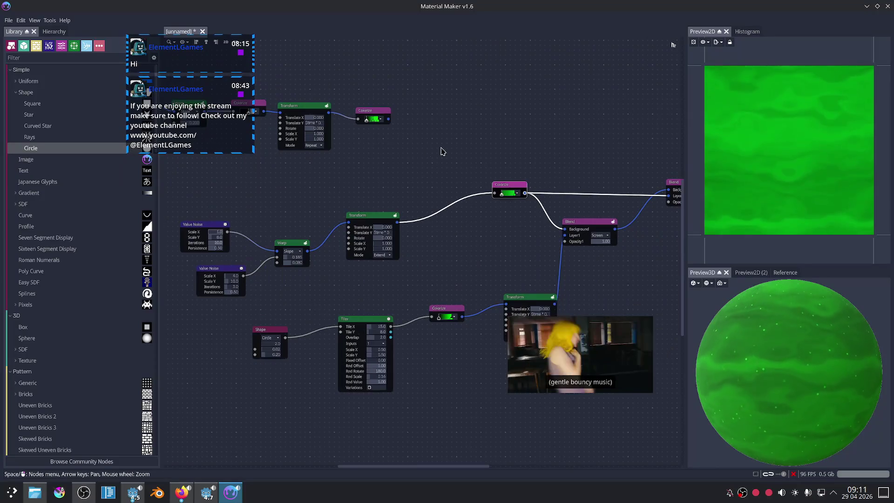
{"action": "middle_click_drag", "start_coordinate": [299, 136], "coordinate": [340, 133]}
{"action": "mouse_move", "coordinate": [274, 111]}
{"action": "left_mouse_down"}
{"action": "mouse_move", "coordinate": [388, 135]}
{"action": "mouse_move", "coordinate": [552, 194]}
{"action": "left_mouse_up"}
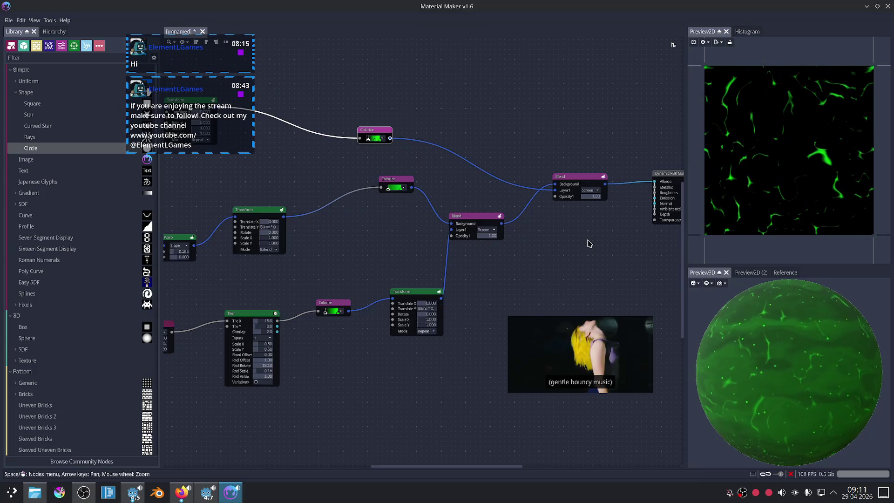
{"action": "scroll", "coordinate": [587, 244], "scroll_direction": "up", "scroll_amount": 2}
{"action": "middle_click_drag", "start_coordinate": [603, 245], "coordinate": [467, 226]}
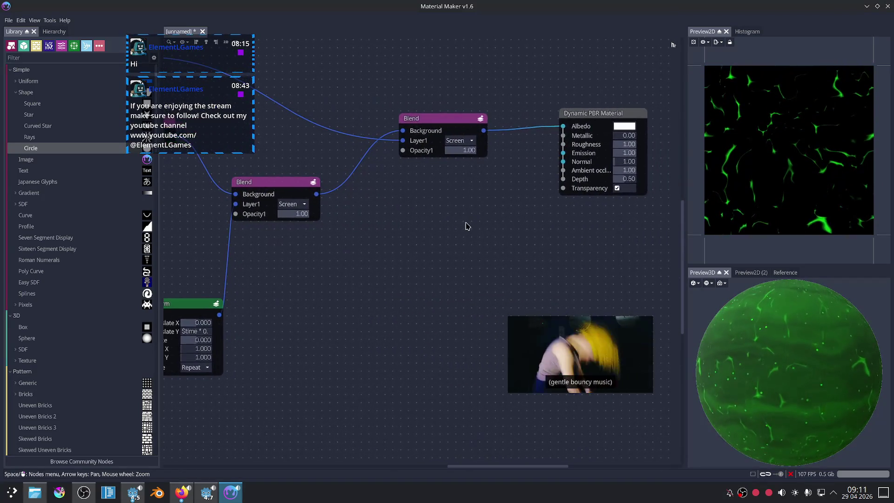
{"action": "left_click", "coordinate": [443, 121]}
{"action": "middle_click_drag", "start_coordinate": [344, 216], "coordinate": [428, 249]}
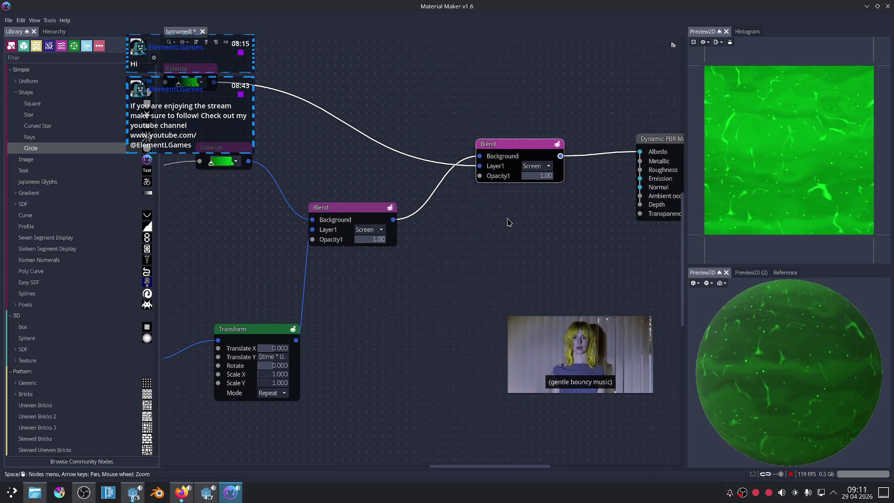
{"action": "middle_click_drag", "start_coordinate": [423, 284], "coordinate": [577, 175]}
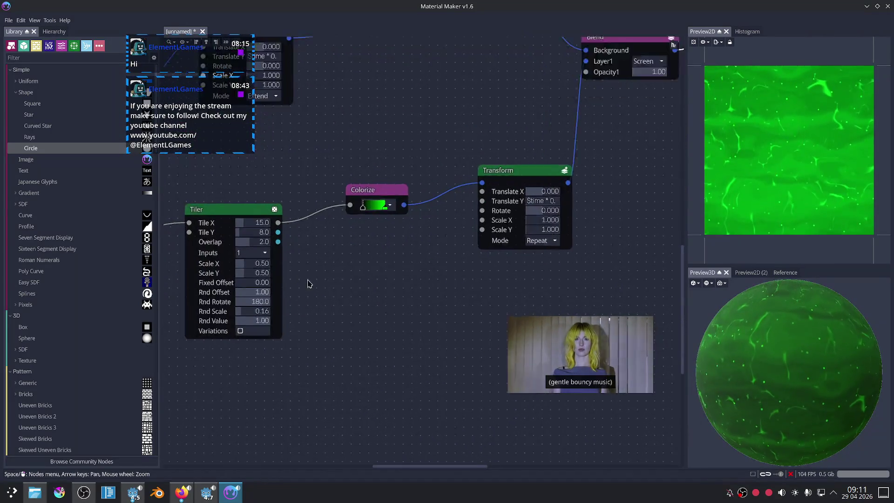
{"action": "scroll", "coordinate": [551, 257], "scroll_direction": "up", "scroll_amount": 2}
{"action": "middle_click_drag", "start_coordinate": [551, 257], "coordinate": [373, 284]}
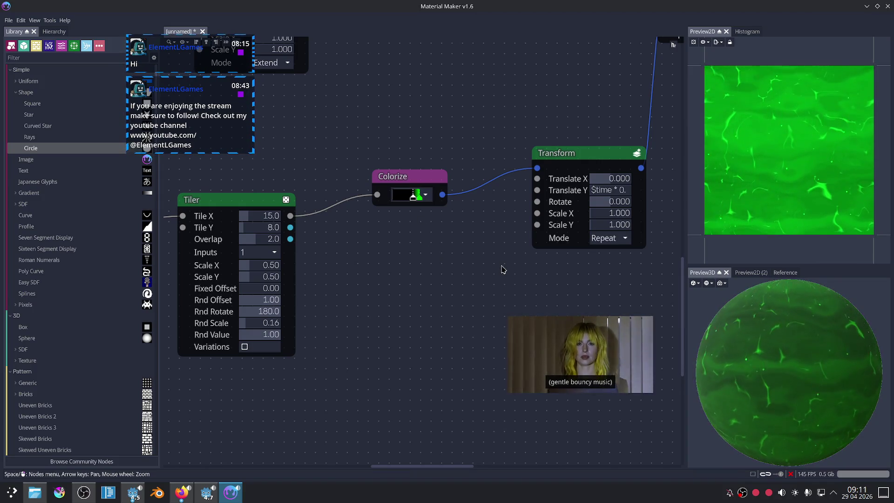
{"action": "middle_click_drag", "start_coordinate": [450, 301], "coordinate": [672, 196]}
{"action": "mouse_move", "coordinate": [345, 281]}
{"action": "middle_mouse_down"}
{"action": "mouse_move", "coordinate": [396, 292]}
{"action": "mouse_move", "coordinate": [361, 289]}
{"action": "middle_mouse_up"}
{"action": "left_click_drag", "start_coordinate": [363, 168], "coordinate": [217, 184]}
{"action": "middle_click_drag", "start_coordinate": [299, 272], "coordinate": [400, 243]}
Insert a Warp node between the Shape and Tiler nodes and place it beside Shape.
{"action": "scroll", "coordinate": [443, 212], "scroll_direction": "up", "scroll_amount": 1}
{"action": "left_click_drag", "start_coordinate": [415, 172], "coordinate": [574, 215]}
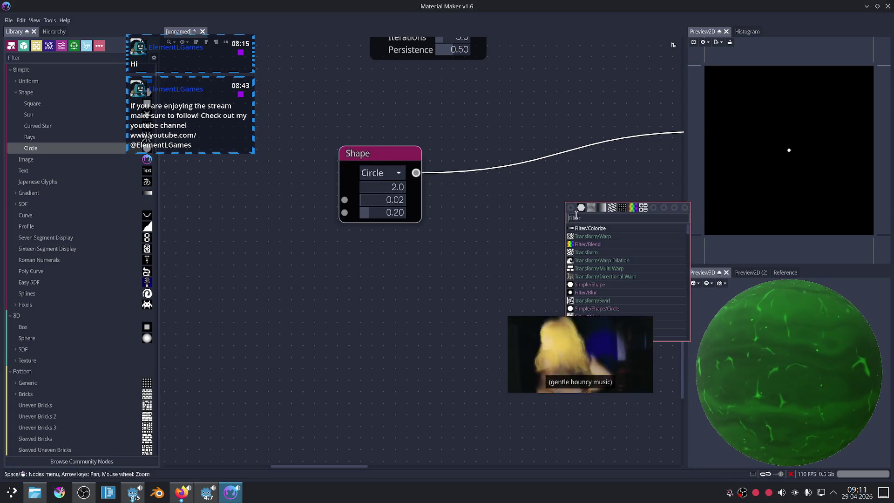
{"action": "type", "text": "warp"}
{"action": "key", "text": "Return"}
{"action": "middle_click_drag", "start_coordinate": [644, 216], "coordinate": [512, 225]}
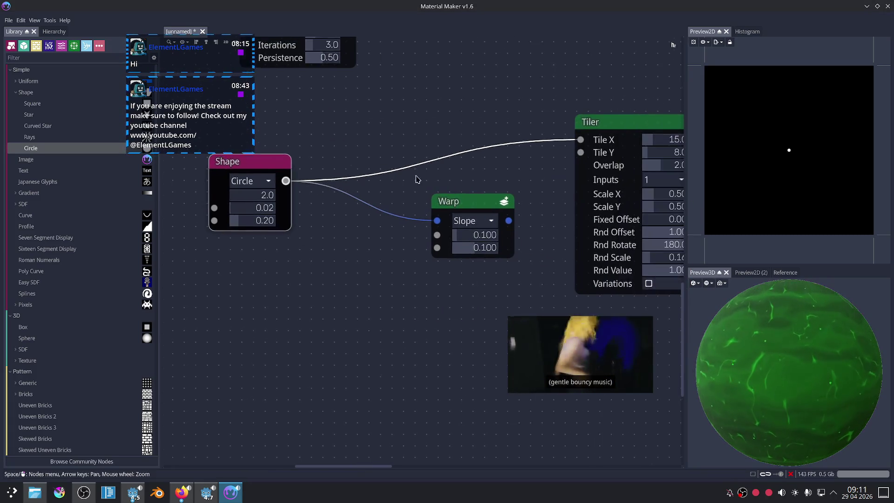
{"action": "left_click_drag", "start_coordinate": [512, 224], "coordinate": [575, 140]}
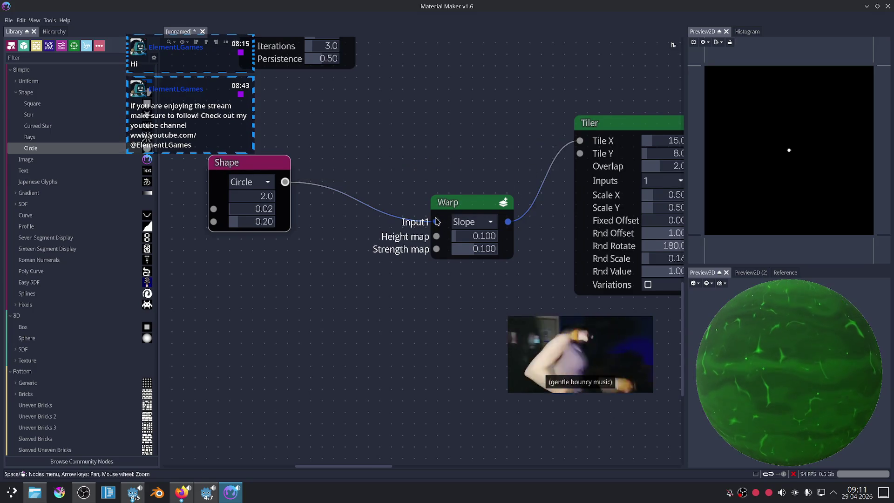
{"action": "left_click_drag", "start_coordinate": [458, 202], "coordinate": [388, 167]}
{"action": "left_click_drag", "start_coordinate": [281, 167], "coordinate": [216, 166]}
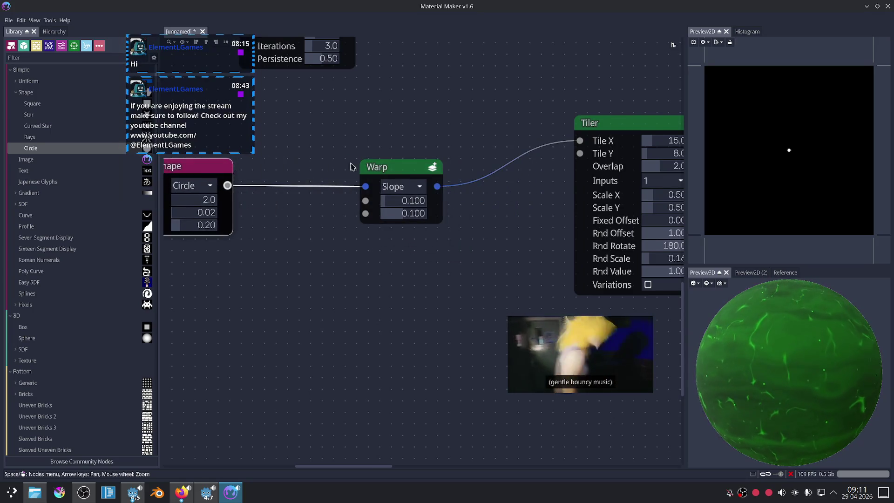
{"action": "left_click_drag", "start_coordinate": [391, 167], "coordinate": [347, 166]}
{"action": "middle_click_drag", "start_coordinate": [308, 223], "coordinate": [456, 216]}
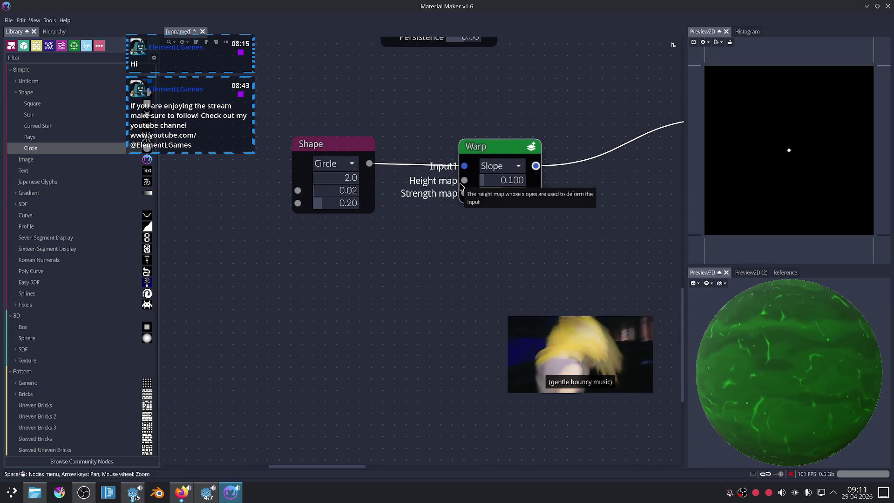
Add a Value Noise with Scale X 21 to the Warp's height map and tune the Warp strength.
{"action": "right_click", "coordinate": [369, 247]}
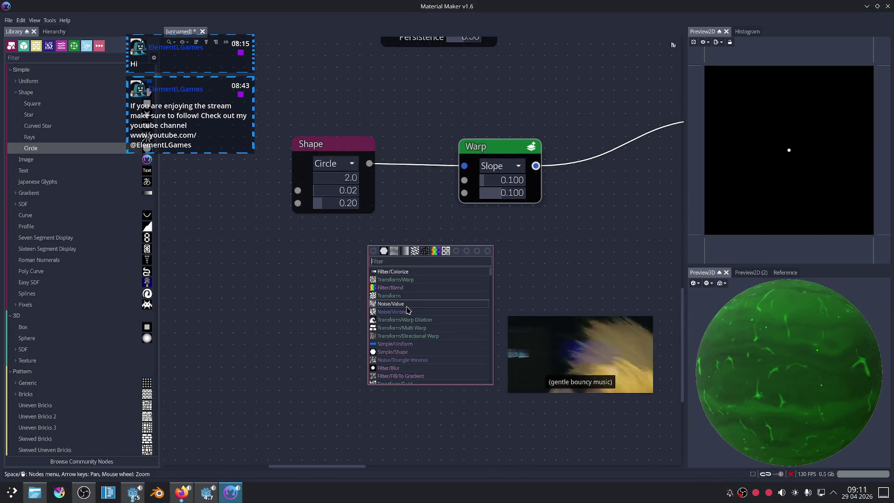
{"action": "left_click", "coordinate": [400, 304]}
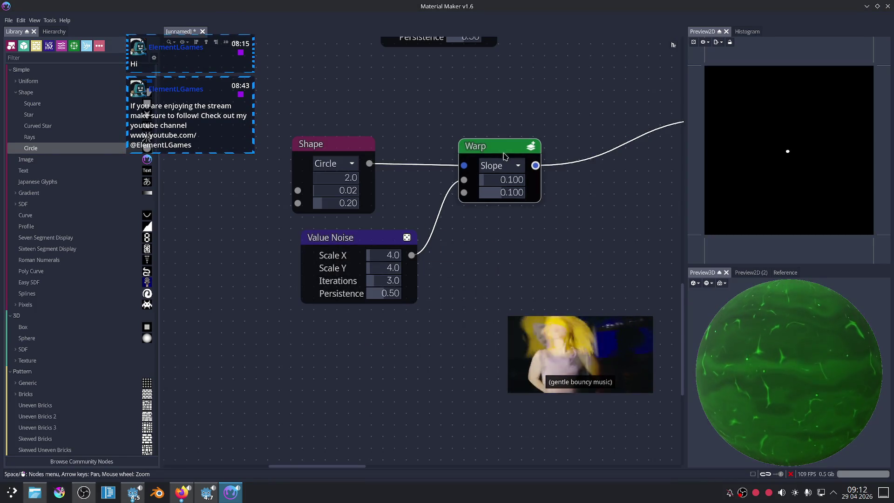
{"action": "scroll", "coordinate": [490, 195], "scroll_direction": "up", "scroll_amount": 1}
{"action": "scroll", "coordinate": [489, 196], "scroll_direction": "up", "scroll_amount": 1}
{"action": "left_click_drag", "start_coordinate": [484, 177], "coordinate": [501, 181]}
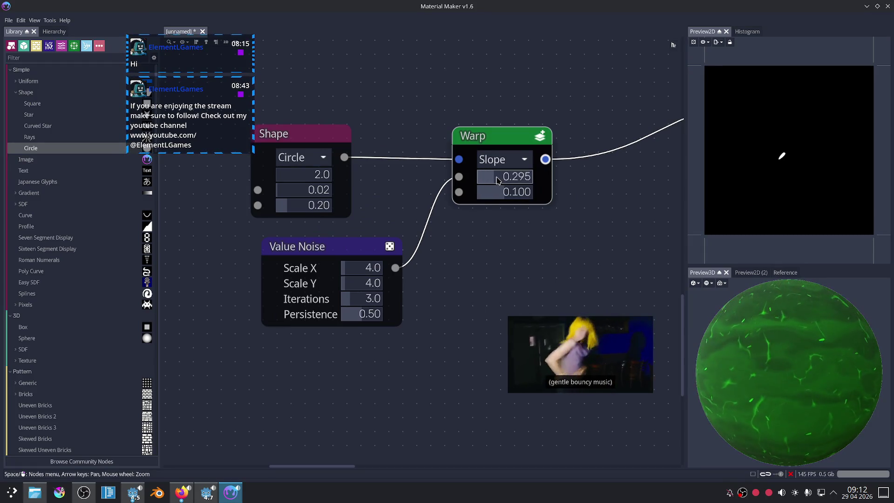
{"action": "left_click_drag", "start_coordinate": [494, 179], "coordinate": [509, 176]}
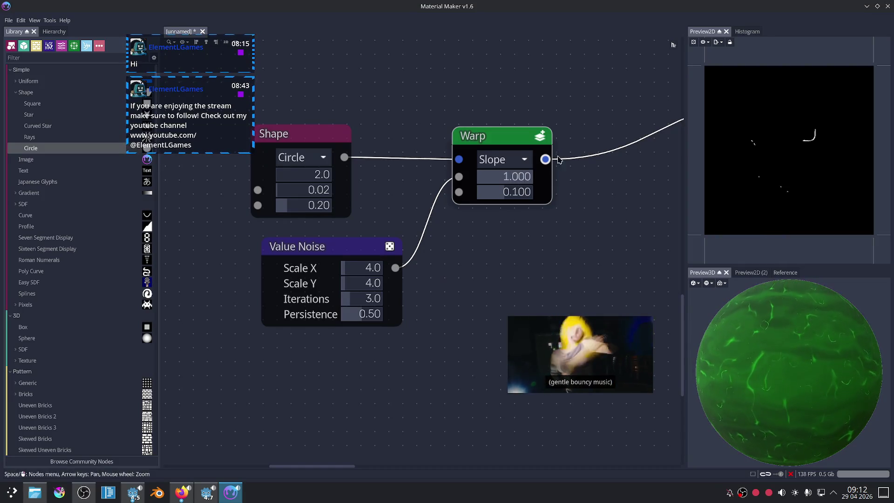
{"action": "mouse_move", "coordinate": [497, 178]}
{"action": "left_mouse_down"}
{"action": "mouse_move", "coordinate": [514, 190]}
{"action": "mouse_move", "coordinate": [477, 178]}
{"action": "left_mouse_up"}
{"action": "left_click_drag", "start_coordinate": [361, 274], "coordinate": [389, 284]}
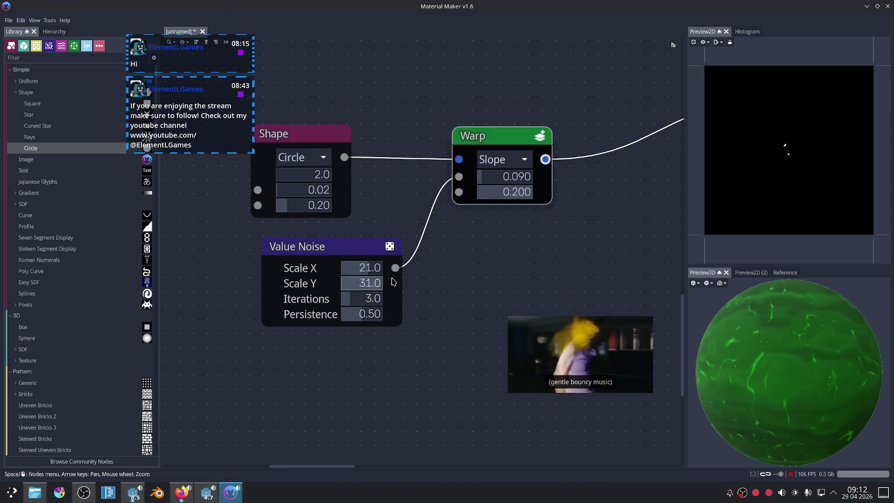
{"action": "left_click_drag", "start_coordinate": [516, 194], "coordinate": [496, 198]}
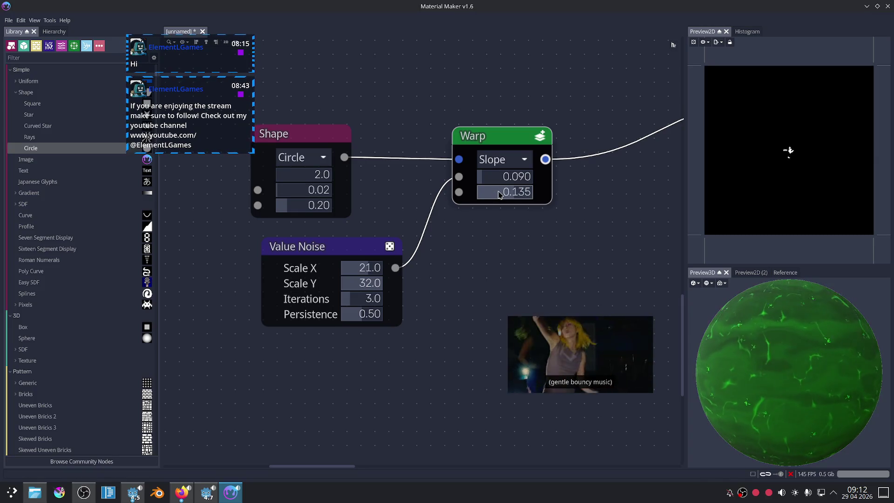
{"action": "left_click_drag", "start_coordinate": [494, 180], "coordinate": [502, 181]}
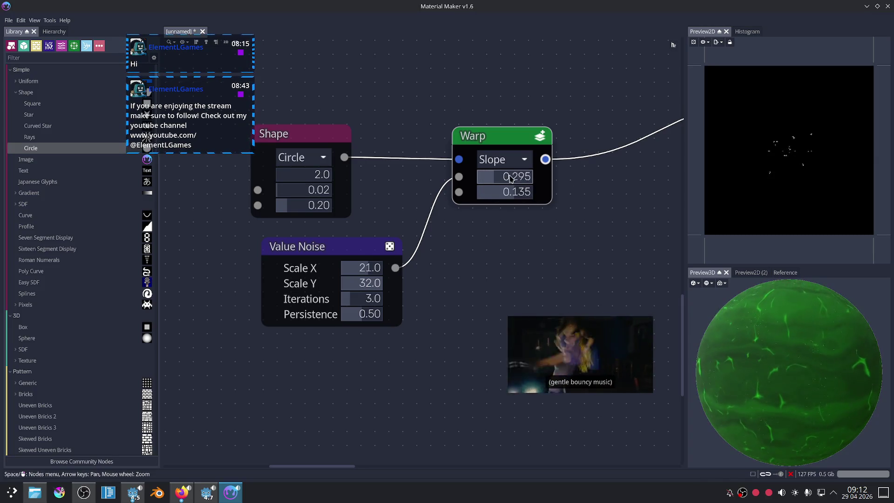
Fine-tune the circle size and set the Slope Warp to 0.310 and 0.125, then bring Firefox forward.
{"action": "scroll", "coordinate": [787, 336], "scroll_direction": "up", "scroll_amount": 5}
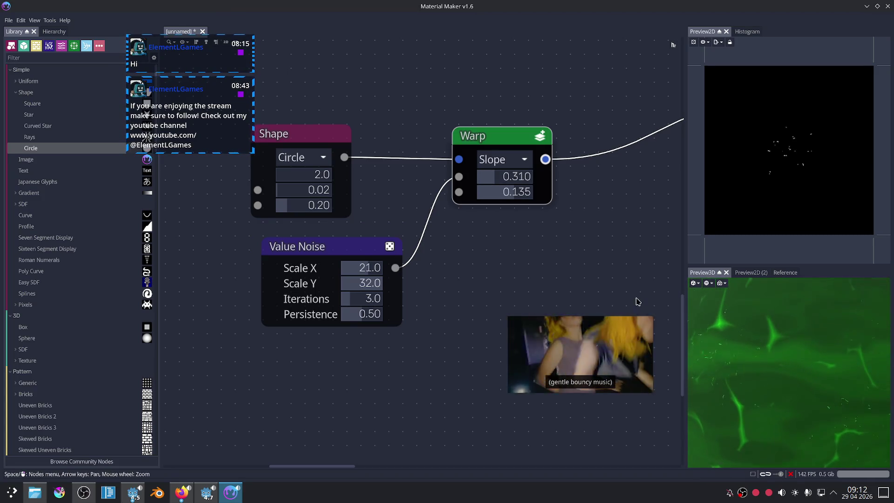
{"action": "scroll", "coordinate": [588, 265], "scroll_direction": "down", "scroll_amount": 2}
{"action": "scroll", "coordinate": [612, 264], "scroll_direction": "up", "scroll_amount": 2}
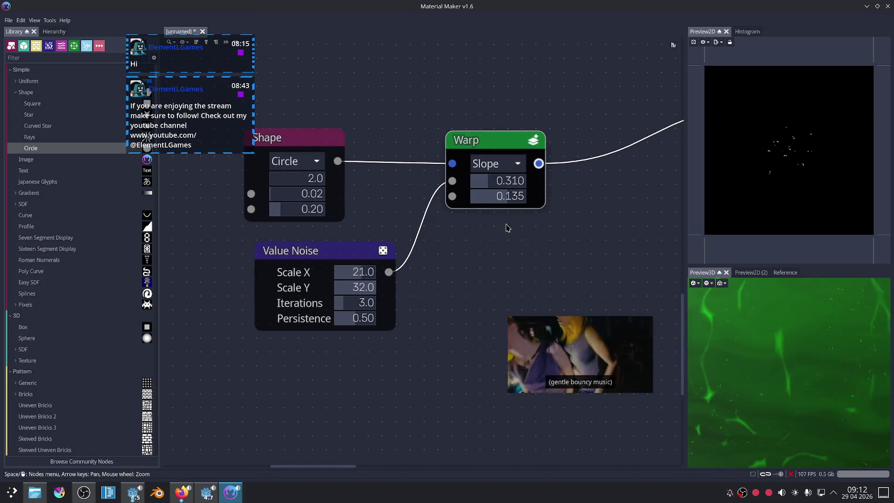
{"action": "left_click_drag", "start_coordinate": [283, 200], "coordinate": [285, 194]}
{"action": "scroll", "coordinate": [740, 339], "scroll_direction": "down", "scroll_amount": 3}
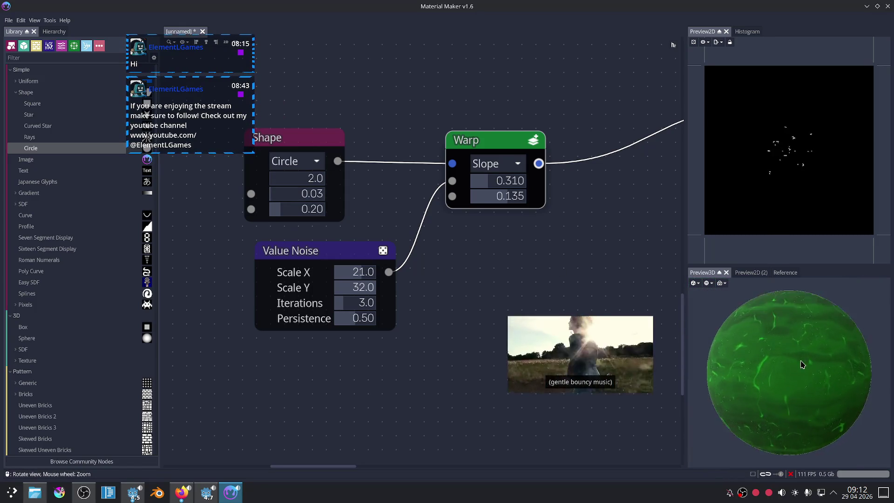
{"action": "left_click", "coordinate": [532, 287]}
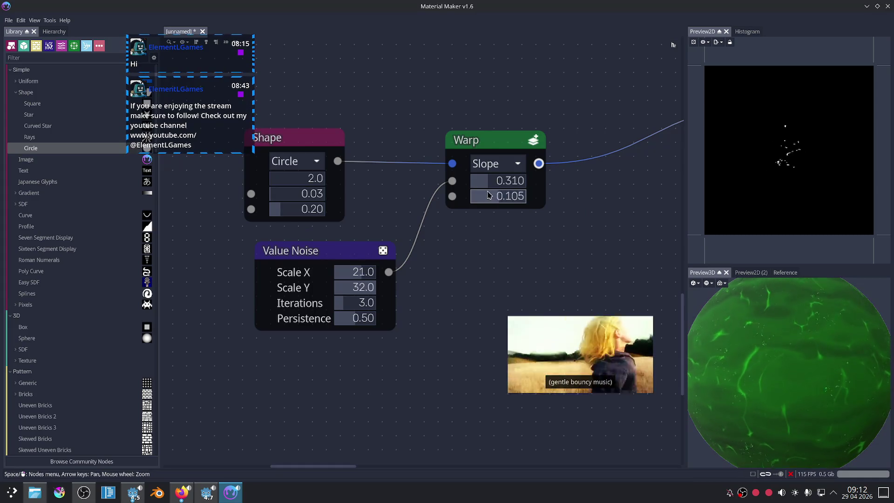
{"action": "mouse_move", "coordinate": [485, 194]}
{"action": "left_mouse_down"}
{"action": "mouse_move", "coordinate": [468, 194]}
{"action": "mouse_move", "coordinate": [505, 199]}
{"action": "left_mouse_up"}
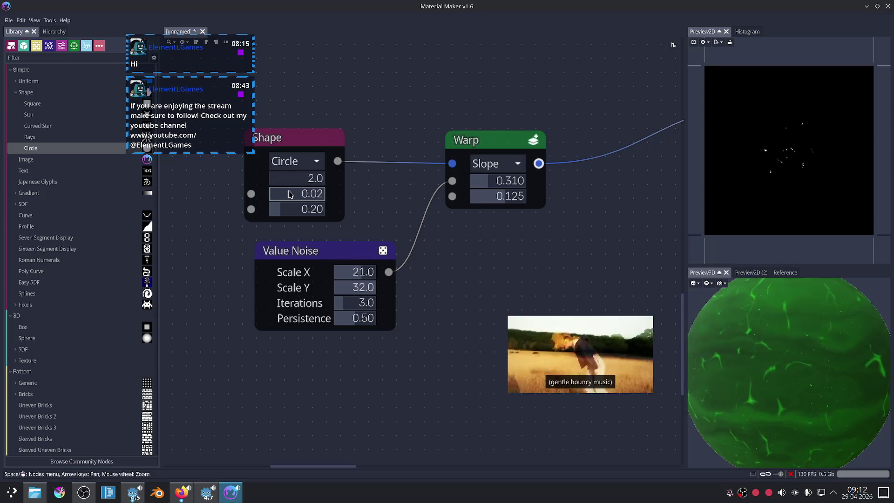
{"action": "left_click_drag", "start_coordinate": [289, 194], "coordinate": [288, 198]}
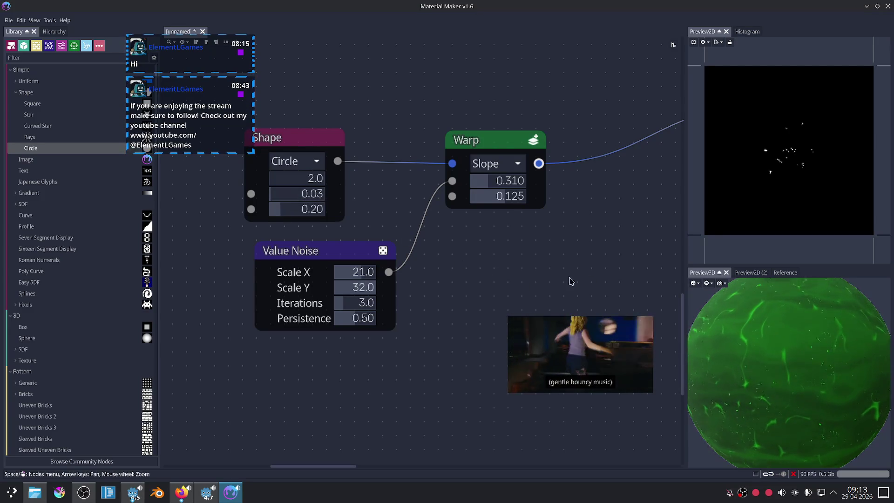
{"action": "left_click", "coordinate": [175, 500]}
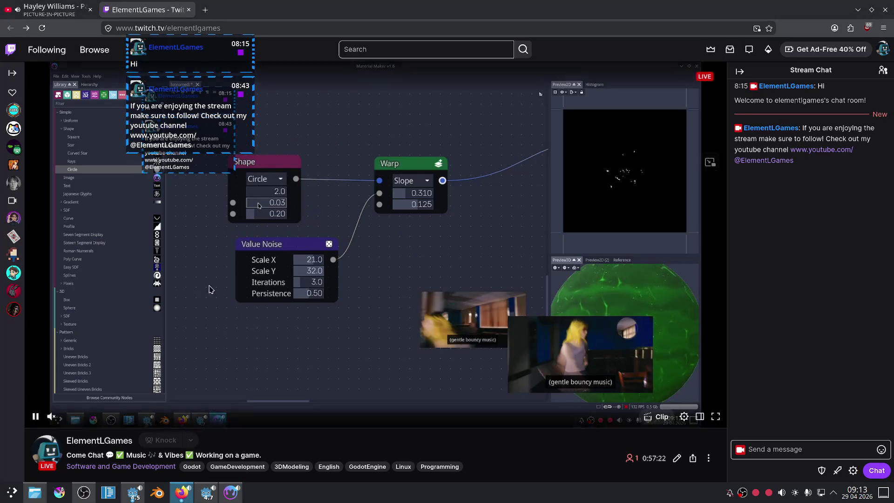
Search YouTube for The Cure and play 'Just Like Heaven'.
{"action": "key", "text": "ctrl+Tab"}
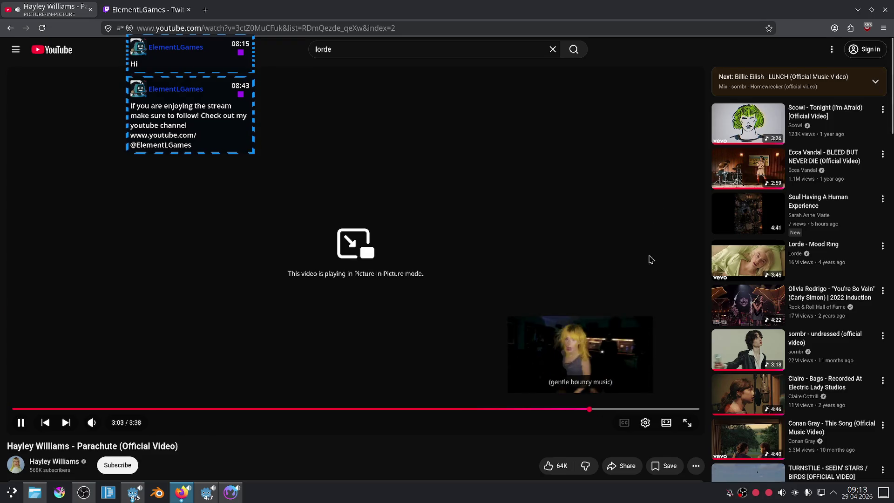
{"action": "scroll", "coordinate": [740, 252], "scroll_direction": "down", "scroll_amount": 4}
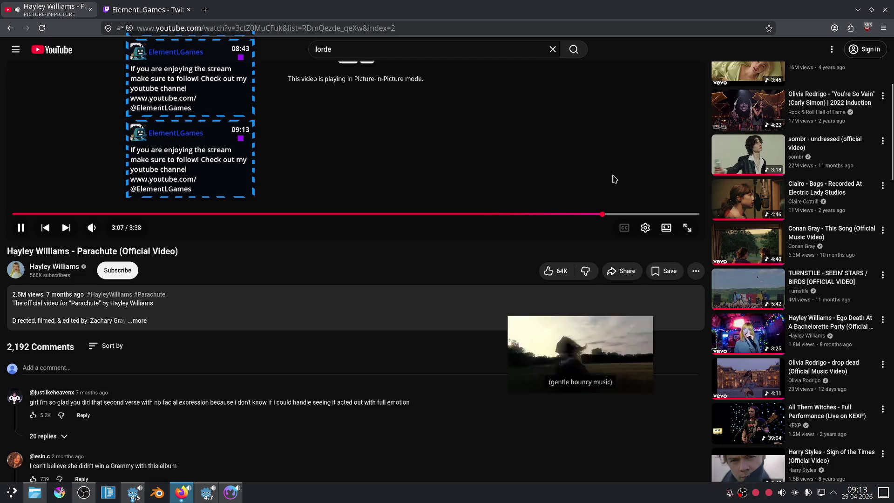
{"action": "mouse_move", "coordinate": [231, 117]}
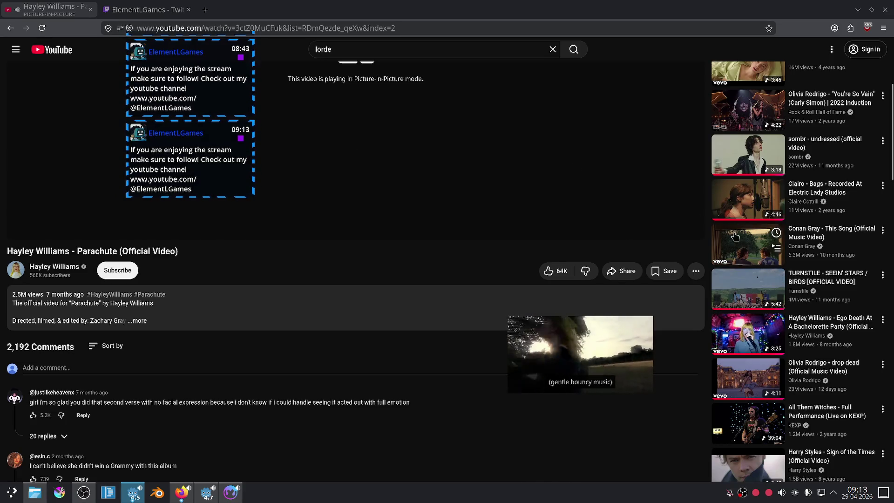
{"action": "scroll", "coordinate": [758, 292], "scroll_direction": "up", "scroll_amount": 4}
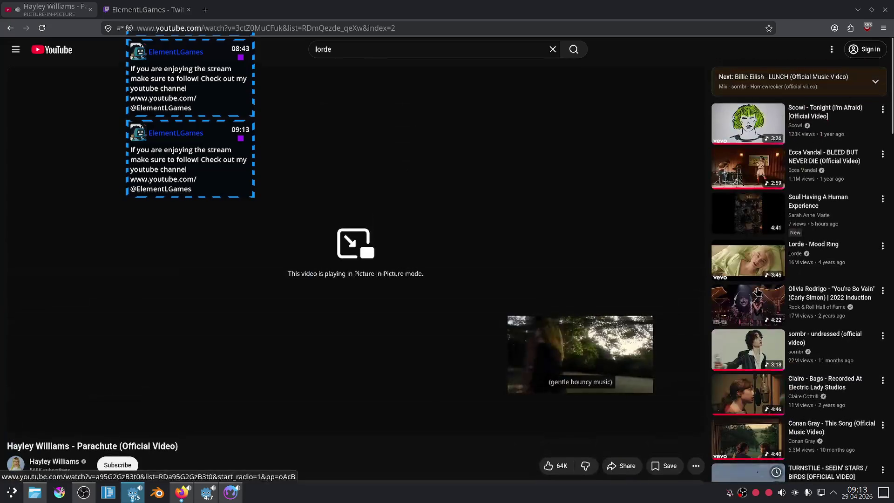
{"action": "left_click", "coordinate": [409, 43]}
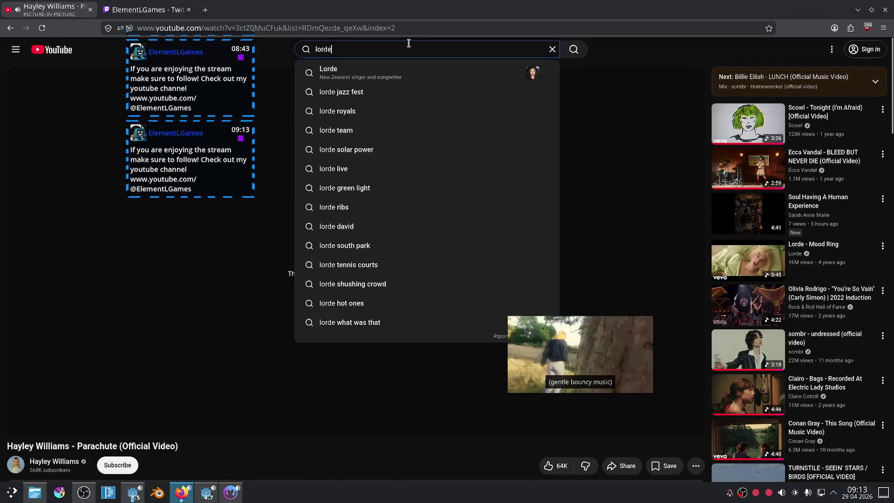
{"action": "key", "text": "BackSpace"}
{"action": "key", "text": "BackSpace"}
{"action": "key", "text": "BackSpace"}
{"action": "type", "text": "the c"}
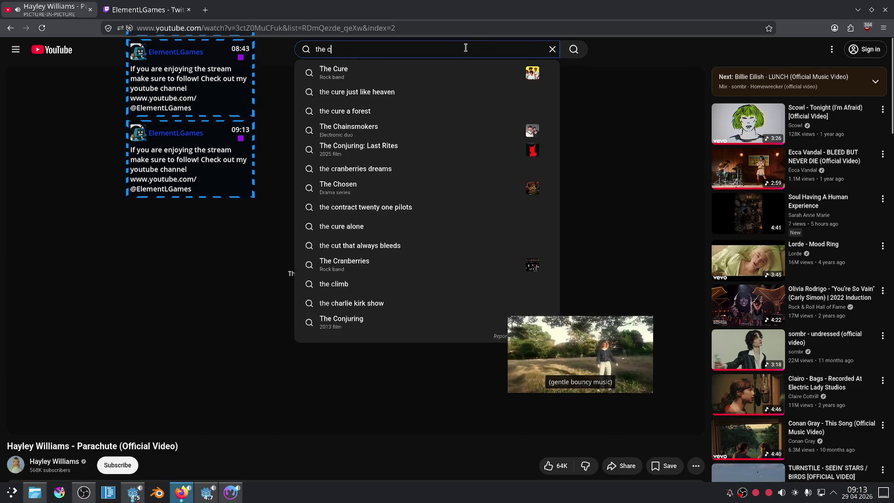
{"action": "left_click", "coordinate": [423, 68]}
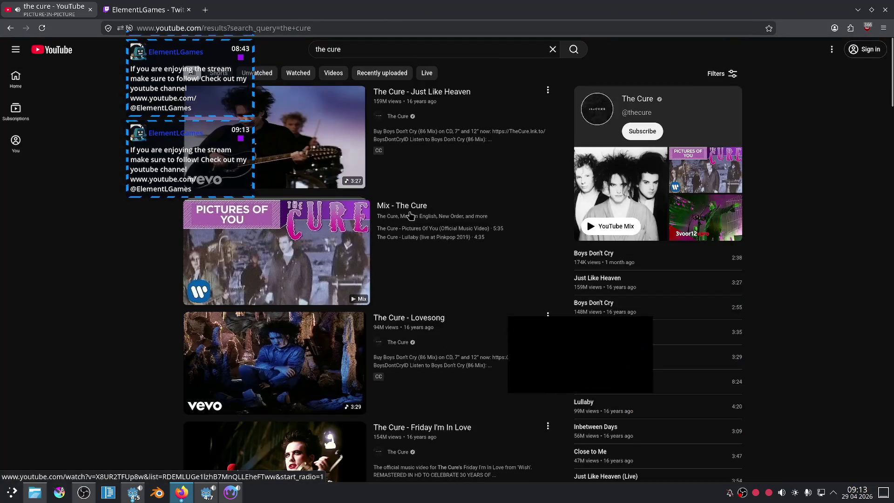
{"action": "left_click", "coordinate": [303, 132]}
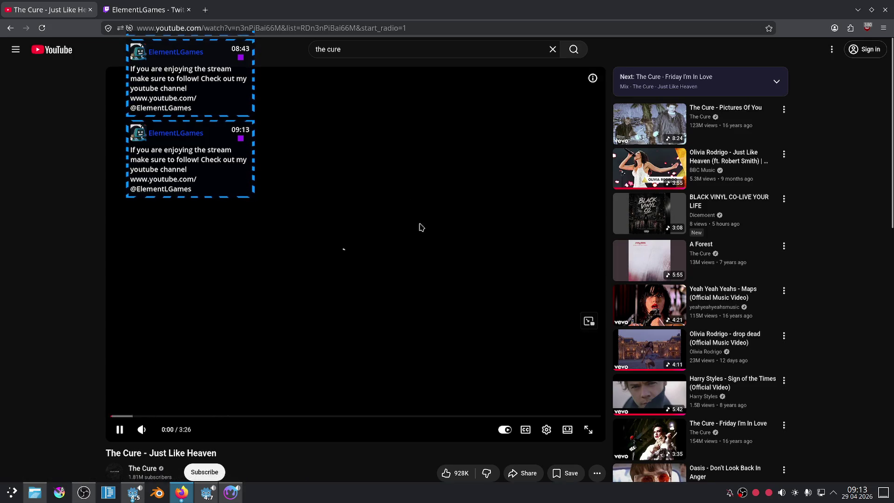
Pop the video into a resized picture-in-picture window kept above other windows, over Material Maker.
{"action": "left_click", "coordinate": [588, 320]}
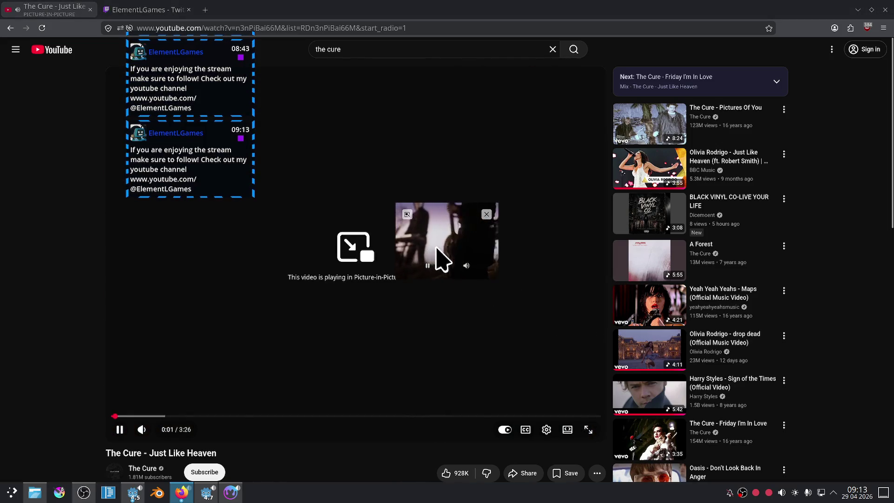
{"action": "left_click_drag", "start_coordinate": [468, 237], "coordinate": [712, 195]}
{"action": "left_click_drag", "start_coordinate": [740, 237], "coordinate": [769, 259]}
{"action": "mouse_move", "coordinate": [708, 197]}
{"action": "left_mouse_down"}
{"action": "mouse_move", "coordinate": [753, 180]}
{"action": "mouse_move", "coordinate": [774, 148]}
{"action": "left_mouse_up"}
{"action": "right_click", "coordinate": [735, 141]}
{"action": "mouse_move", "coordinate": [792, 173]}
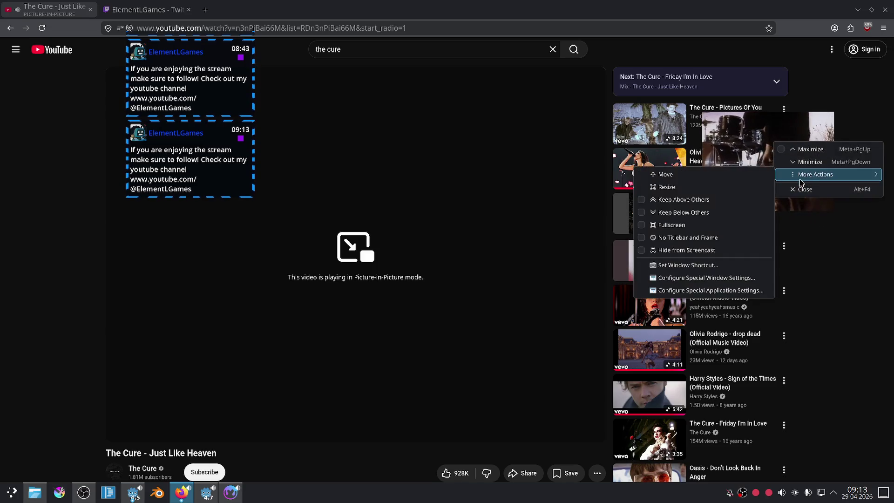
{"action": "left_click", "coordinate": [748, 202]}
{"action": "key", "text": "alt+Tab"}
{"action": "mouse_move", "coordinate": [790, 176]}
{"action": "left_mouse_down"}
{"action": "mouse_move", "coordinate": [674, 184]}
{"action": "mouse_move", "coordinate": [615, 398]}
{"action": "left_mouse_up"}
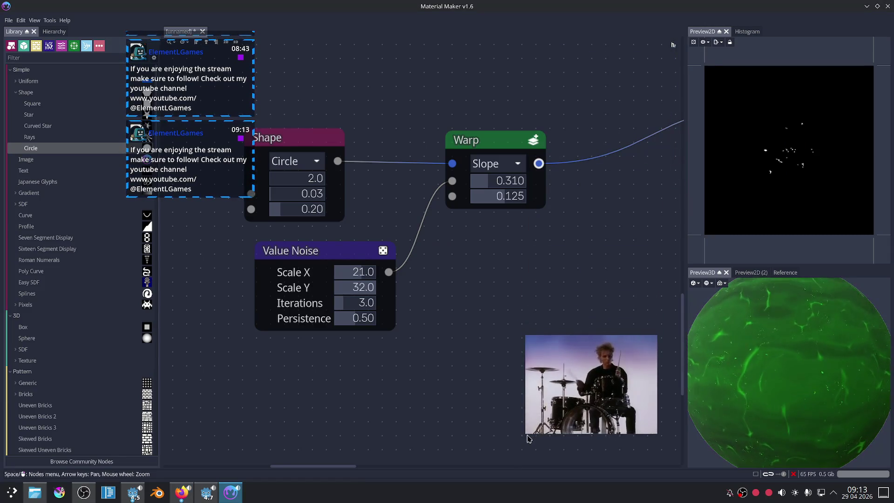
Enlarge the floating video, then connect the top Colorize output to the Dynamic PBR Emission input.
{"action": "left_click_drag", "start_coordinate": [525, 434], "coordinate": [475, 471]}
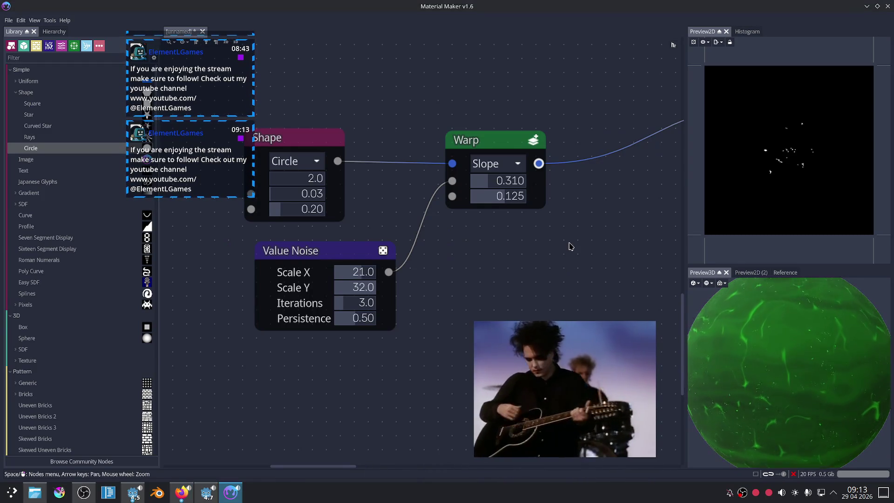
{"action": "scroll", "coordinate": [612, 240], "scroll_direction": "down", "scroll_amount": 2}
{"action": "middle_click_drag", "start_coordinate": [612, 239], "coordinate": [417, 258]}
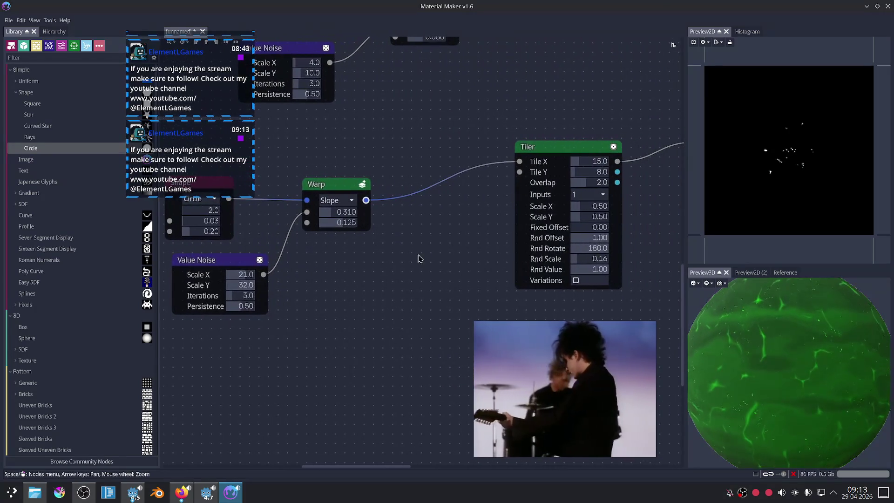
{"action": "middle_click_drag", "start_coordinate": [499, 243], "coordinate": [380, 251]}
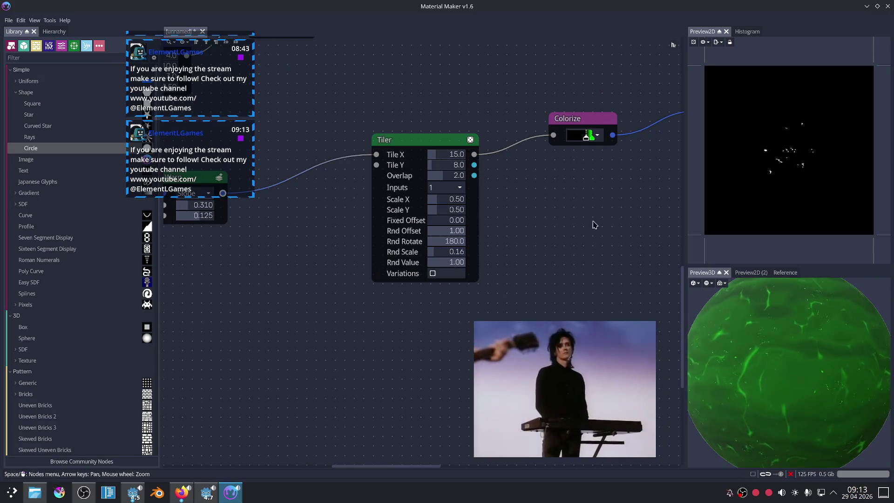
{"action": "middle_click_drag", "start_coordinate": [607, 229], "coordinate": [504, 261]}
{"action": "scroll", "coordinate": [470, 247], "scroll_direction": "down", "scroll_amount": 2}
{"action": "scroll", "coordinate": [470, 247], "scroll_direction": "down", "scroll_amount": 1}
{"action": "mouse_move", "coordinate": [512, 141]}
{"action": "middle_mouse_down"}
{"action": "mouse_move", "coordinate": [450, 189]}
{"action": "mouse_move", "coordinate": [383, 183]}
{"action": "mouse_move", "coordinate": [338, 126]}
{"action": "middle_mouse_up"}
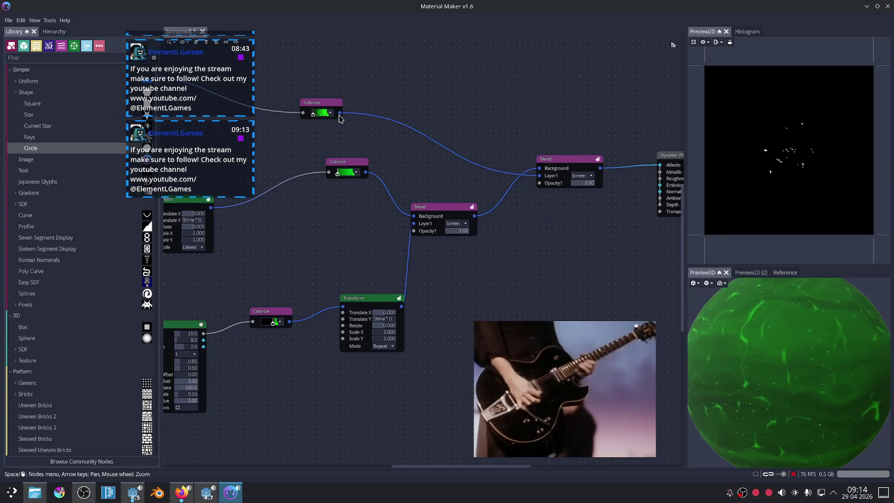
{"action": "left_click_drag", "start_coordinate": [560, 187], "coordinate": [656, 187]}
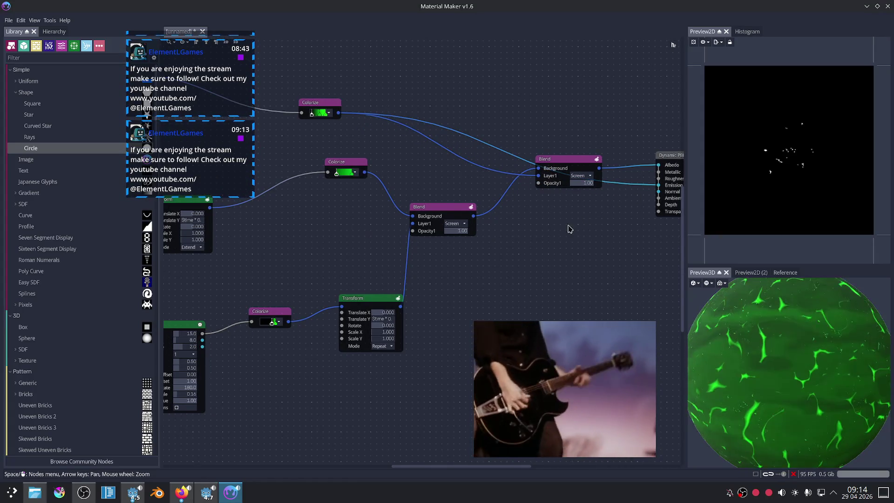
Select the Voronoi's Slope Warp node (0.290, 0.200) to preview its output.
{"action": "scroll", "coordinate": [547, 229], "scroll_direction": "down", "scroll_amount": 2}
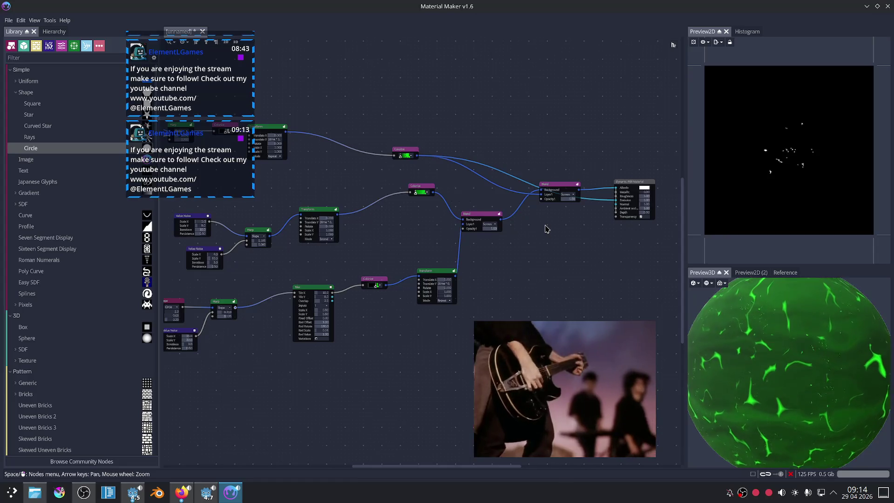
{"action": "scroll", "coordinate": [455, 201], "scroll_direction": "up", "scroll_amount": 2}
{"action": "middle_click_drag", "start_coordinate": [316, 208], "coordinate": [616, 215]}
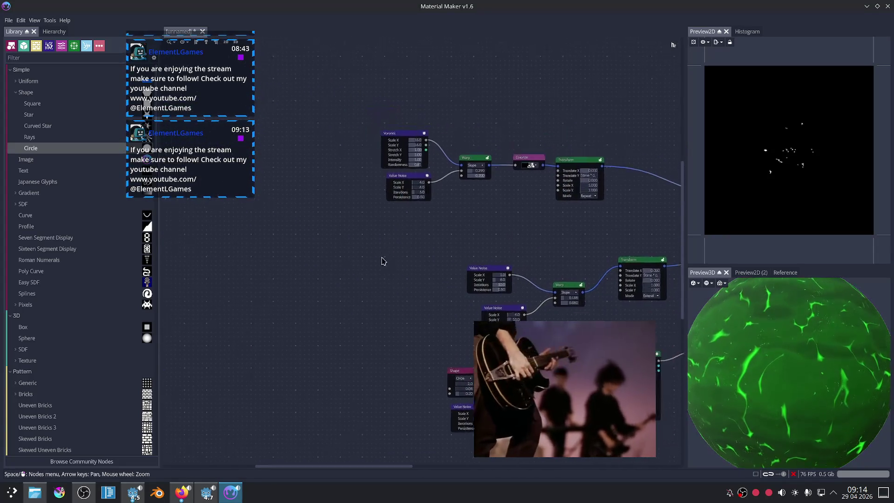
{"action": "scroll", "coordinate": [509, 183], "scroll_direction": "up", "scroll_amount": 2}
{"action": "middle_click_drag", "start_coordinate": [509, 184], "coordinate": [468, 215]}
{"action": "left_click", "coordinate": [484, 171]}
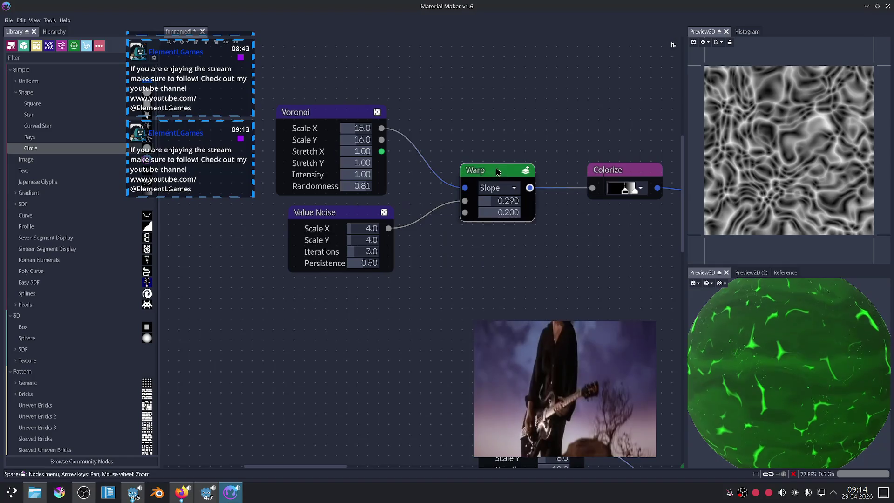
Move the dark stop of the slime veins' Colorize gradient so only its end brightens green.
{"action": "scroll", "coordinate": [515, 250], "scroll_direction": "up", "scroll_amount": 2}
{"action": "middle_click_drag", "start_coordinate": [468, 254], "coordinate": [330, 254]}
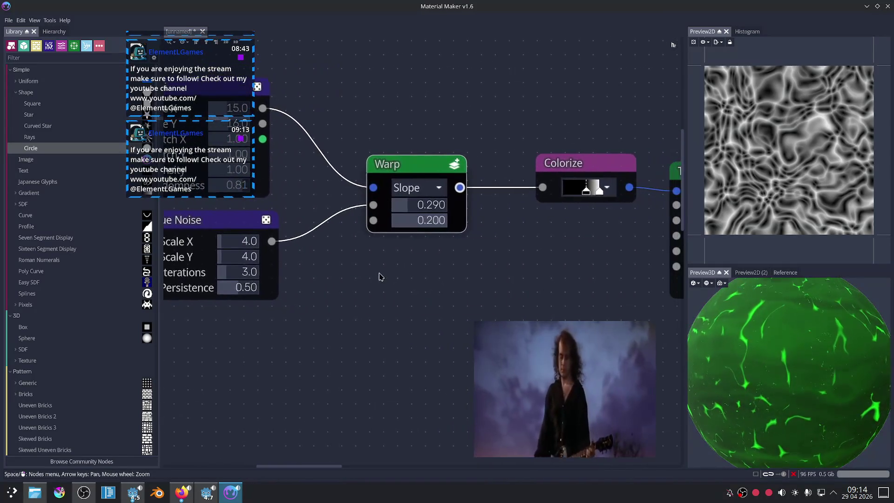
{"action": "mouse_move", "coordinate": [522, 173]}
{"action": "left_mouse_down"}
{"action": "mouse_move", "coordinate": [484, 181]}
{"action": "mouse_move", "coordinate": [521, 189]}
{"action": "left_mouse_up"}
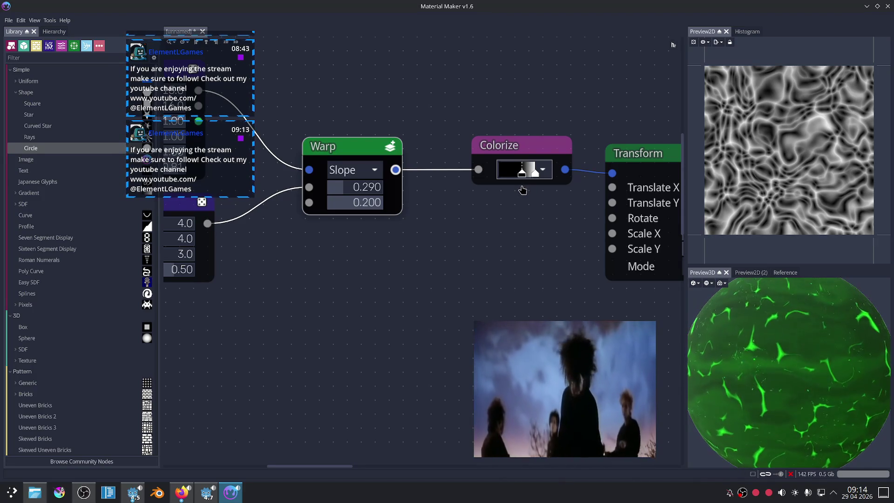
{"action": "left_click", "coordinate": [448, 273]}
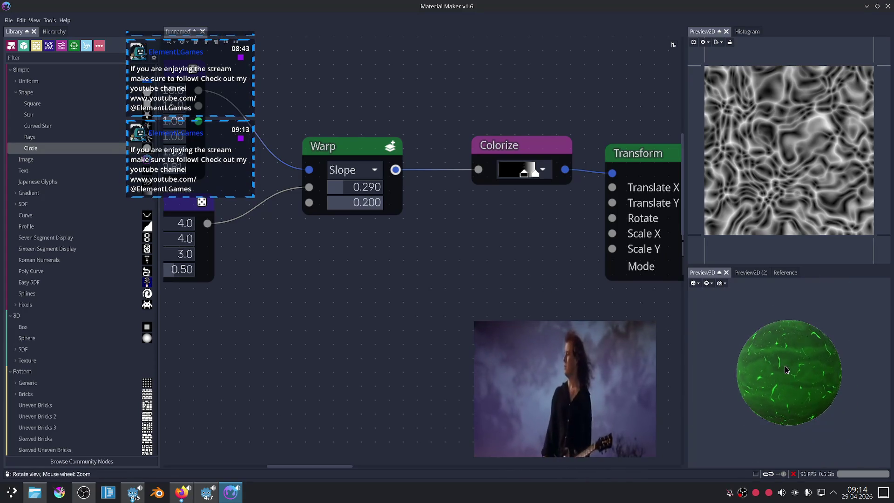
{"action": "scroll", "coordinate": [339, 184], "scroll_direction": "up", "scroll_amount": 10}
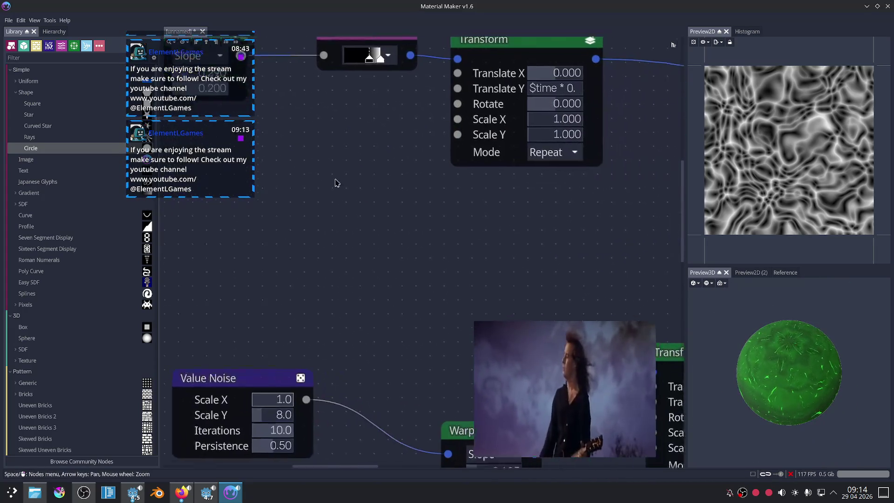
{"action": "scroll", "coordinate": [407, 254], "scroll_direction": "down", "scroll_amount": 8}
{"action": "scroll", "coordinate": [417, 193], "scroll_direction": "down", "scroll_amount": 1}
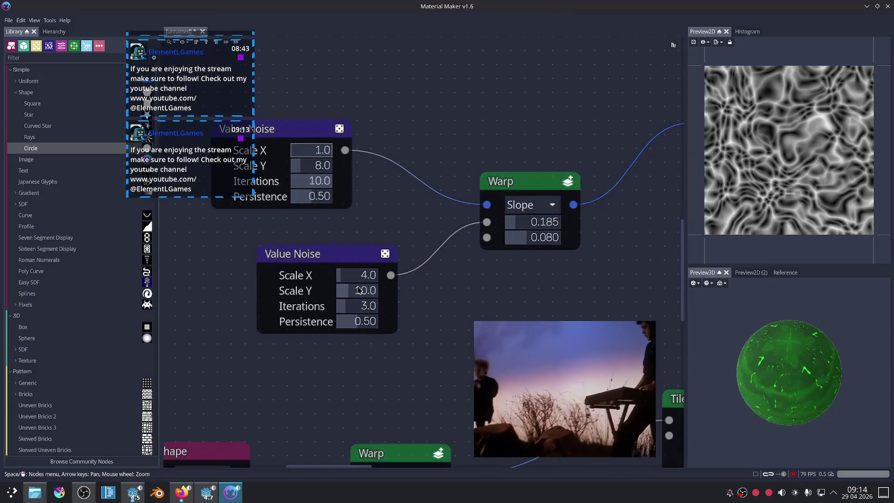
{"action": "scroll", "coordinate": [419, 210], "scroll_direction": "down", "scroll_amount": 4}
{"action": "scroll", "coordinate": [320, 301], "scroll_direction": "down", "scroll_amount": 3}
{"action": "scroll", "coordinate": [320, 301], "scroll_direction": "down", "scroll_amount": 3}
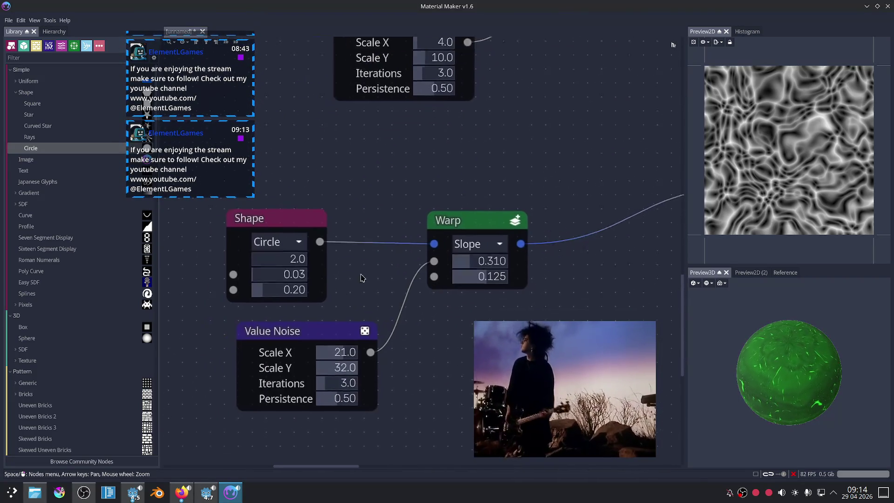
{"action": "scroll", "coordinate": [335, 283], "scroll_direction": "left", "scroll_amount": 3}
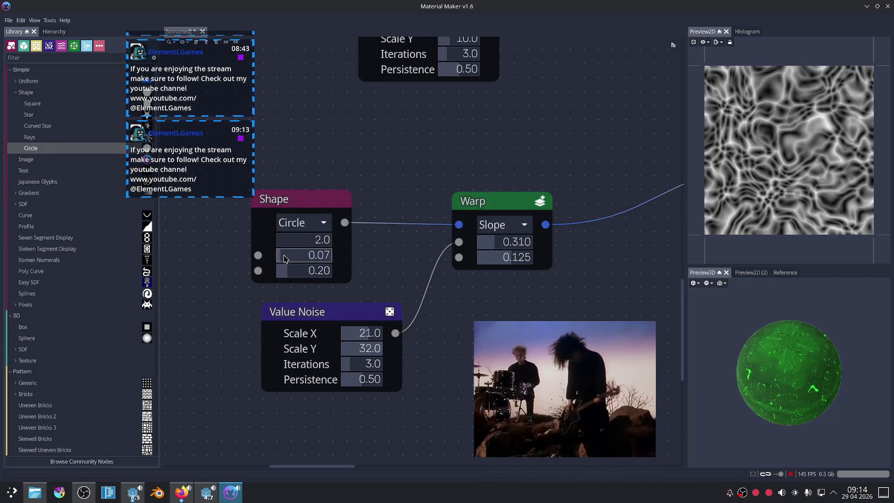
Preview the larger 0.07-radius warped bubbles, then confirm the Transform node's Translate Y expression.
{"action": "middle_click_drag", "start_coordinate": [660, 286], "coordinate": [358, 217]}
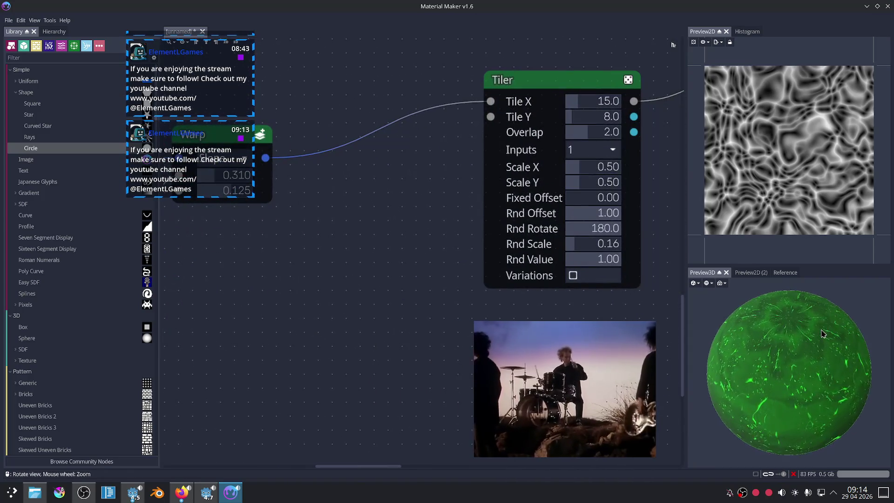
{"action": "scroll", "coordinate": [822, 334], "scroll_direction": "up", "scroll_amount": 3}
{"action": "scroll", "coordinate": [822, 333], "scroll_direction": "down", "scroll_amount": 2}
{"action": "scroll", "coordinate": [391, 248], "scroll_direction": "down", "scroll_amount": 3}
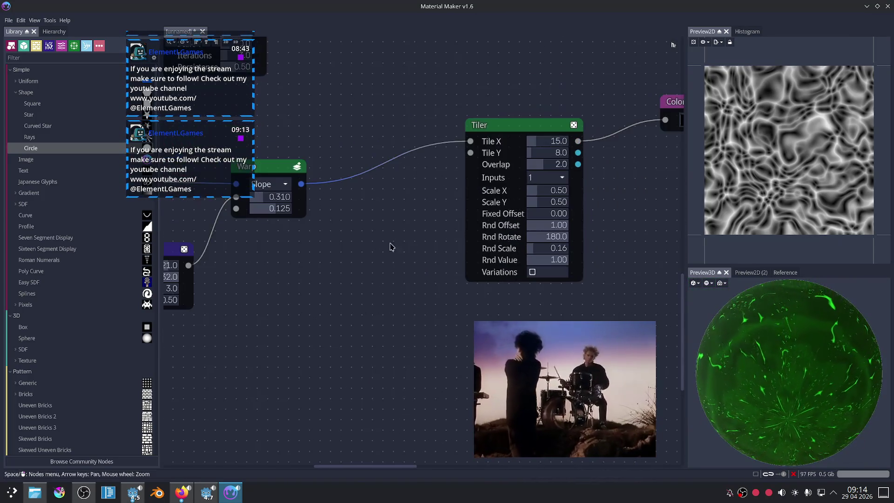
{"action": "left_click", "coordinate": [303, 200]}
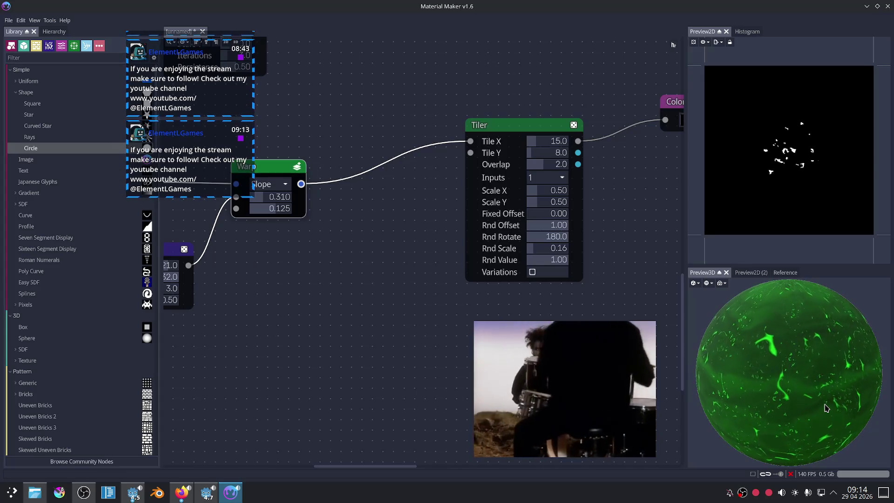
{"action": "key", "text": "Right"}
{"action": "key", "text": "Up"}
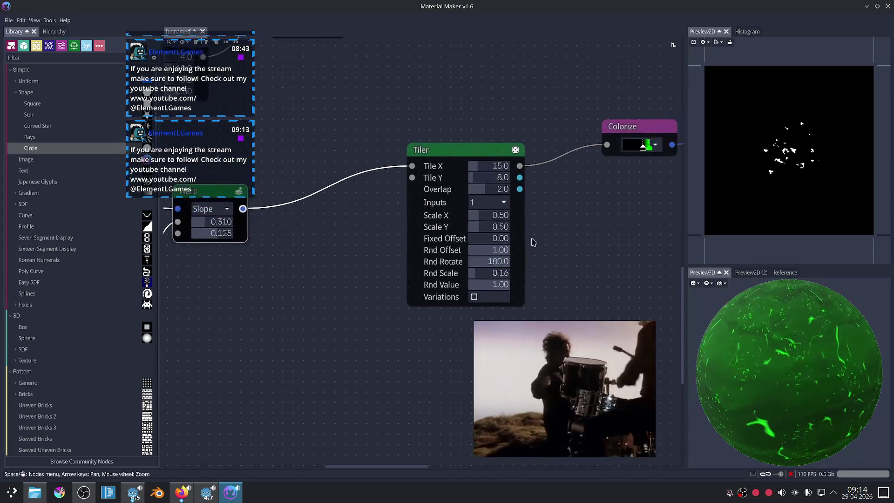
{"action": "key", "text": "Right"}
{"action": "key", "text": "Up"}
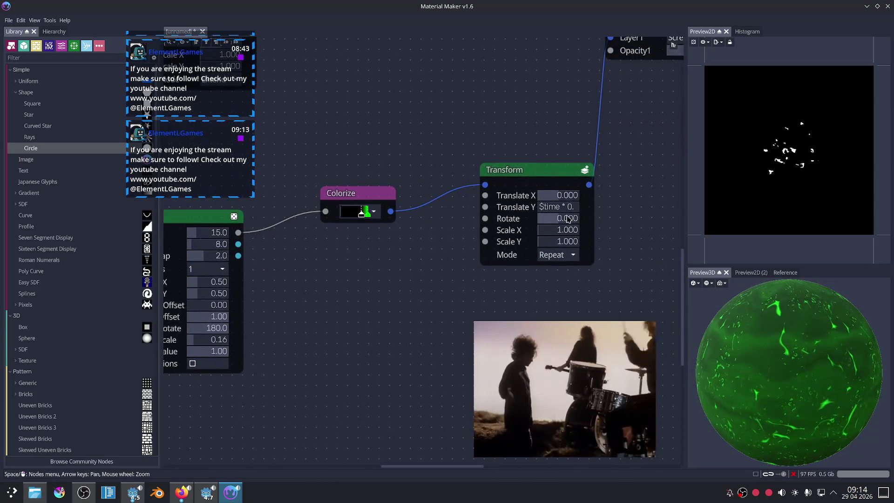
{"action": "key", "text": "Return"}
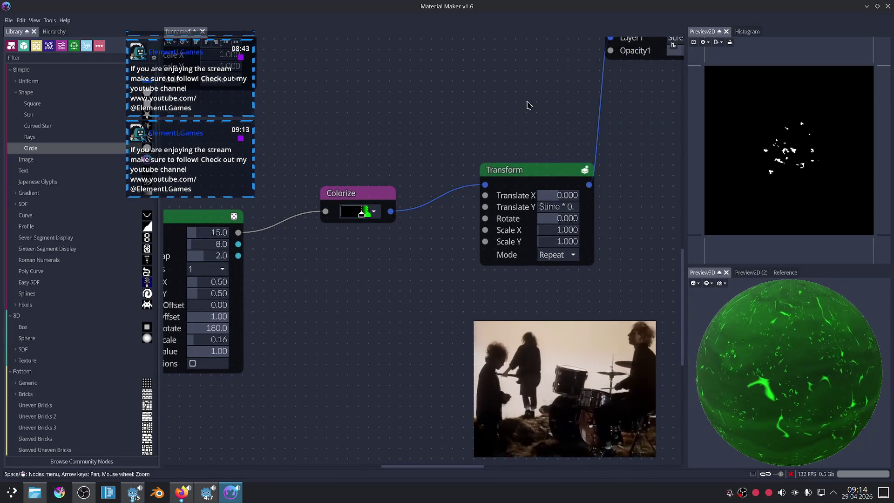
{"action": "scroll", "coordinate": [469, 154], "scroll_direction": "down", "scroll_amount": 3}
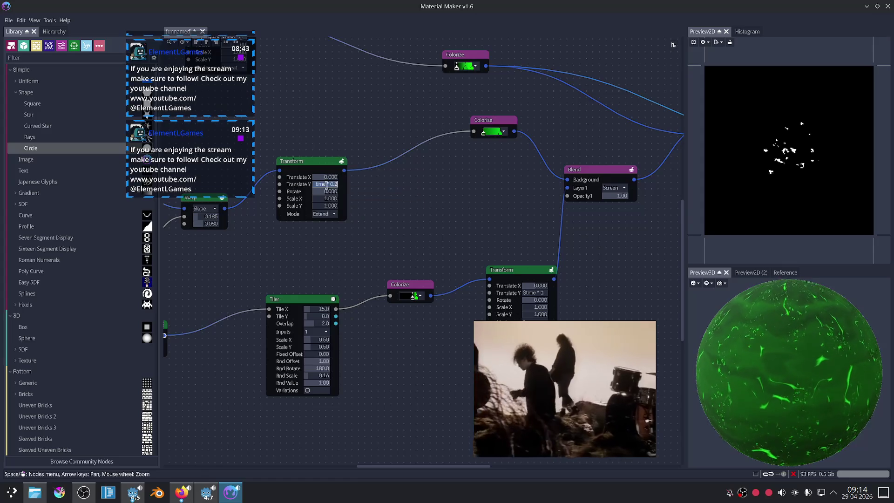
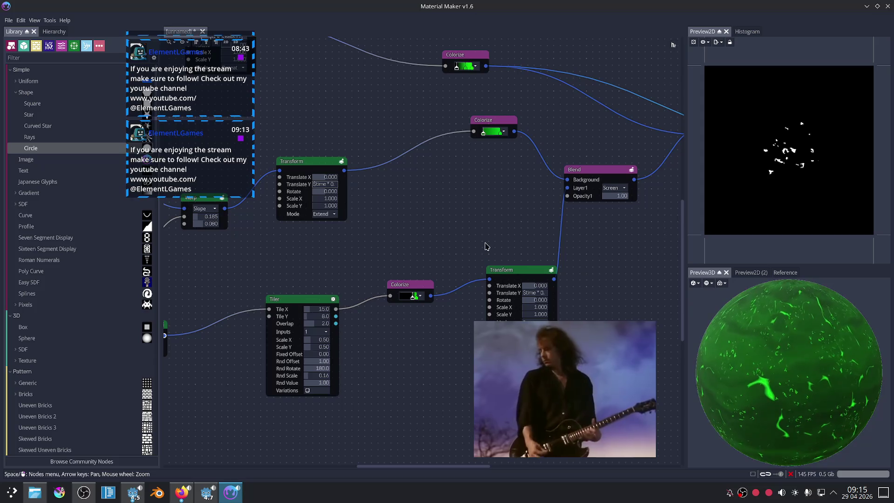
Move the lower Blend node aside and further right in the graph.
{"action": "scroll", "coordinate": [484, 246], "scroll_direction": "down", "scroll_amount": 3}
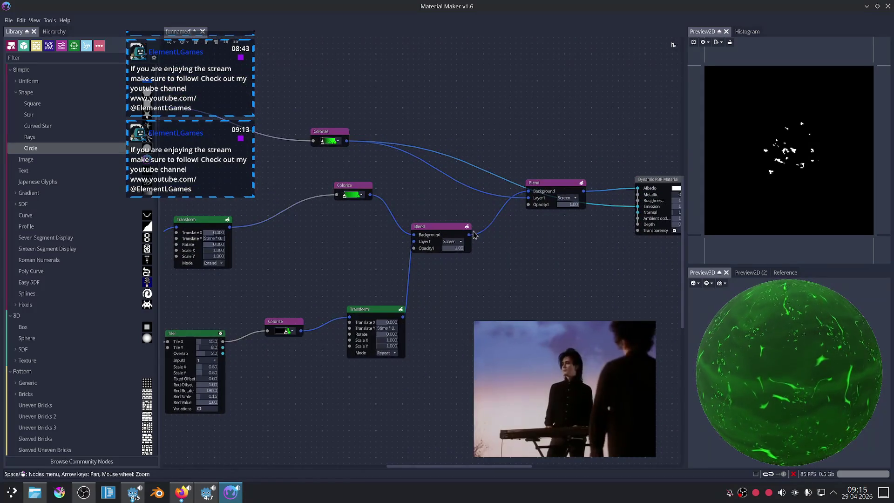
{"action": "mouse_move", "coordinate": [469, 238]}
{"action": "left_mouse_down"}
{"action": "mouse_move", "coordinate": [426, 256]}
{"action": "mouse_move", "coordinate": [637, 206]}
{"action": "left_mouse_up"}
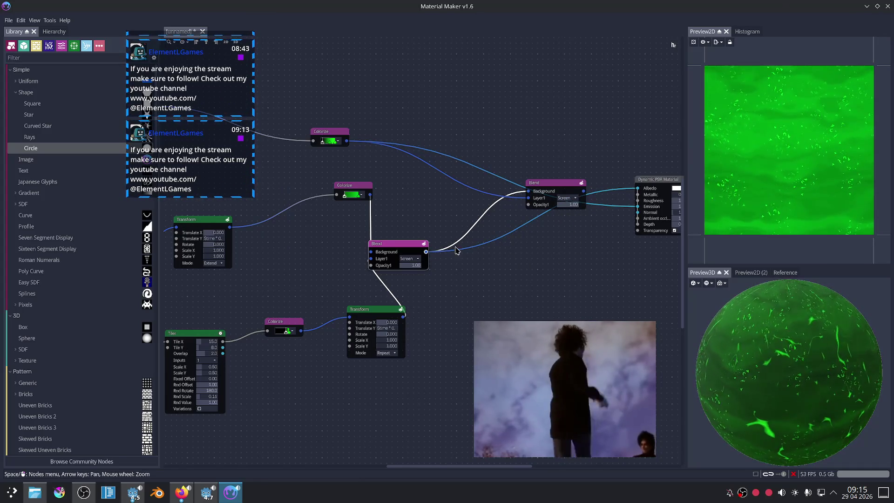
{"action": "left_click_drag", "start_coordinate": [398, 244], "coordinate": [465, 251]}
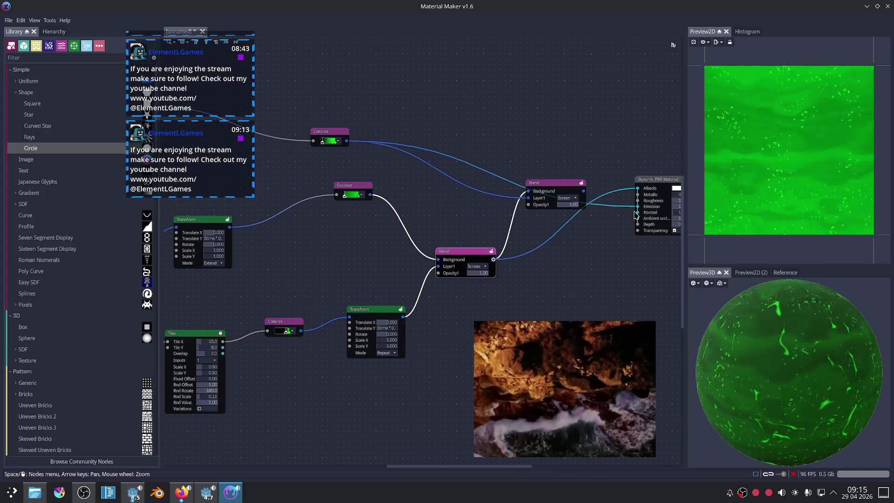
Detach the extra Colorize link into the upper Blend node's Background input.
{"action": "mouse_move", "coordinate": [529, 190]}
{"action": "left_mouse_down"}
{"action": "mouse_move", "coordinate": [528, 137]}
{"action": "mouse_move", "coordinate": [528, 191]}
{"action": "left_mouse_up"}
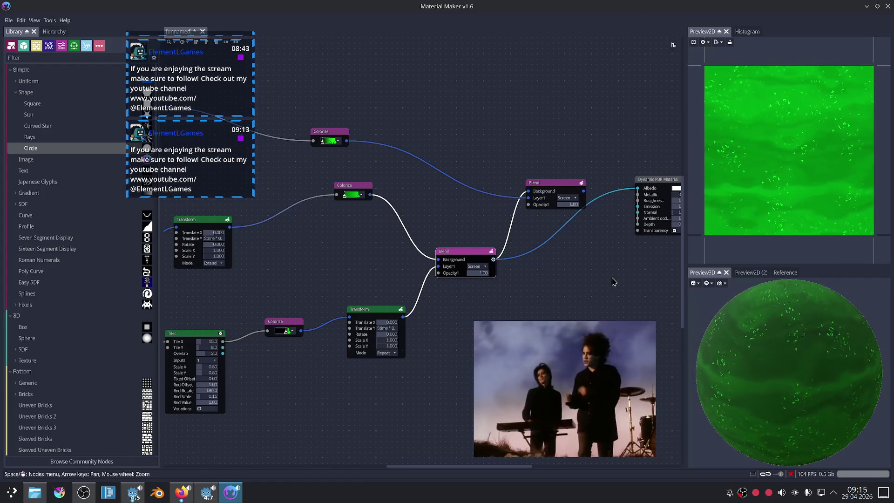
{"action": "scroll", "coordinate": [611, 285], "scroll_direction": "down", "scroll_amount": 3}
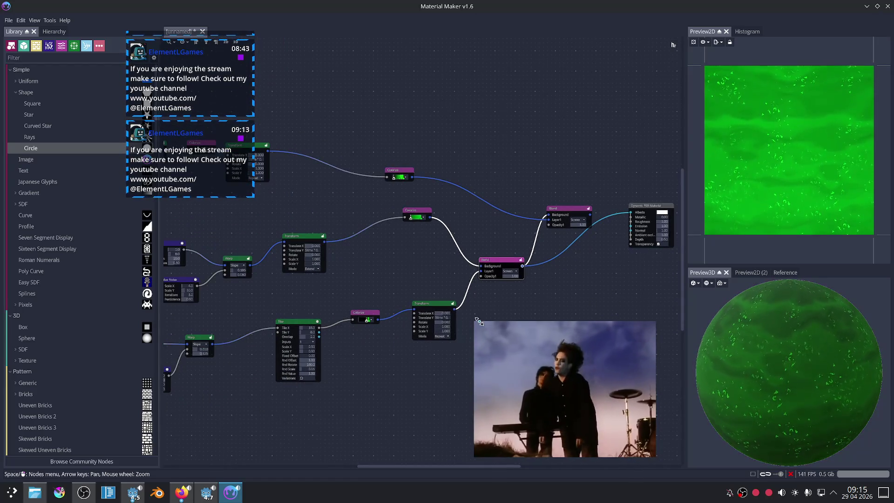
{"action": "middle_click_drag", "start_coordinate": [391, 280], "coordinate": [512, 278]}
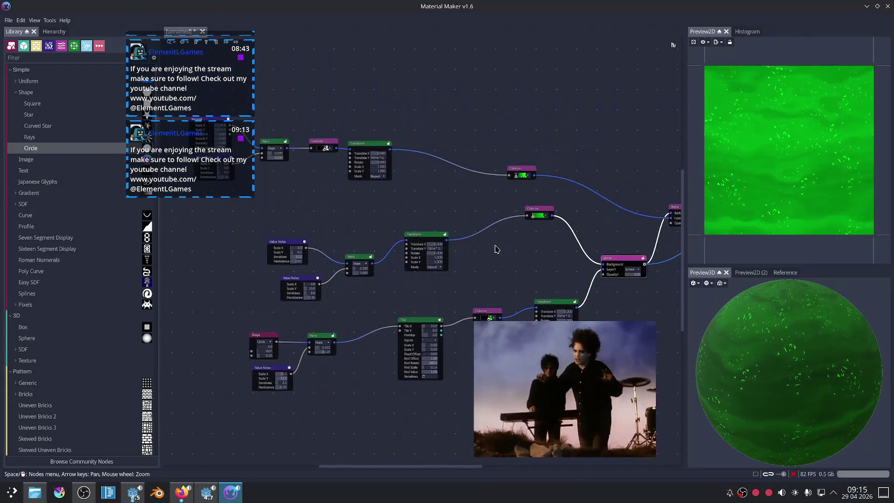
{"action": "scroll", "coordinate": [495, 249], "scroll_direction": "down", "scroll_amount": 2}
{"action": "left_click_drag", "start_coordinate": [261, 229], "coordinate": [507, 117]}
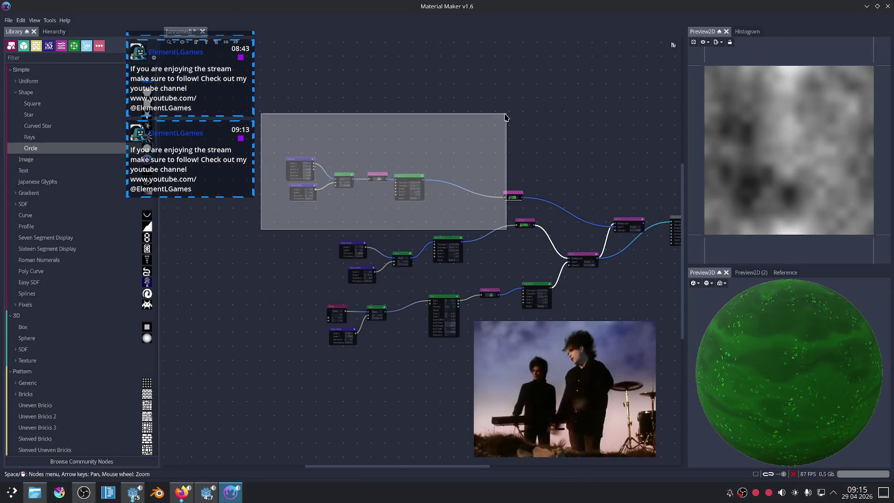
Box-select the upper node chain and shift it to the right.
{"action": "left_click_drag", "start_coordinate": [315, 121], "coordinate": [539, 219]}
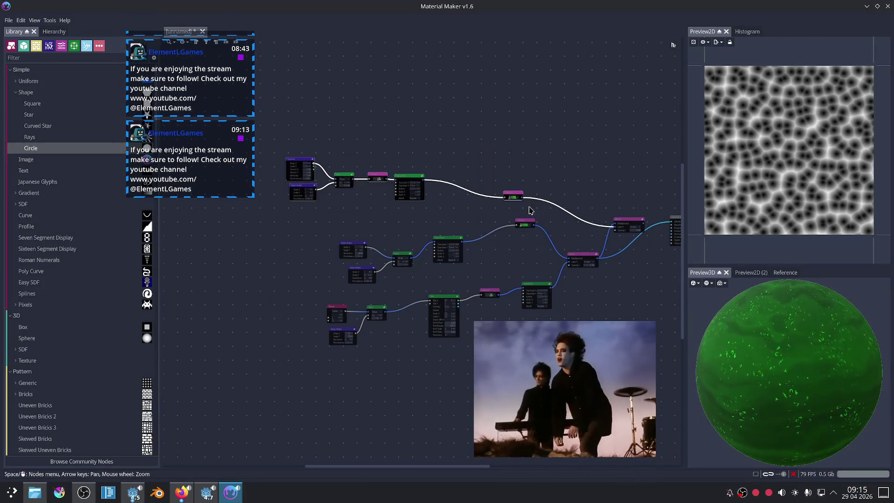
{"action": "mouse_move", "coordinate": [279, 142]}
{"action": "left_mouse_down"}
{"action": "mouse_move", "coordinate": [405, 207]}
{"action": "mouse_move", "coordinate": [414, 181]}
{"action": "mouse_move", "coordinate": [461, 182]}
{"action": "left_mouse_up"}
{"action": "scroll", "coordinate": [549, 174], "scroll_direction": "up", "scroll_amount": 1}
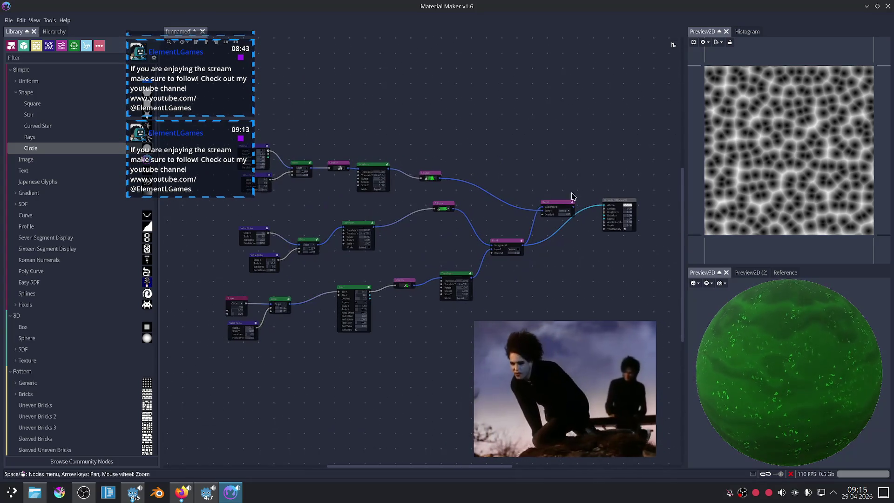
{"action": "key", "text": "Left"}
{"action": "key", "text": "Up"}
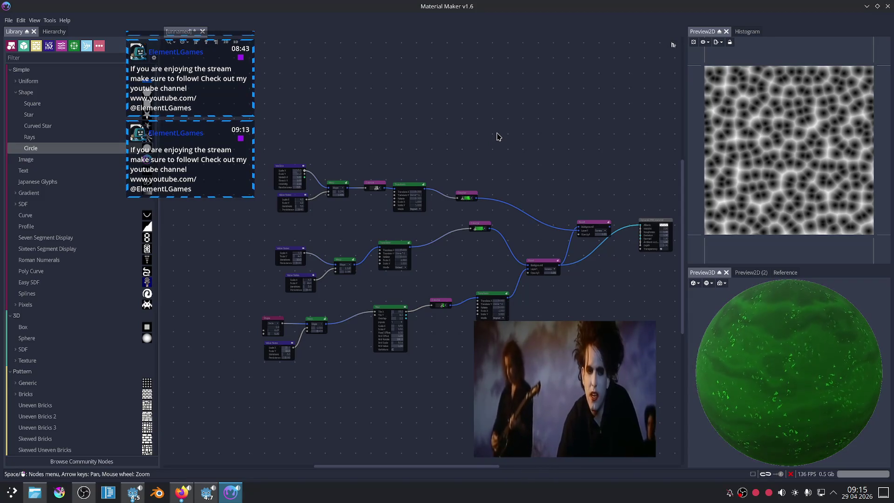
Pan the graph to make room and bring up the add-node list on empty space.
{"action": "scroll", "coordinate": [460, 132], "scroll_direction": "up", "scroll_amount": 1}
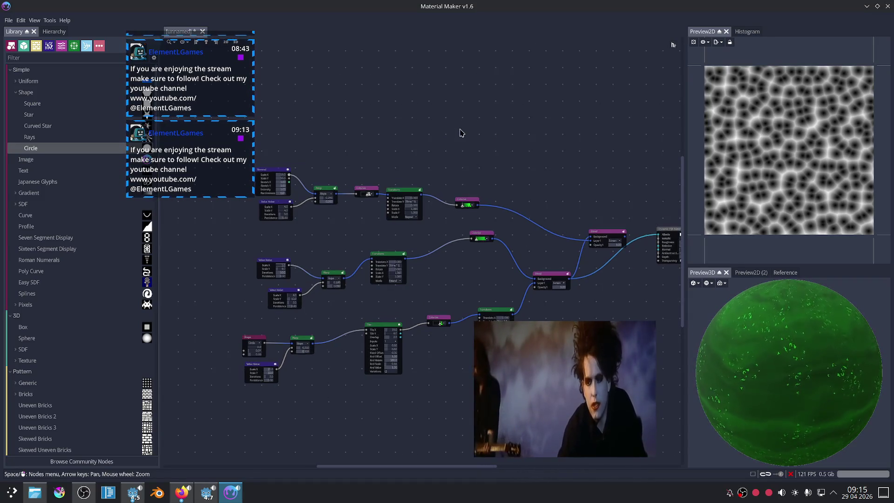
{"action": "middle_click_drag", "start_coordinate": [402, 154], "coordinate": [438, 170]}
{"action": "right_click", "coordinate": [417, 139]}
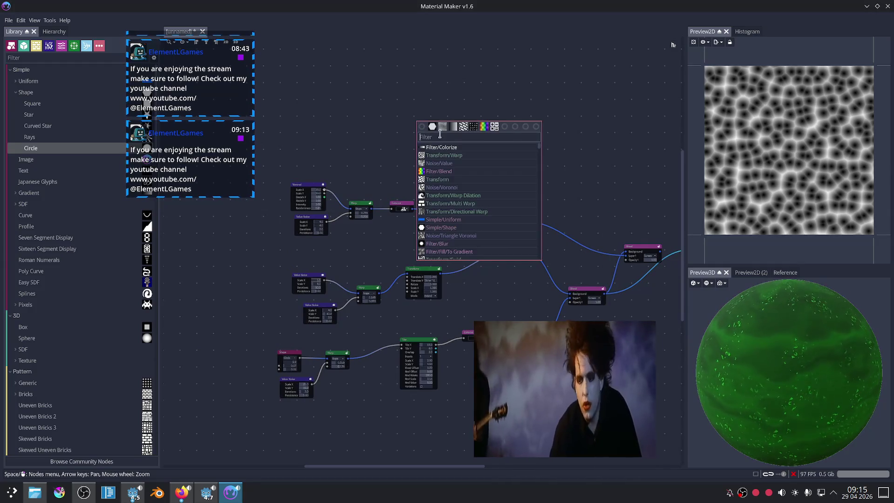
Add a Shape node set to Circle with radius 0.53 and edge 0.43.
{"action": "left_click", "coordinate": [433, 130]}
{"action": "scroll", "coordinate": [425, 128], "scroll_direction": "up", "scroll_amount": 4}
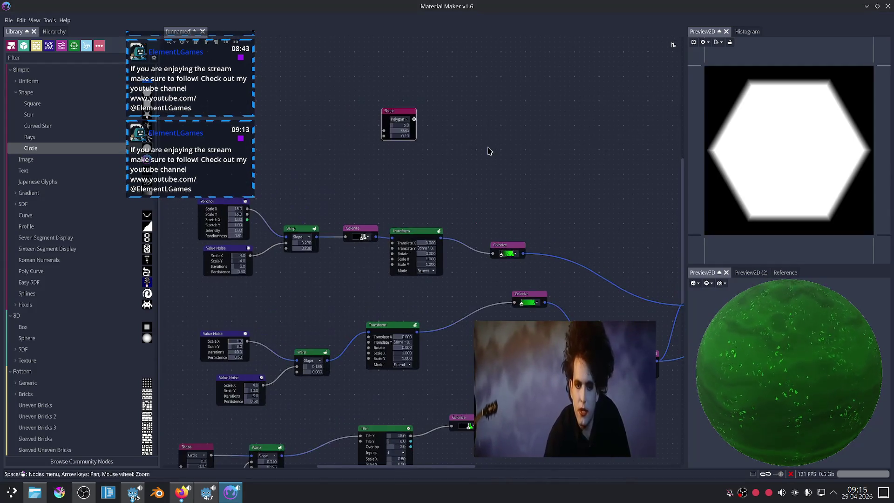
{"action": "scroll", "coordinate": [425, 128], "scroll_direction": "up", "scroll_amount": 5}
{"action": "scroll", "coordinate": [377, 134], "scroll_direction": "up", "scroll_amount": 4}
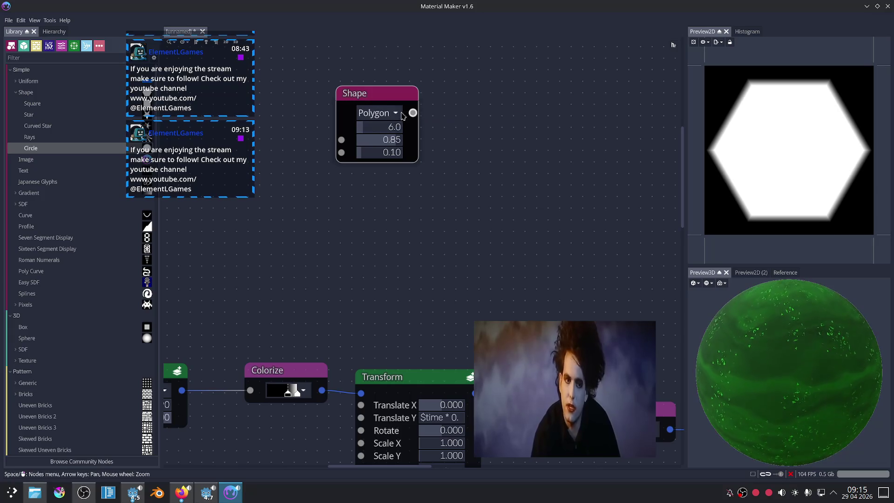
{"action": "left_click", "coordinate": [394, 115]}
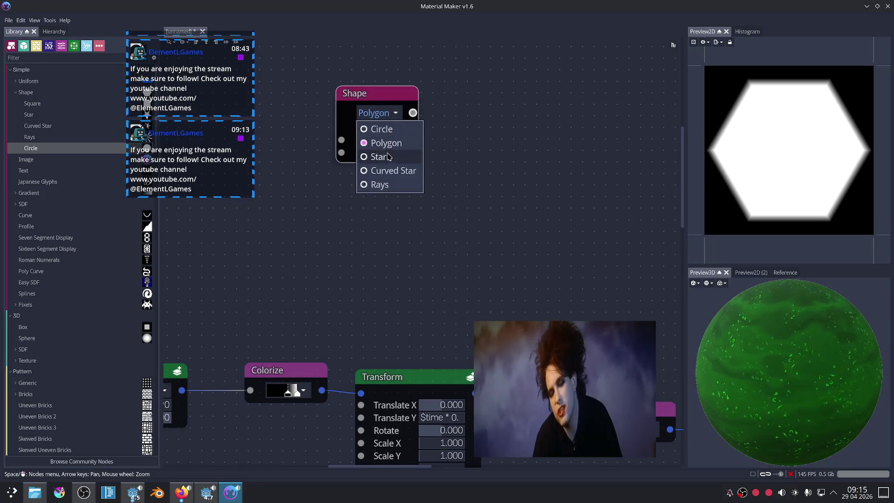
{"action": "left_click", "coordinate": [379, 129]}
{"action": "scroll", "coordinate": [451, 156], "scroll_direction": "up", "scroll_amount": 1}
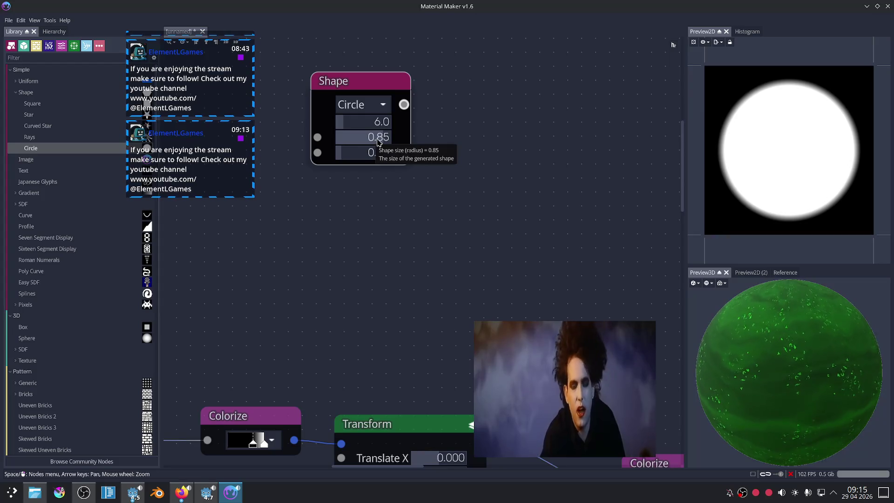
{"action": "mouse_move", "coordinate": [377, 138]}
{"action": "left_mouse_down"}
{"action": "mouse_move", "coordinate": [352, 138]}
{"action": "mouse_move", "coordinate": [368, 152]}
{"action": "left_mouse_up"}
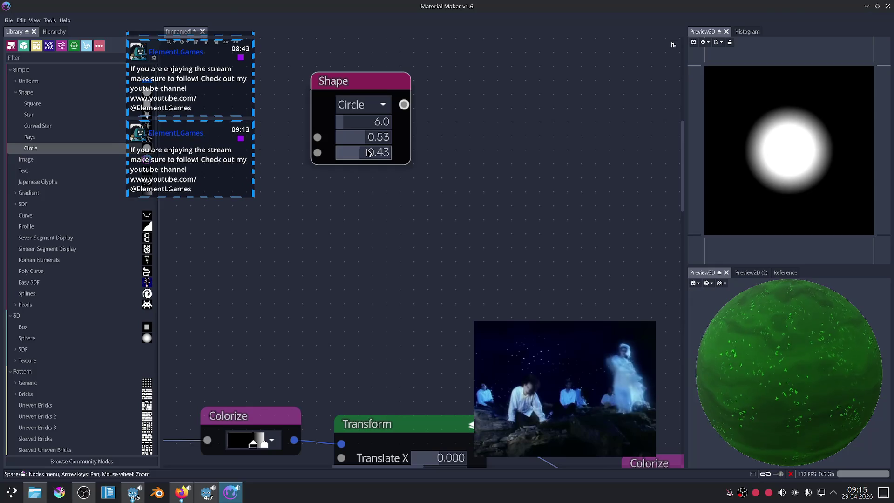
Feed the circle's output into a new Warp node placed just below.
{"action": "left_click_drag", "start_coordinate": [403, 104], "coordinate": [549, 110]}
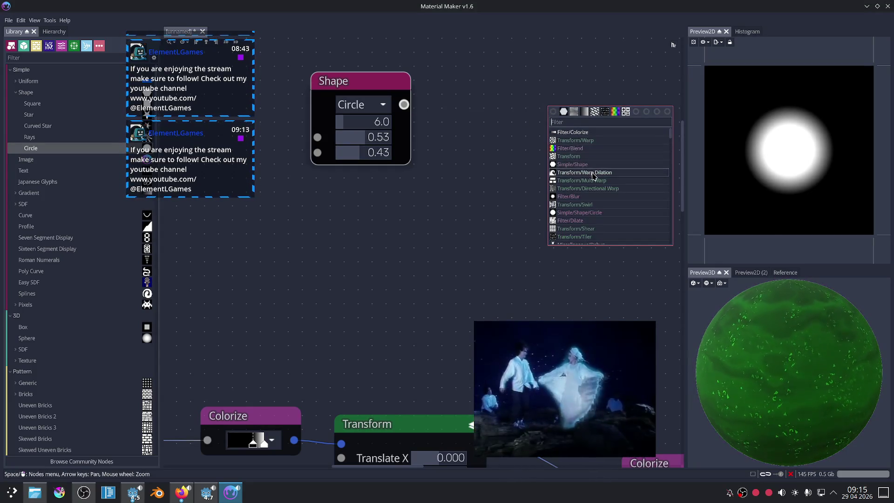
{"action": "left_click", "coordinate": [591, 140]}
{"action": "left_click_drag", "start_coordinate": [569, 98], "coordinate": [563, 114]}
{"action": "left_click_drag", "start_coordinate": [553, 155], "coordinate": [465, 215]}
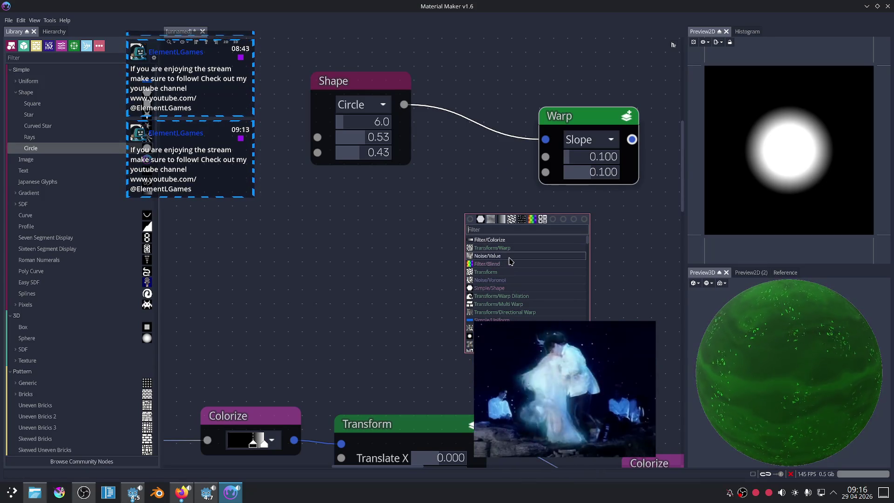
Add a Value Noise node driving the Warp, and a Tiler node after the Warp.
{"action": "left_click", "coordinate": [509, 258]}
{"action": "left_click_drag", "start_coordinate": [453, 209], "coordinate": [401, 209]}
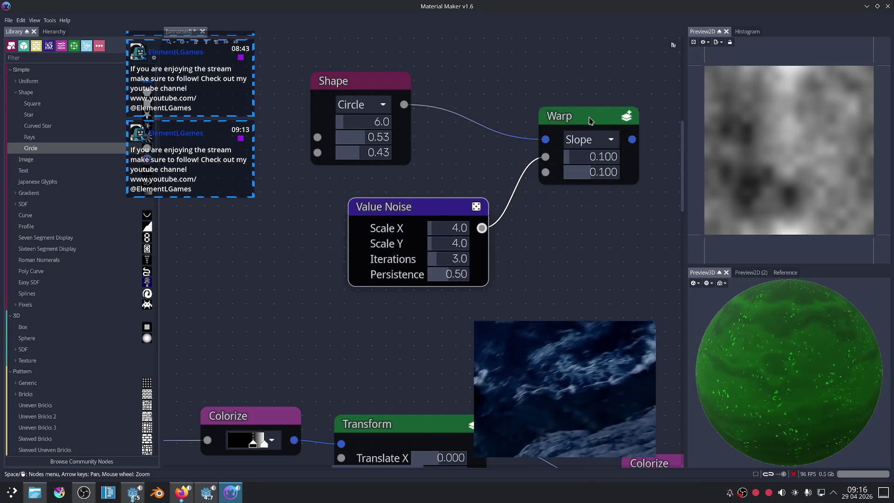
{"action": "scroll", "coordinate": [371, 194], "scroll_direction": "down", "scroll_amount": 2}
{"action": "left_click_drag", "start_coordinate": [438, 120], "coordinate": [533, 107]}
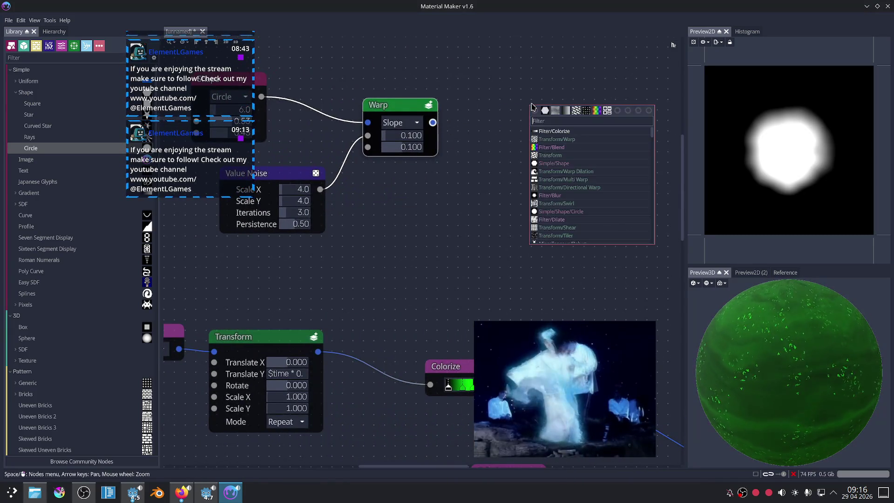
{"action": "left_click", "coordinate": [586, 111]}
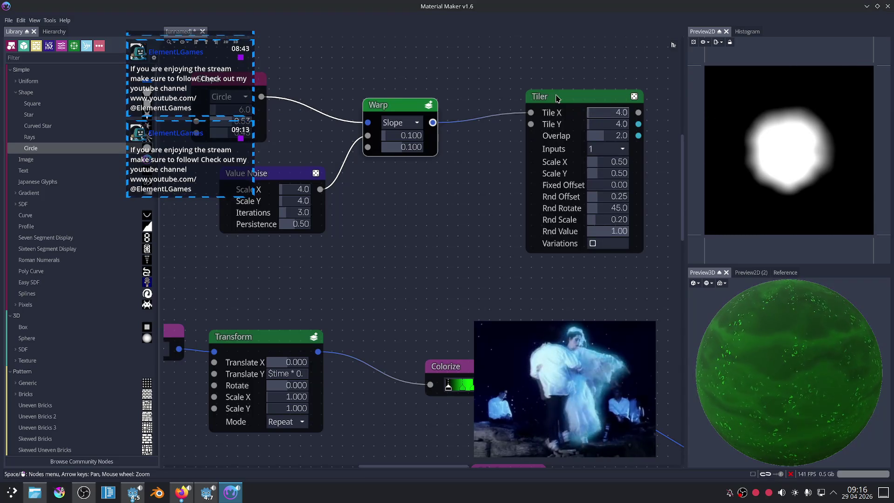
Set Warp strength to 1.000 and its second value to 0.075, then preview the Warp output.
{"action": "scroll", "coordinate": [439, 198], "scroll_direction": "up", "scroll_amount": 1}
{"action": "scroll", "coordinate": [440, 197], "scroll_direction": "up", "scroll_amount": 1}
{"action": "scroll", "coordinate": [439, 198], "scroll_direction": "up", "scroll_amount": 1}
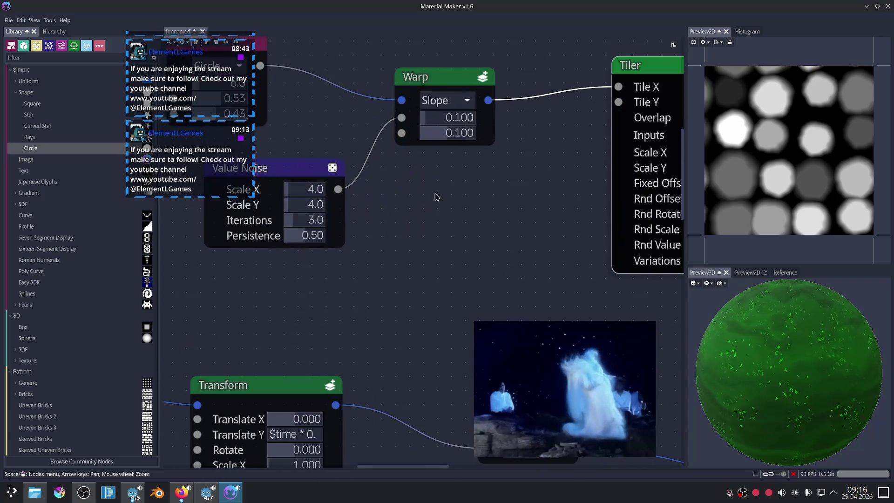
{"action": "middle_click_drag", "start_coordinate": [439, 197], "coordinate": [474, 214]}
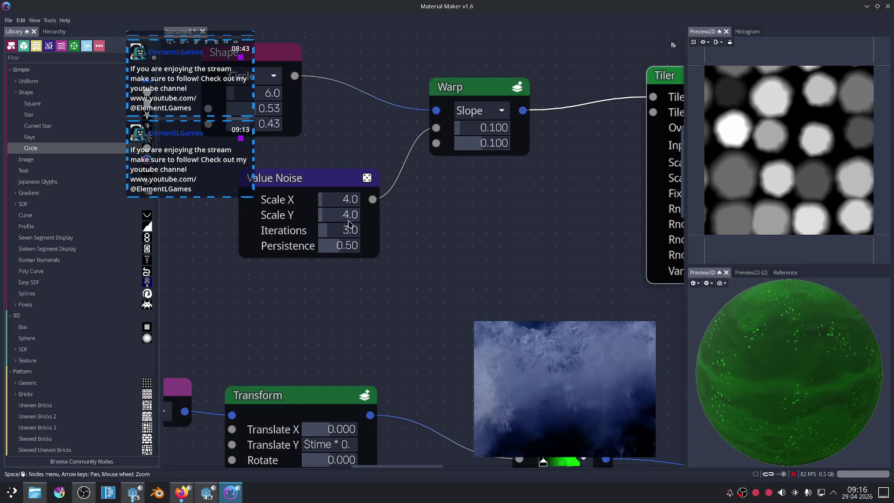
{"action": "left_click_drag", "start_coordinate": [466, 136], "coordinate": [545, 135]}
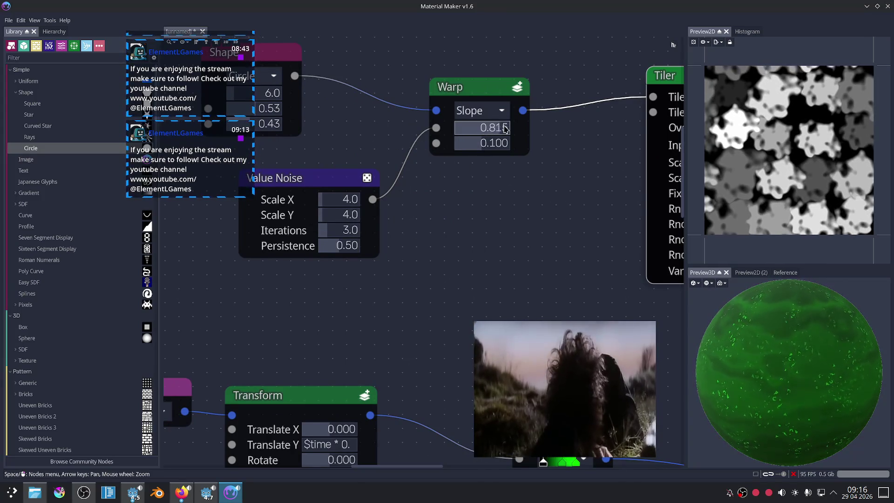
{"action": "left_click_drag", "start_coordinate": [472, 147], "coordinate": [466, 147]}
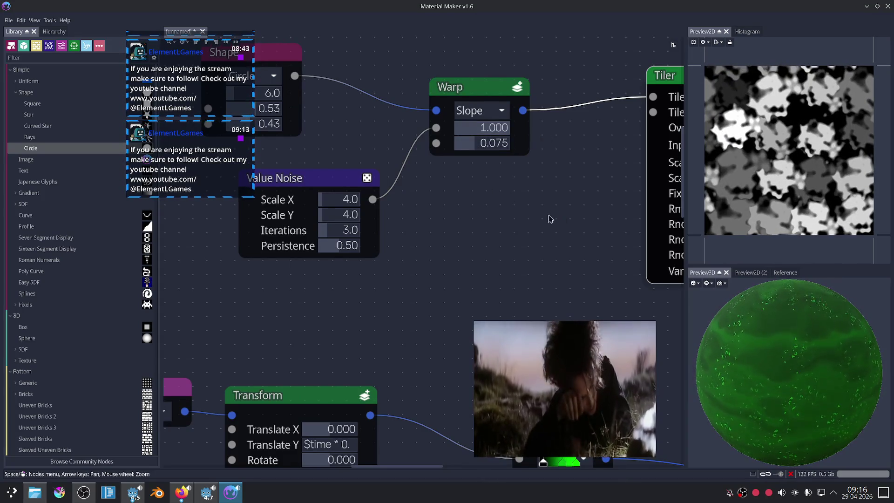
{"action": "key", "text": "Left"}
{"action": "key", "text": "Up"}
{"action": "left_click", "coordinate": [541, 137]}
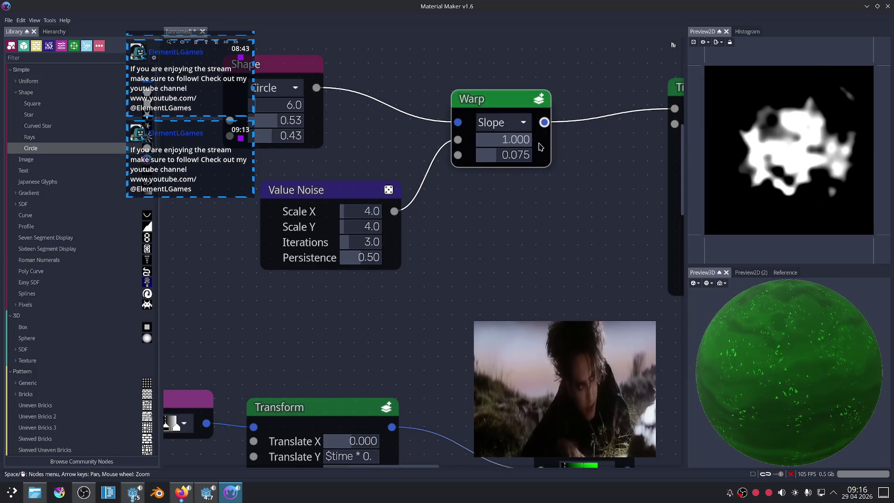
{"action": "key", "text": "Left"}
{"action": "key", "text": "Left"}
Retune: circle size 0.16, warp strength 0, second warp value 0.160, noise Scale Y 18.
{"action": "mouse_move", "coordinate": [328, 122]}
{"action": "left_mouse_down"}
{"action": "mouse_move", "coordinate": [295, 134]}
{"action": "mouse_move", "coordinate": [358, 134]}
{"action": "left_mouse_up"}
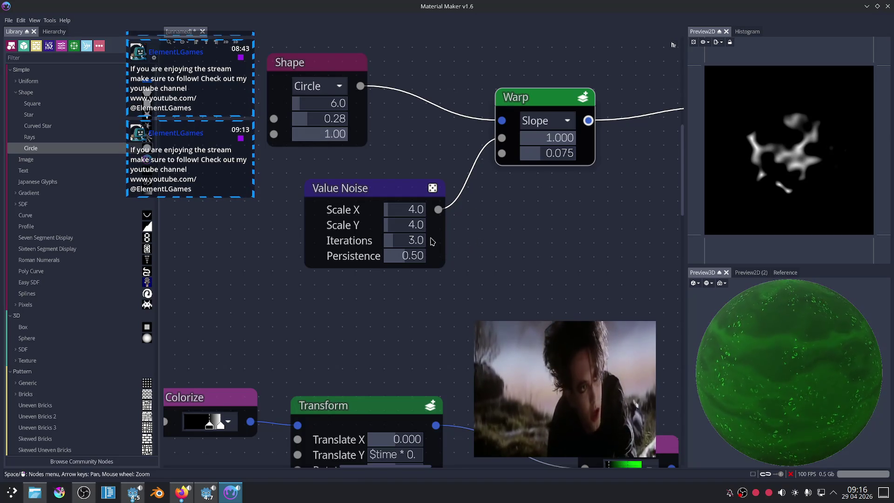
{"action": "mouse_move", "coordinate": [405, 241]}
{"action": "left_mouse_down"}
{"action": "mouse_move", "coordinate": [442, 218]}
{"action": "mouse_move", "coordinate": [411, 211]}
{"action": "mouse_move", "coordinate": [476, 213]}
{"action": "mouse_move", "coordinate": [432, 216]}
{"action": "left_mouse_up"}
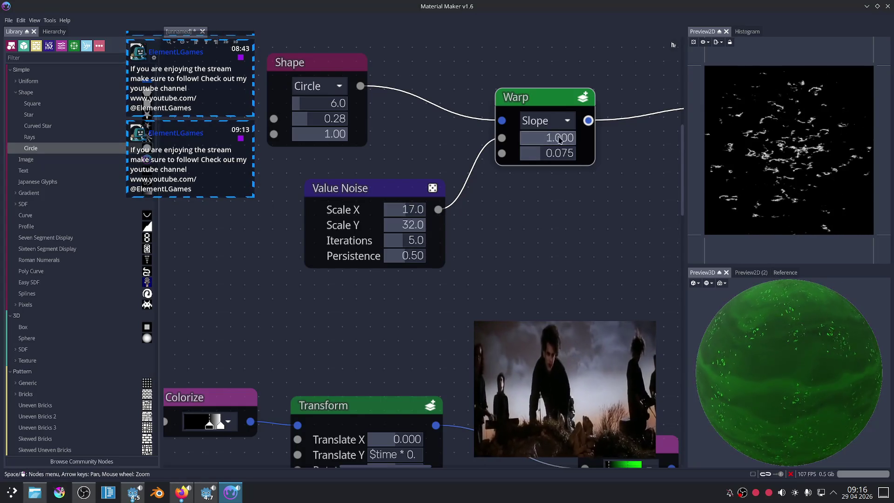
{"action": "left_click_drag", "start_coordinate": [561, 139], "coordinate": [502, 147]}
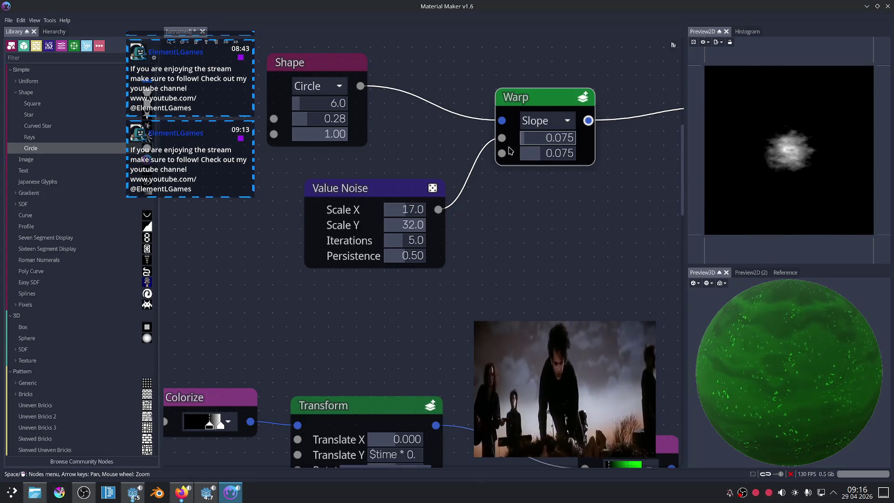
{"action": "left_click_drag", "start_coordinate": [544, 154], "coordinate": [580, 160]}
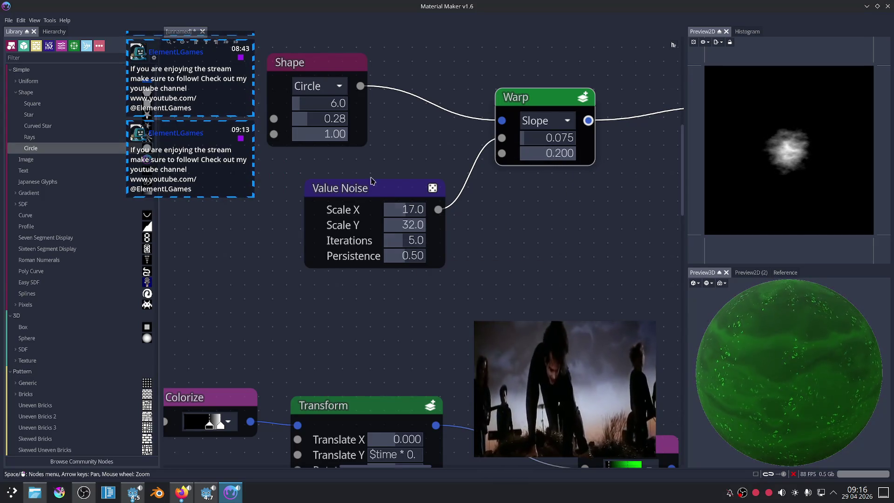
{"action": "left_click_drag", "start_coordinate": [342, 119], "coordinate": [326, 118]}
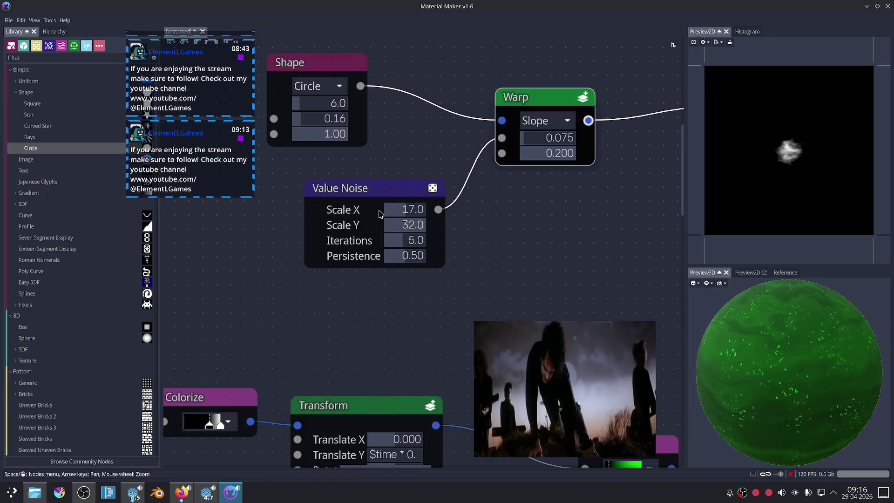
{"action": "mouse_move", "coordinate": [405, 225]}
{"action": "left_mouse_down"}
{"action": "mouse_move", "coordinate": [394, 219]}
{"action": "mouse_move", "coordinate": [410, 220]}
{"action": "left_mouse_up"}
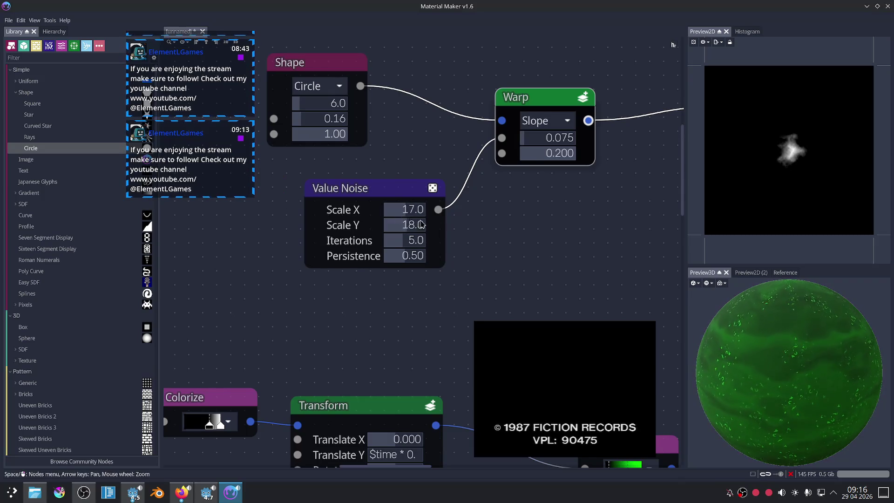
{"action": "middle_click_drag", "start_coordinate": [586, 225], "coordinate": [466, 250]}
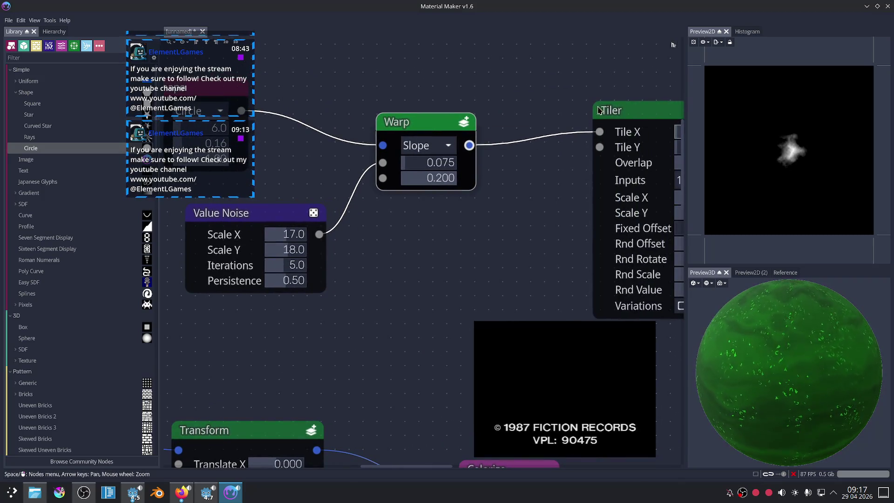
Insert a Colorize node between the Warp output and the Tiler input.
{"action": "left_click", "coordinate": [594, 113]}
{"action": "scroll", "coordinate": [530, 200], "scroll_direction": "down", "scroll_amount": 3}
{"action": "middle_click_drag", "start_coordinate": [527, 247], "coordinate": [460, 251]}
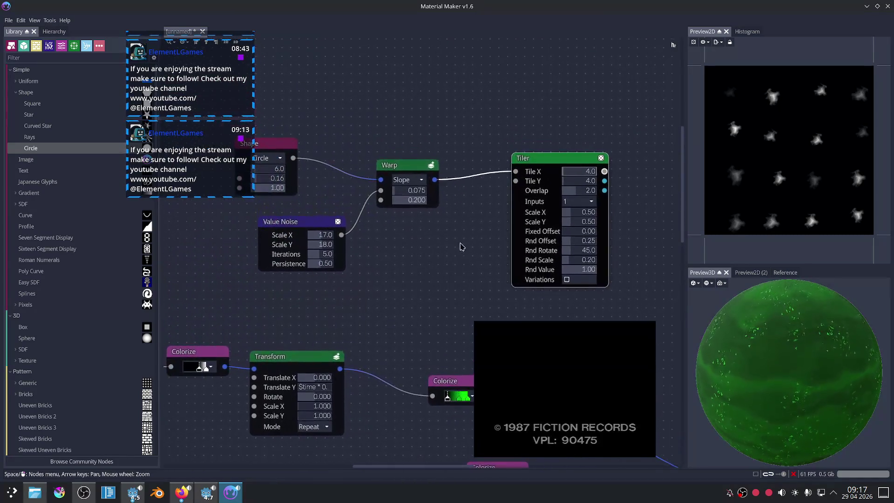
{"action": "left_click_drag", "start_coordinate": [435, 179], "coordinate": [504, 200]}
{"action": "left_click", "coordinate": [504, 201]}
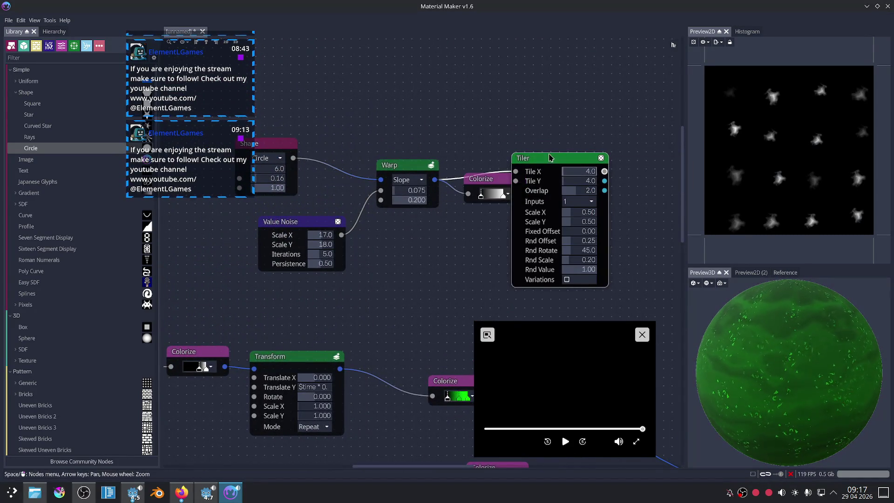
{"action": "left_click_drag", "start_coordinate": [549, 157], "coordinate": [609, 159]}
{"action": "left_click_drag", "start_coordinate": [521, 193], "coordinate": [566, 171]}
Tighten the Colorize gradient stops for sharper flecks and enlarge the circle to 0.95.
{"action": "scroll", "coordinate": [567, 228], "scroll_direction": "up", "scroll_amount": 2}
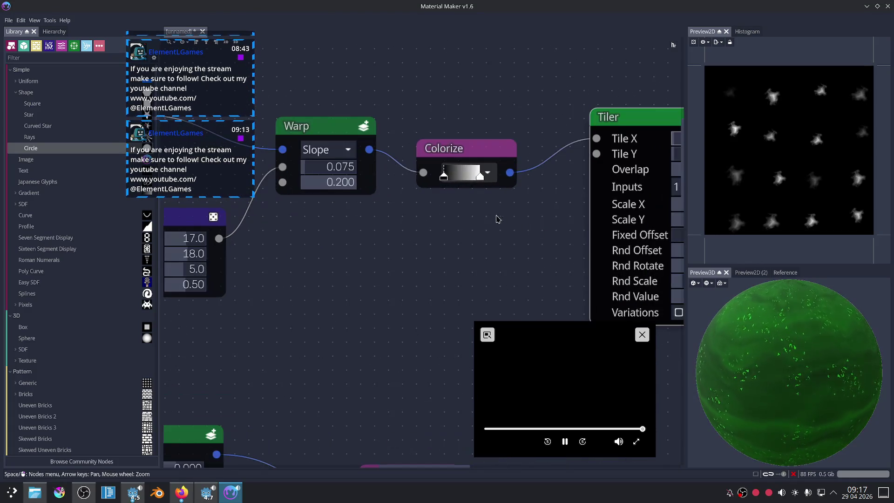
{"action": "mouse_move", "coordinate": [446, 175]}
{"action": "left_mouse_down"}
{"action": "mouse_move", "coordinate": [479, 178]}
{"action": "mouse_move", "coordinate": [465, 178]}
{"action": "left_mouse_up"}
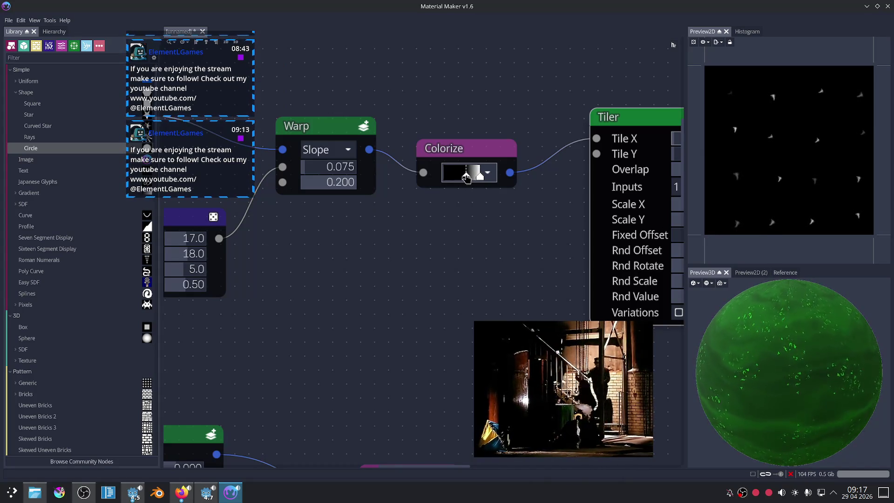
{"action": "scroll", "coordinate": [719, 189], "scroll_direction": "up", "scroll_amount": 3}
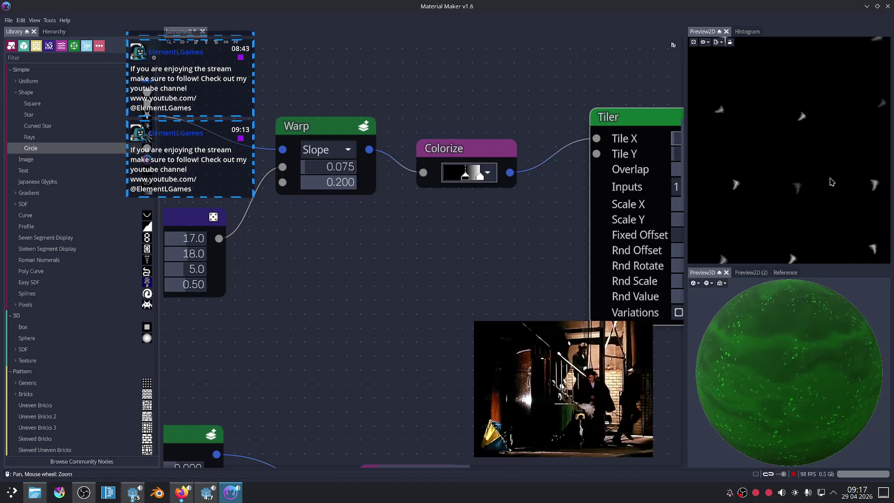
{"action": "key", "text": "Left"}
{"action": "key", "text": "Down"}
{"action": "key", "text": "Left"}
{"action": "key", "text": "Left"}
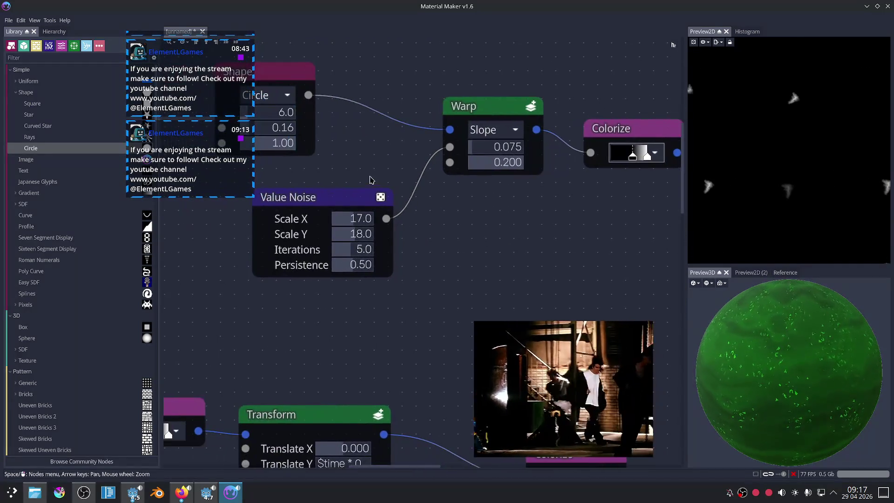
{"action": "key", "text": "Left"}
{"action": "key", "text": "Left"}
{"action": "left_click_drag", "start_coordinate": [305, 127], "coordinate": [344, 128]}
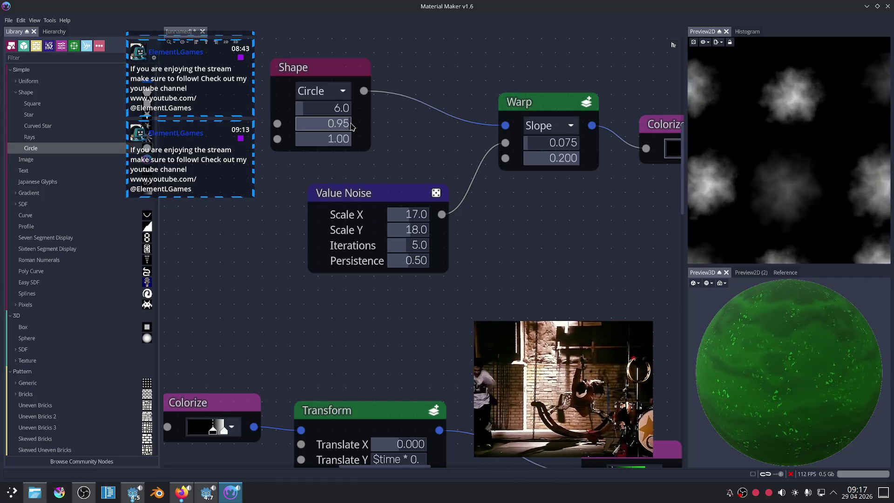
Set the circle's size to 0.70 and soften its edge to 0.93.
{"action": "left_click_drag", "start_coordinate": [345, 128], "coordinate": [337, 128]}
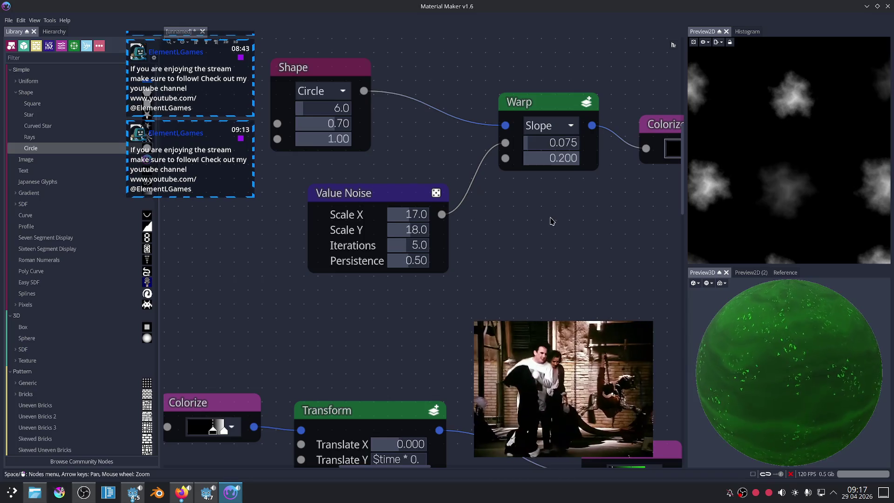
{"action": "key", "text": "Left"}
{"action": "key", "text": "Up"}
{"action": "left_click_drag", "start_coordinate": [349, 162], "coordinate": [388, 194]}
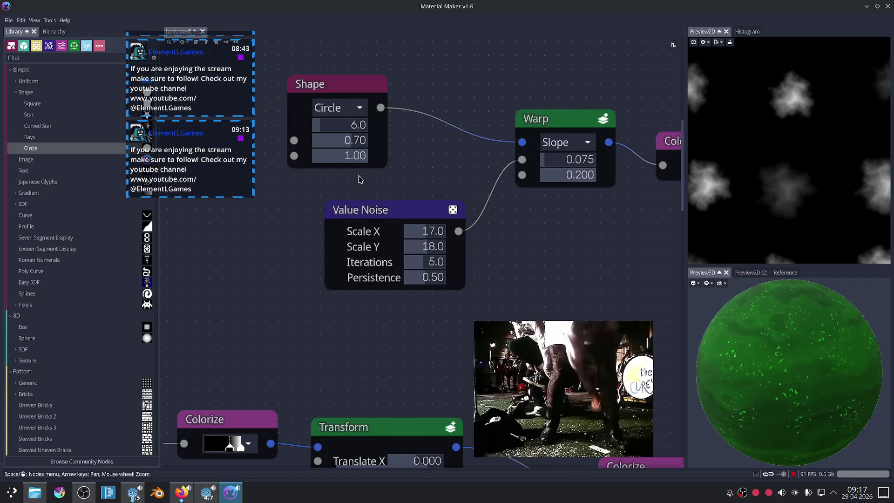
{"action": "left_click_drag", "start_coordinate": [358, 161], "coordinate": [356, 159]}
Drag from the Shape node's Size map input to start adding a driving node.
{"action": "scroll", "coordinate": [296, 213], "scroll_direction": "down", "scroll_amount": 3}
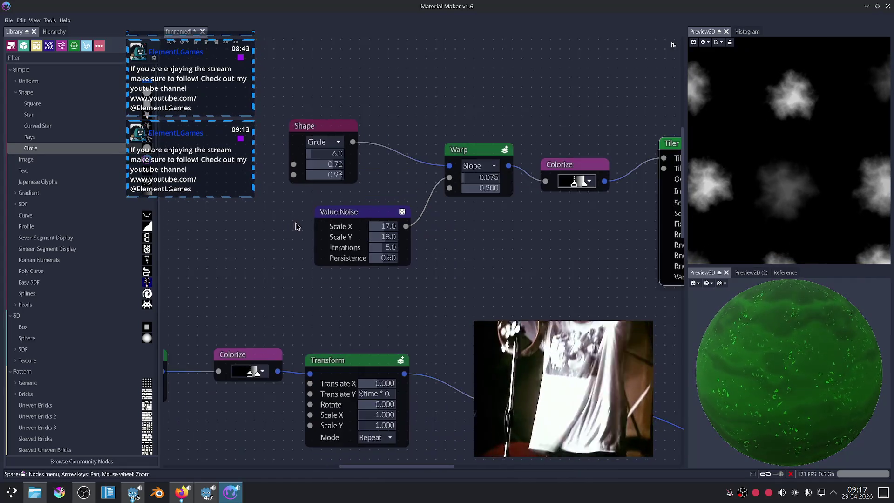
{"action": "scroll", "coordinate": [321, 205], "scroll_direction": "up", "scroll_amount": 2}
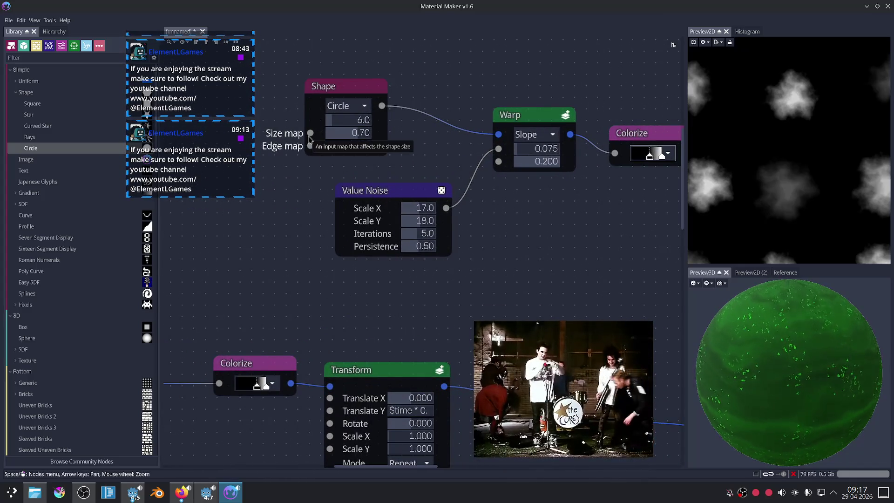
{"action": "middle_click_drag", "start_coordinate": [309, 139], "coordinate": [437, 129]}
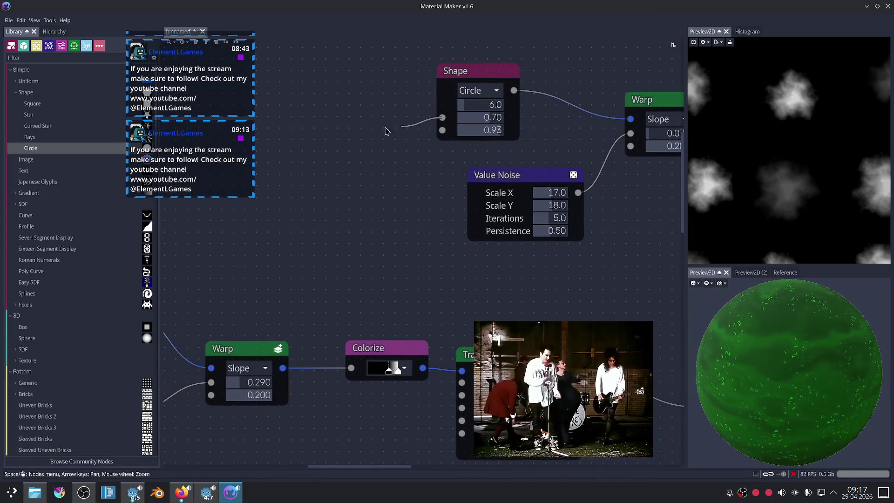
{"action": "left_click_drag", "start_coordinate": [397, 130], "coordinate": [354, 130]}
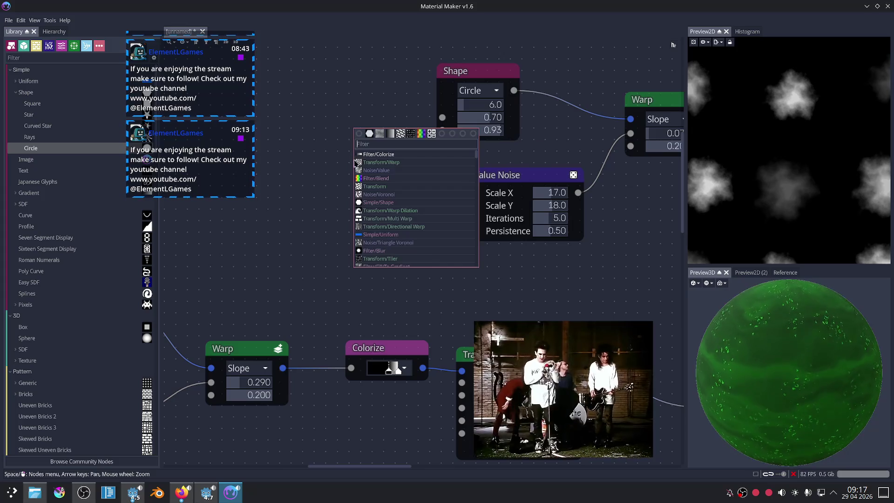
Add a Value Noise node feeding the circle's size and preview the Shape output.
{"action": "left_click", "coordinate": [395, 170]}
{"action": "middle_click_drag", "start_coordinate": [359, 121], "coordinate": [377, 135]}
{"action": "left_click_drag", "start_coordinate": [376, 135], "coordinate": [350, 140]}
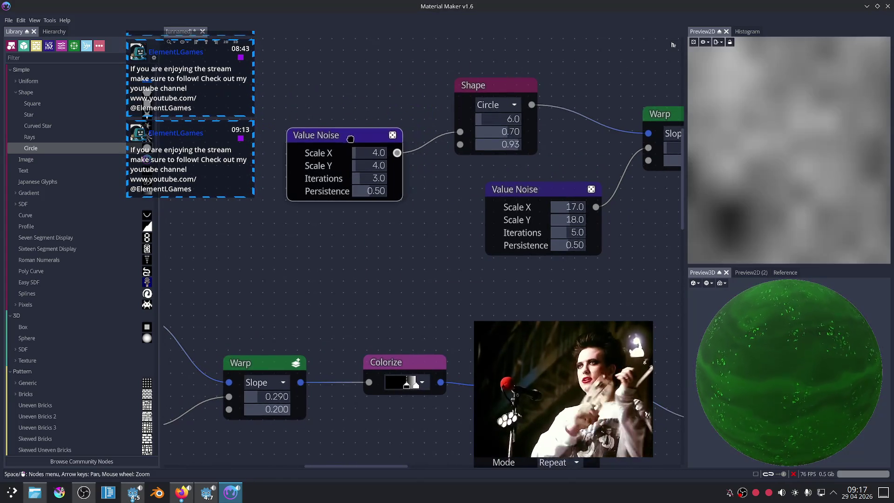
{"action": "left_click", "coordinate": [479, 90]}
{"action": "scroll", "coordinate": [508, 139], "scroll_direction": "down", "scroll_amount": 2}
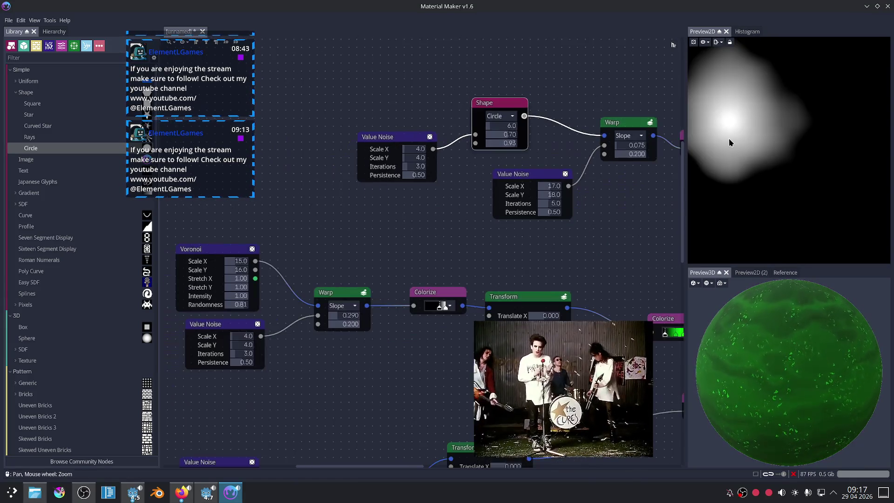
{"action": "scroll", "coordinate": [499, 191], "scroll_direction": "down", "scroll_amount": 1}
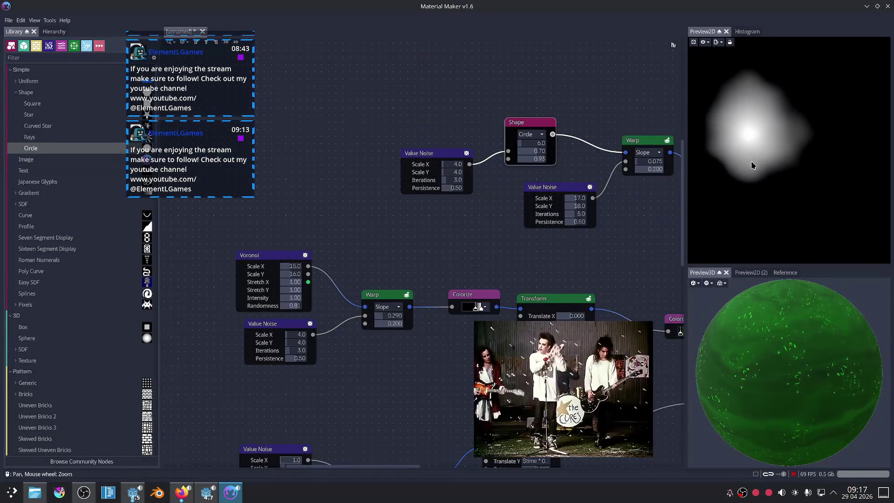
Try the noise at Scale 1.0 × 1.0, then delete the trial Value Noise node.
{"action": "mouse_move", "coordinate": [457, 165]}
{"action": "left_mouse_down"}
{"action": "mouse_move", "coordinate": [476, 161]}
{"action": "mouse_move", "coordinate": [484, 171]}
{"action": "mouse_move", "coordinate": [436, 167]}
{"action": "left_mouse_up"}
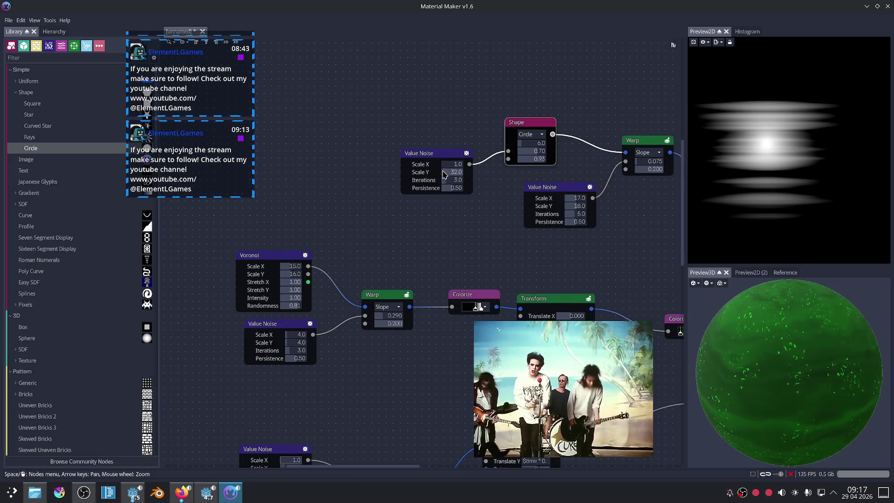
{"action": "left_click_drag", "start_coordinate": [451, 172], "coordinate": [434, 175]}
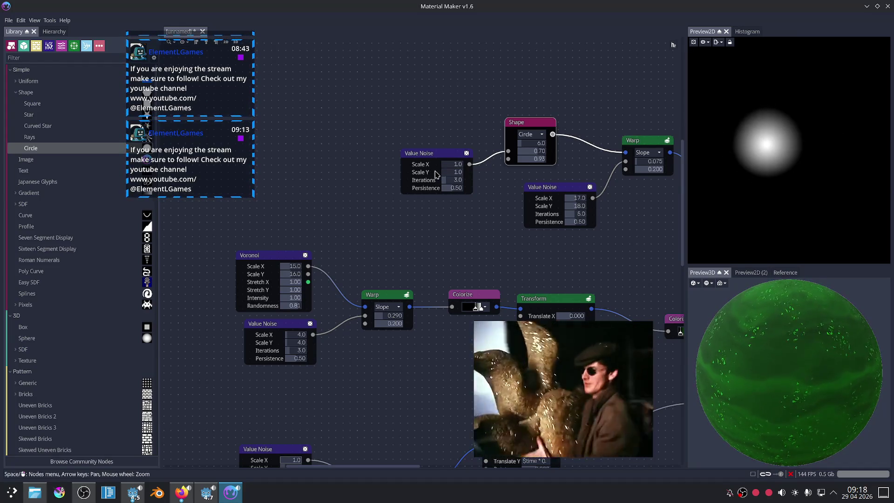
{"action": "left_click", "coordinate": [448, 156]}
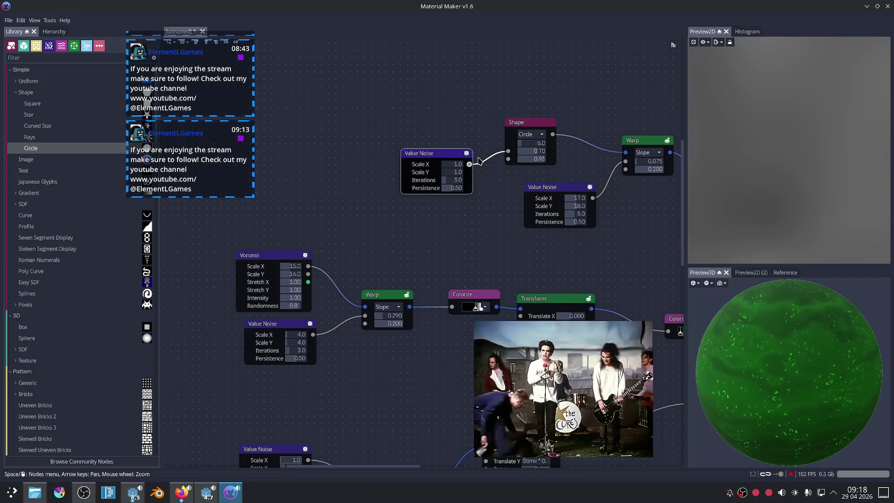
{"action": "key", "text": "Delete"}
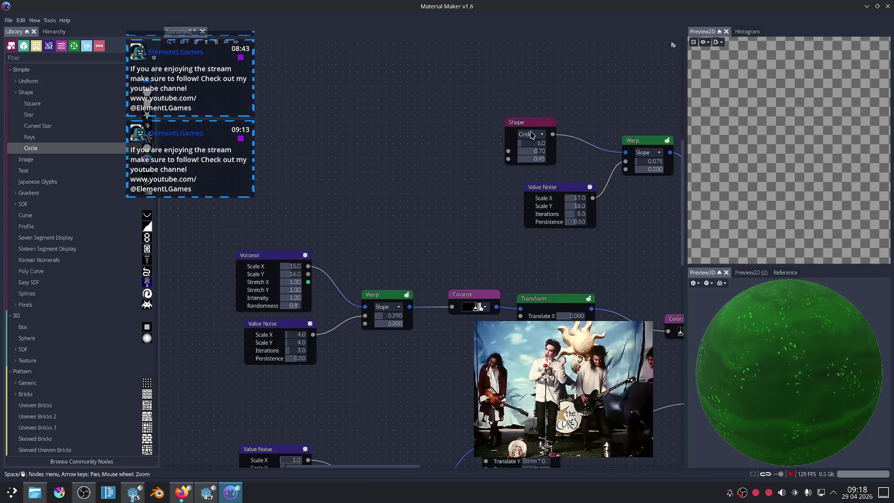
Switch the Shape node's type from Circle to Polygon.
{"action": "left_click", "coordinate": [531, 134]}
{"action": "left_click", "coordinate": [535, 152]}
{"action": "left_click", "coordinate": [530, 134]}
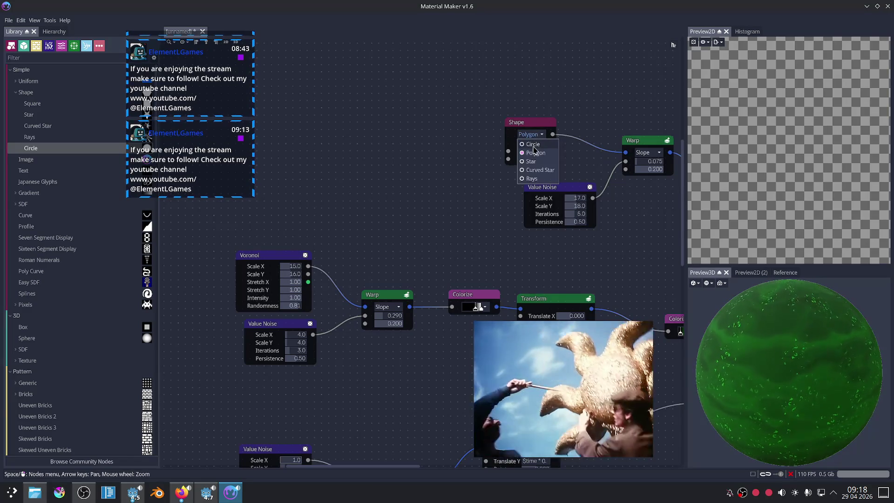
{"action": "left_click", "coordinate": [534, 150]}
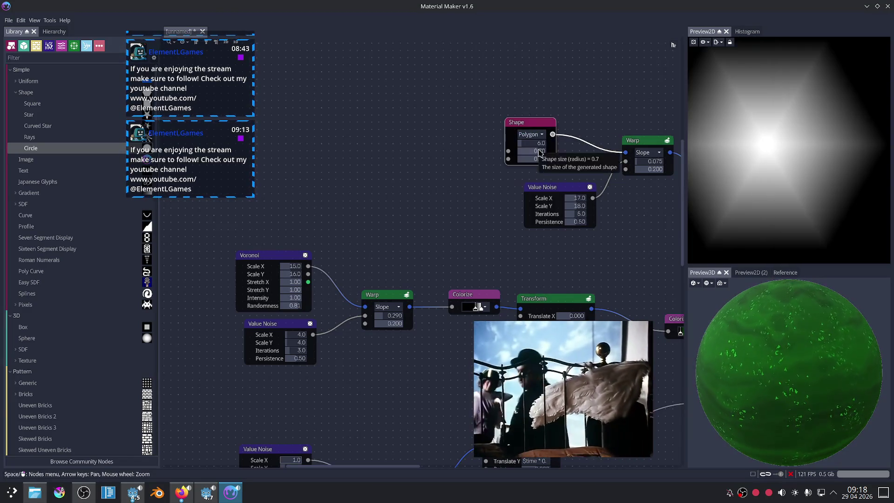
Preview the Colorize output and zoom in toward the Tiler node.
{"action": "scroll", "coordinate": [537, 152], "scroll_direction": "down", "scroll_amount": 2}
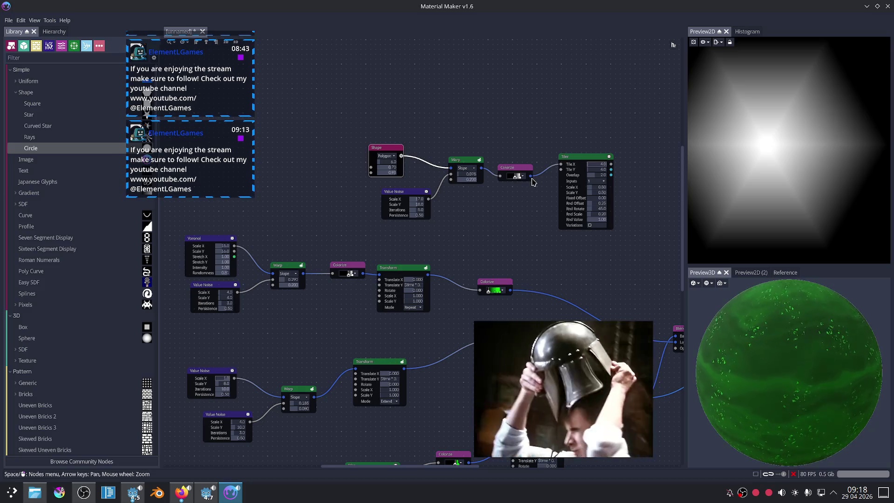
{"action": "left_click", "coordinate": [531, 179]}
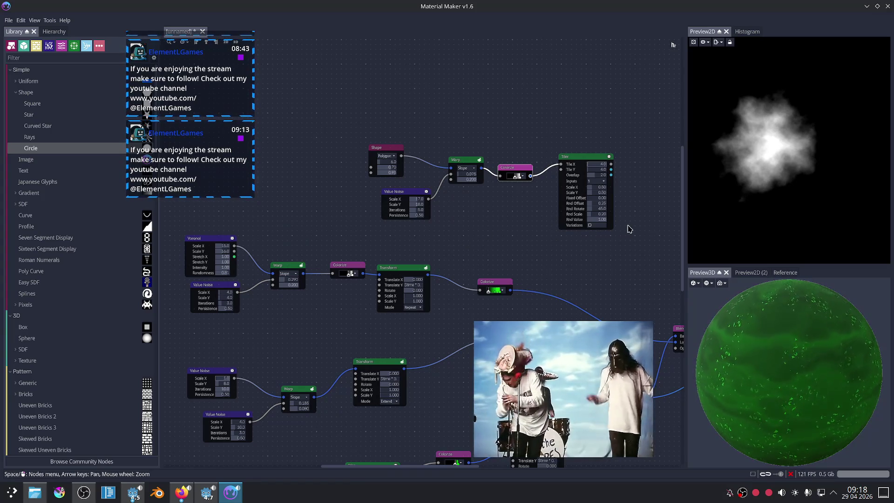
{"action": "scroll", "coordinate": [605, 223], "scroll_direction": "up", "scroll_amount": 2}
{"action": "scroll", "coordinate": [554, 205], "scroll_direction": "up", "scroll_amount": 1}
{"action": "scroll", "coordinate": [543, 187], "scroll_direction": "up", "scroll_amount": 1}
{"action": "scroll", "coordinate": [525, 216], "scroll_direction": "up", "scroll_amount": 1}
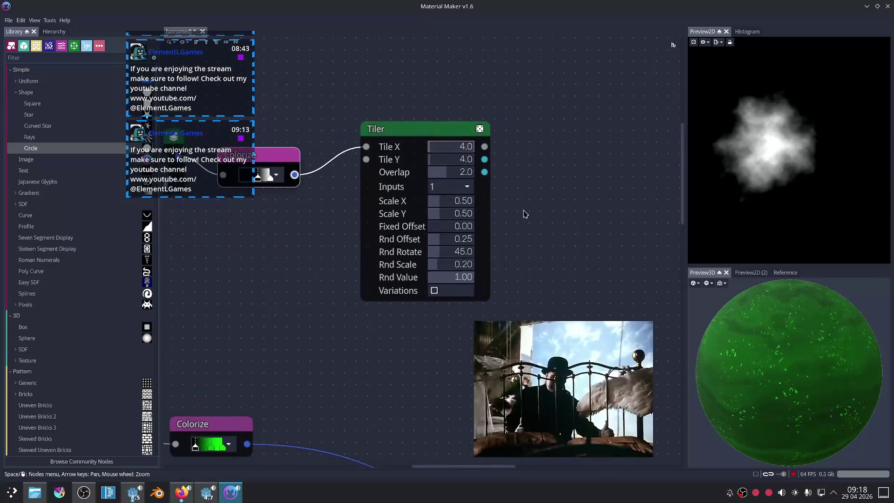
Set the Tiler's random rotation to 180, random scale to 0.25 and random offset to 1.00.
{"action": "left_click", "coordinate": [486, 128]}
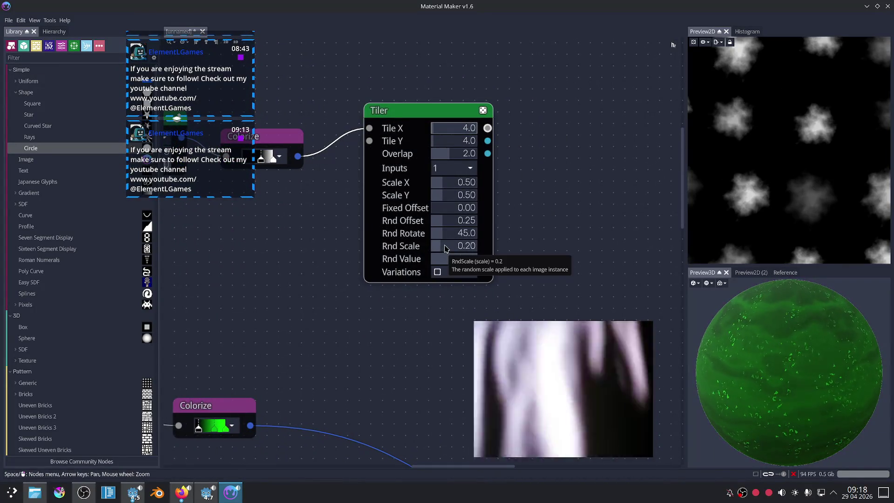
{"action": "left_click_drag", "start_coordinate": [446, 234], "coordinate": [516, 240]}
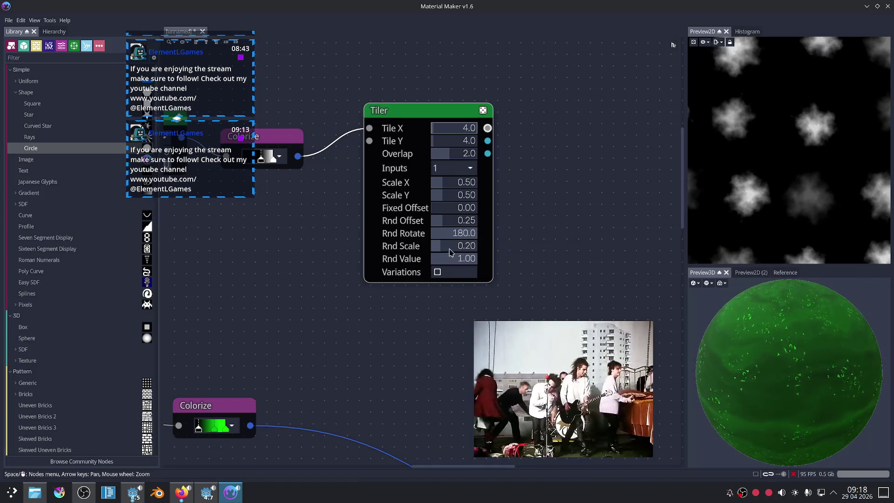
{"action": "mouse_move", "coordinate": [449, 252]}
{"action": "left_mouse_down"}
{"action": "mouse_move", "coordinate": [465, 250]}
{"action": "mouse_move", "coordinate": [421, 249]}
{"action": "left_mouse_up"}
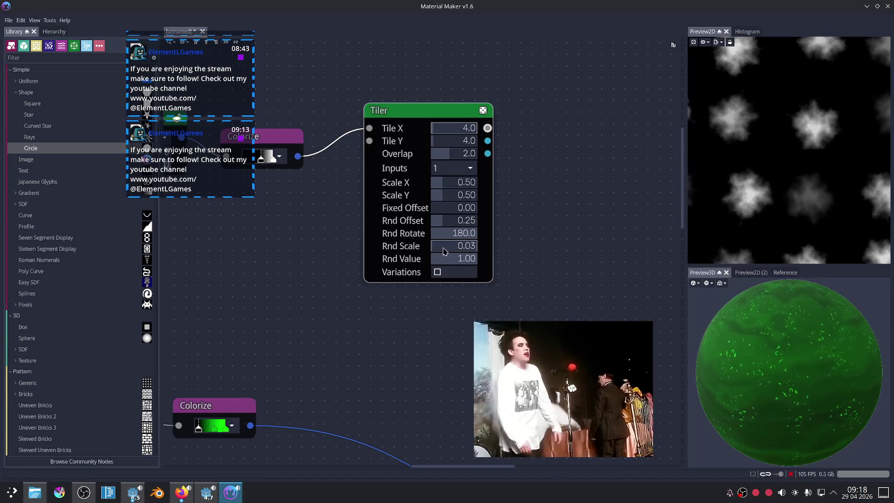
{"action": "left_click", "coordinate": [442, 251]}
{"action": "left_click_drag", "start_coordinate": [443, 225], "coordinate": [558, 228]}
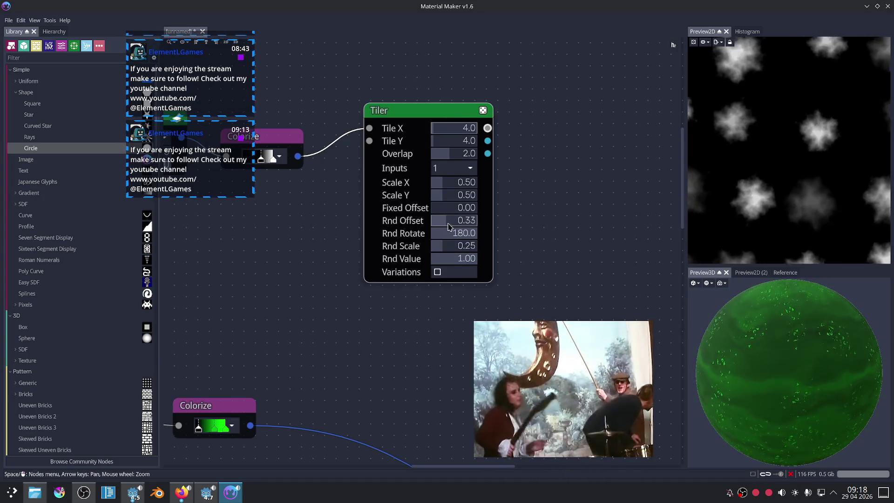
Reroll the Tiler's random seed three times for a fresh particle layout.
{"action": "scroll", "coordinate": [807, 175], "scroll_direction": "down", "scroll_amount": 2}
{"action": "scroll", "coordinate": [808, 175], "scroll_direction": "up", "scroll_amount": 1}
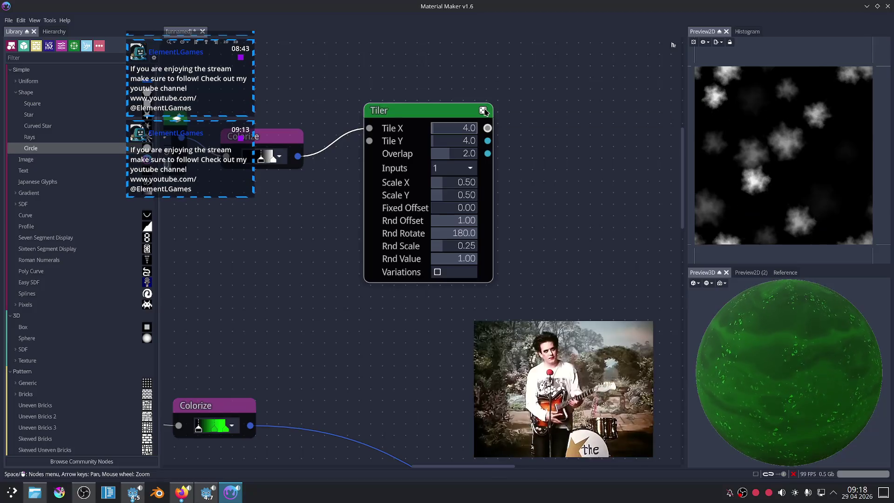
{"action": "left_click", "coordinate": [483, 110]}
{"action": "left_click", "coordinate": [483, 111]}
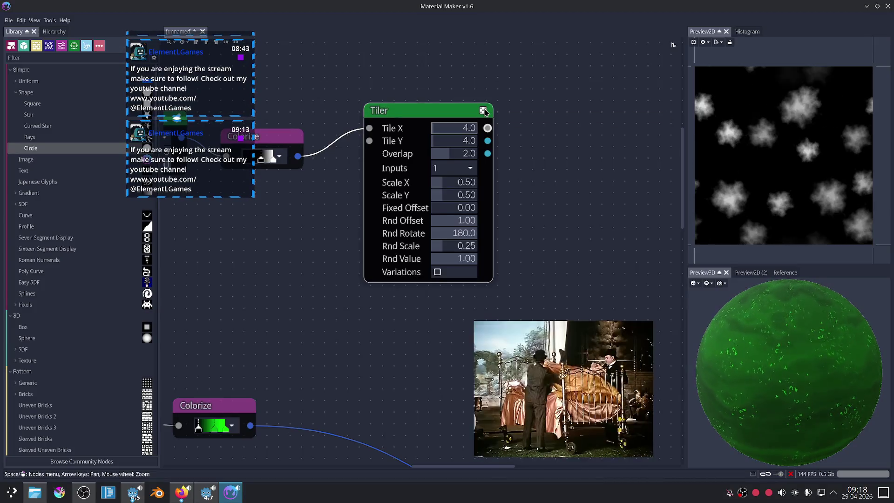
{"action": "left_click", "coordinate": [483, 110]}
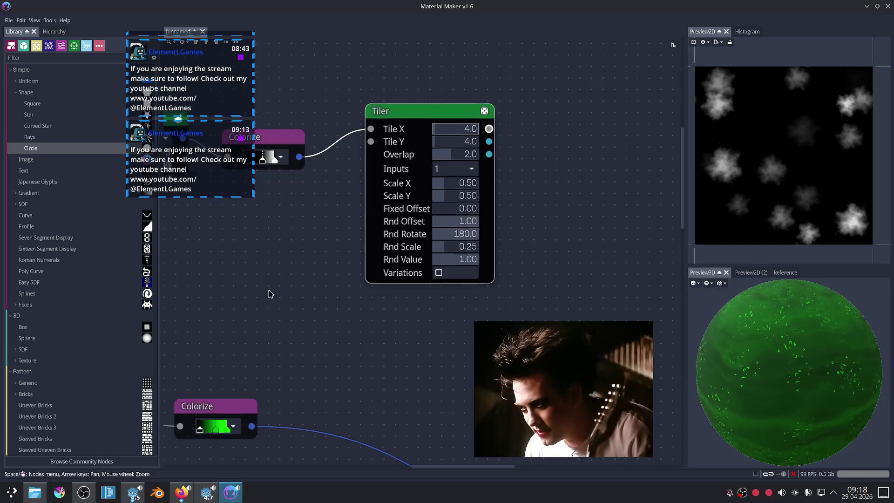
{"action": "key", "text": "Left"}
{"action": "key", "text": "Left"}
{"action": "key", "text": "Left"}
{"action": "key", "text": "Left"}
{"action": "key", "text": "Left"}
{"action": "key", "text": "Left"}
{"action": "key", "text": "Left"}
Shrink the polygon particle size and increase the Tiler's Tile X count.
{"action": "left_click_drag", "start_coordinate": [359, 145], "coordinate": [334, 145]}
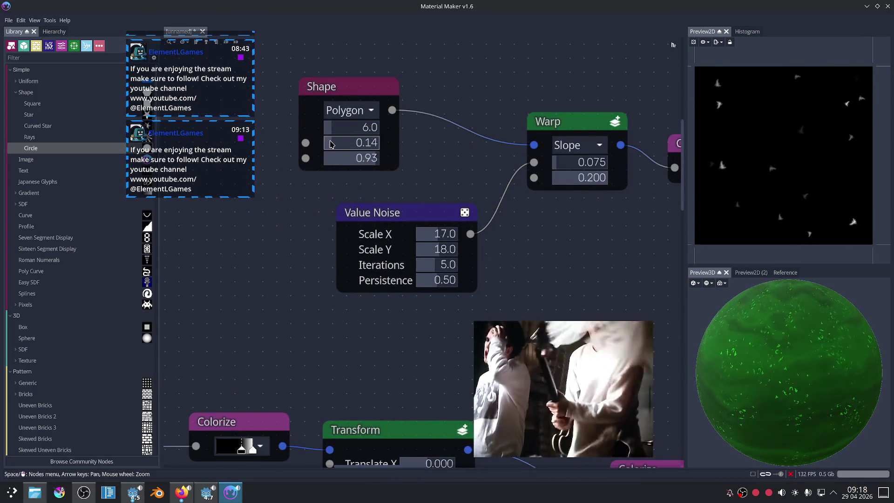
{"action": "key", "text": "Right"}
{"action": "key", "text": "Right"}
{"action": "key", "text": "Right"}
{"action": "key", "text": "Right"}
{"action": "key", "text": "Right"}
{"action": "key", "text": "Right"}
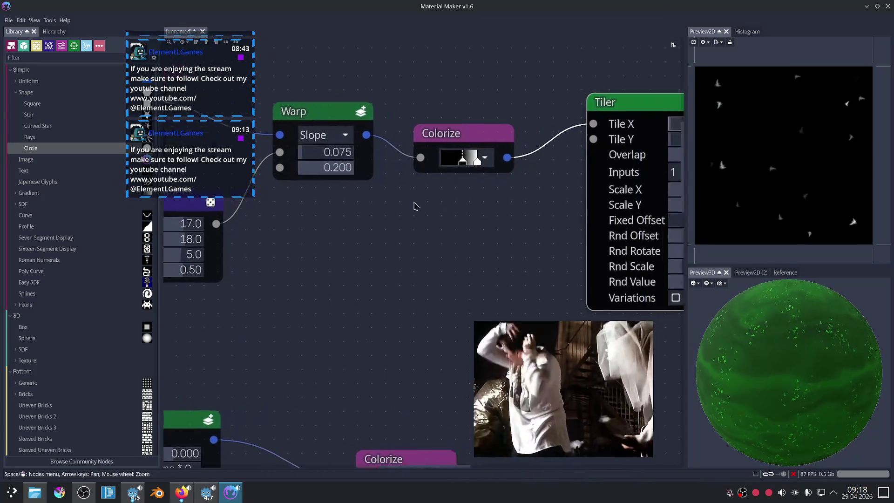
{"action": "key", "text": "Right"}
{"action": "key", "text": "Right"}
{"action": "key", "text": "Right"}
{"action": "mouse_move", "coordinate": [487, 130]}
{"action": "left_mouse_down"}
{"action": "mouse_move", "coordinate": [538, 132]}
{"action": "mouse_move", "coordinate": [486, 129]}
{"action": "left_mouse_up"}
Connect the Tiler output to the Dynamic PBR Material's Normal input.
{"action": "scroll", "coordinate": [490, 133], "scroll_direction": "down", "scroll_amount": 5}
{"action": "mouse_move", "coordinate": [550, 167]}
{"action": "middle_mouse_down"}
{"action": "mouse_move", "coordinate": [403, 162]}
{"action": "mouse_move", "coordinate": [383, 143]}
{"action": "middle_mouse_up"}
{"action": "left_click_drag", "start_coordinate": [269, 84], "coordinate": [432, 275]}
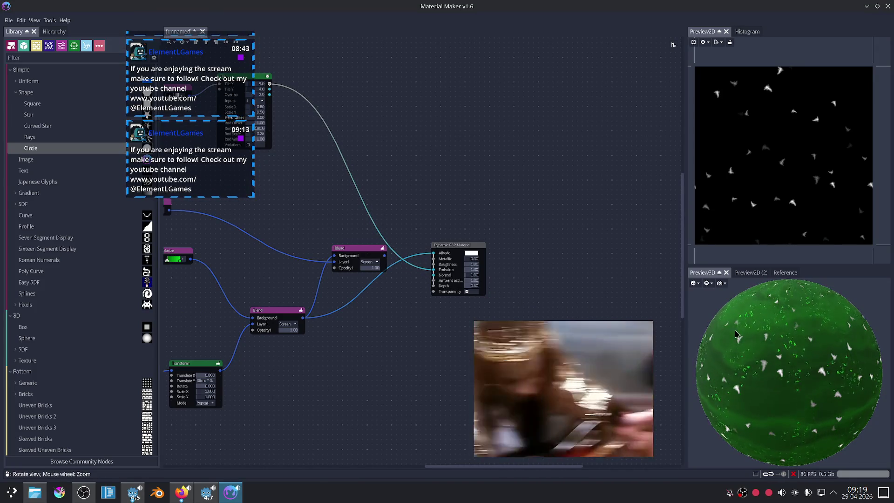
{"action": "middle_click_drag", "start_coordinate": [420, 179], "coordinate": [505, 145]}
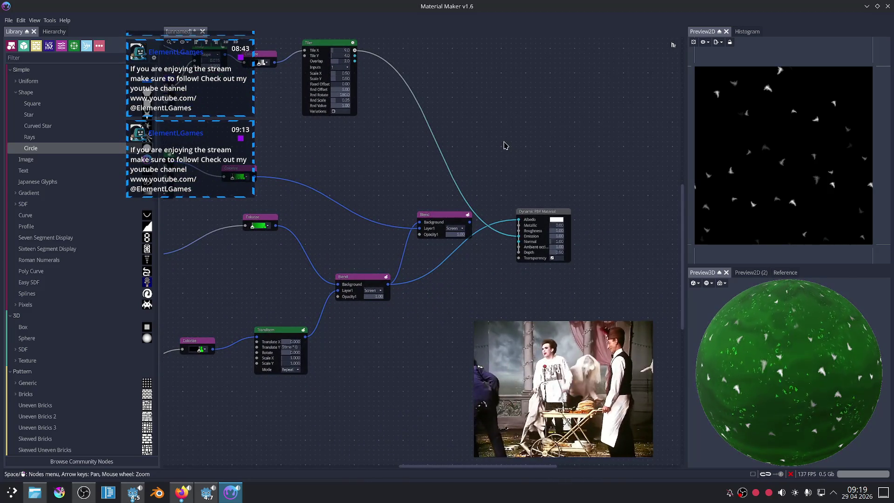
{"action": "middle_click_drag", "start_coordinate": [475, 114], "coordinate": [488, 150]}
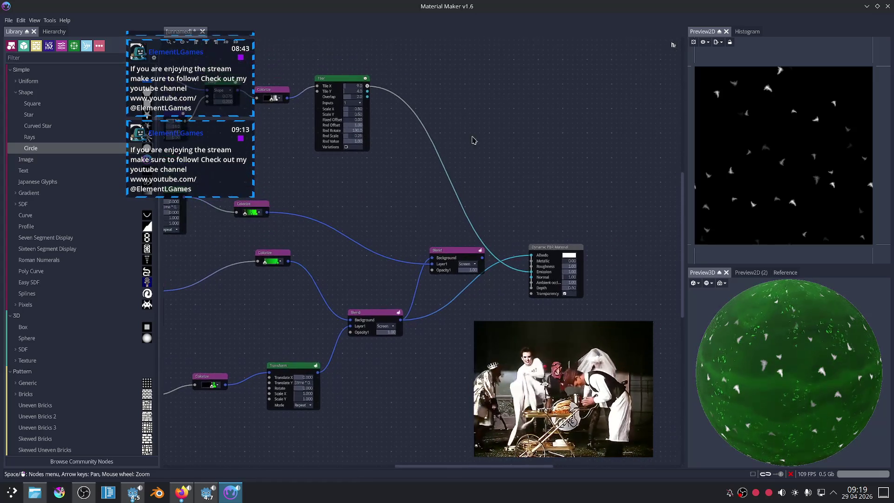
{"action": "left_click_drag", "start_coordinate": [422, 134], "coordinate": [431, 135]}
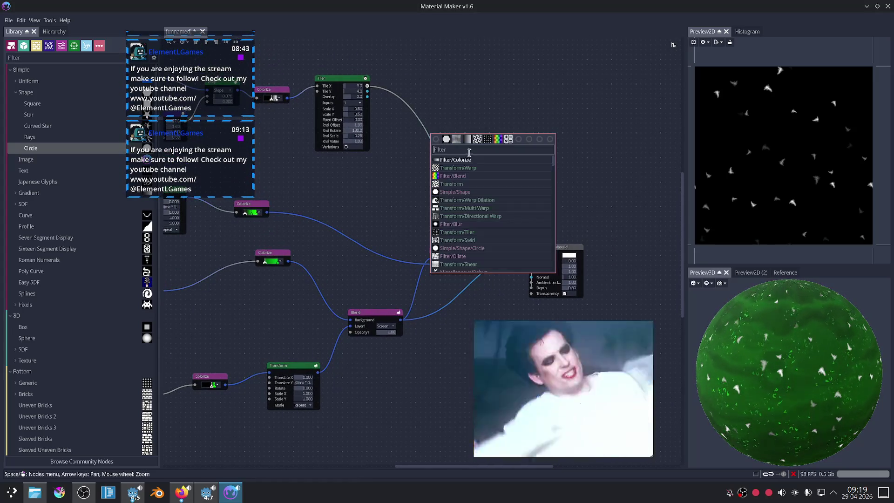
Insert a Colorize node after the Tiler and wire it to the material's Emission.
{"action": "key", "text": "Return"}
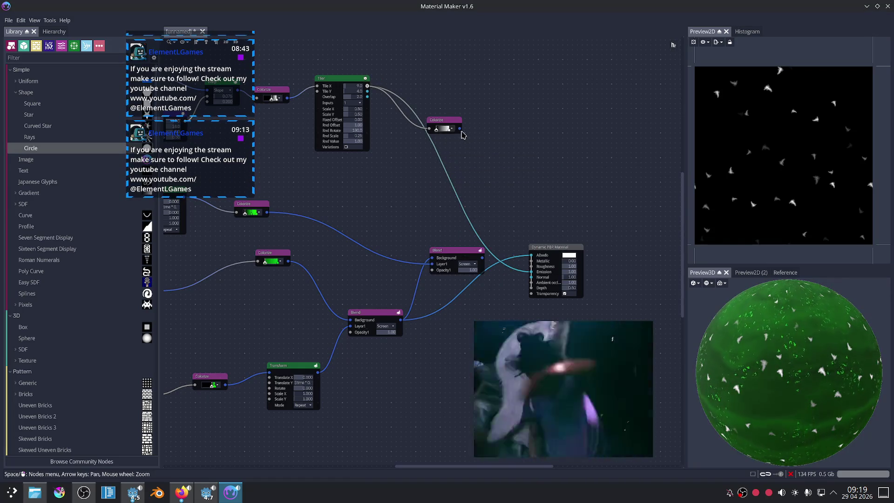
{"action": "left_click_drag", "start_coordinate": [499, 267], "coordinate": [530, 272]}
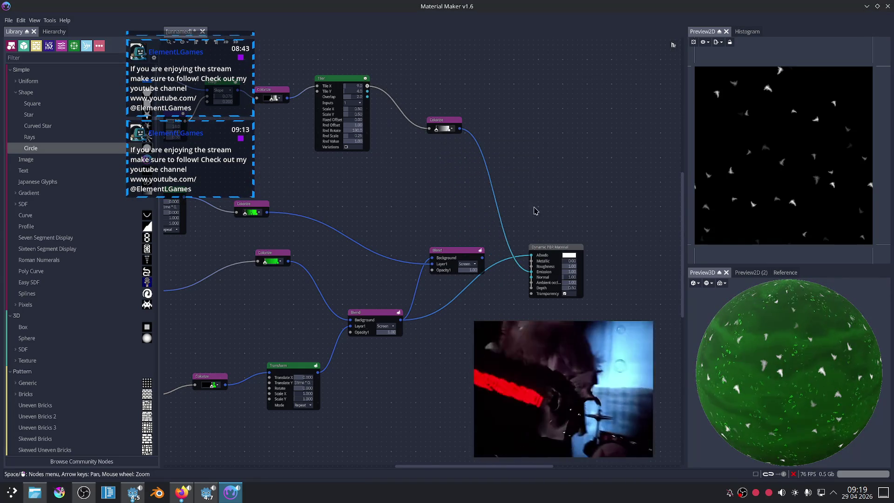
{"action": "scroll", "coordinate": [512, 157], "scroll_direction": "up", "scroll_amount": 3}
{"action": "scroll", "coordinate": [415, 115], "scroll_direction": "up", "scroll_amount": 3}
Set the Colorize gradient to run from red to white.
{"action": "left_click", "coordinate": [408, 117]}
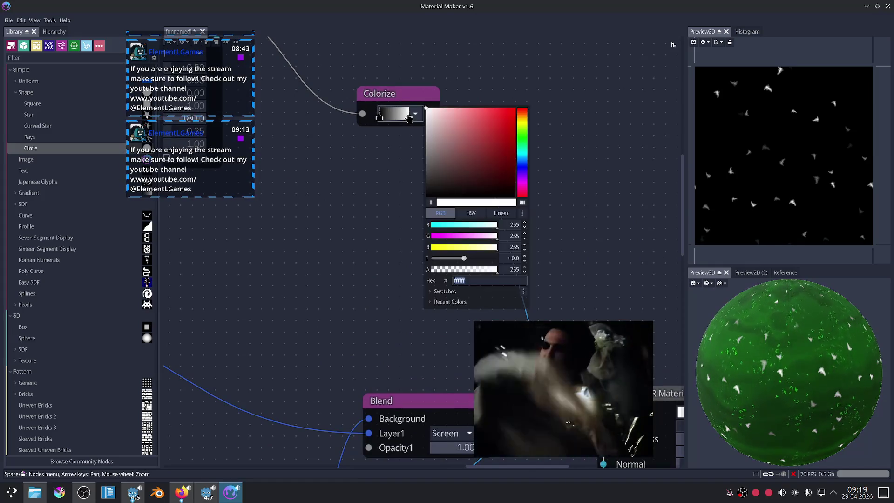
{"action": "left_click_drag", "start_coordinate": [483, 146], "coordinate": [515, 93]}
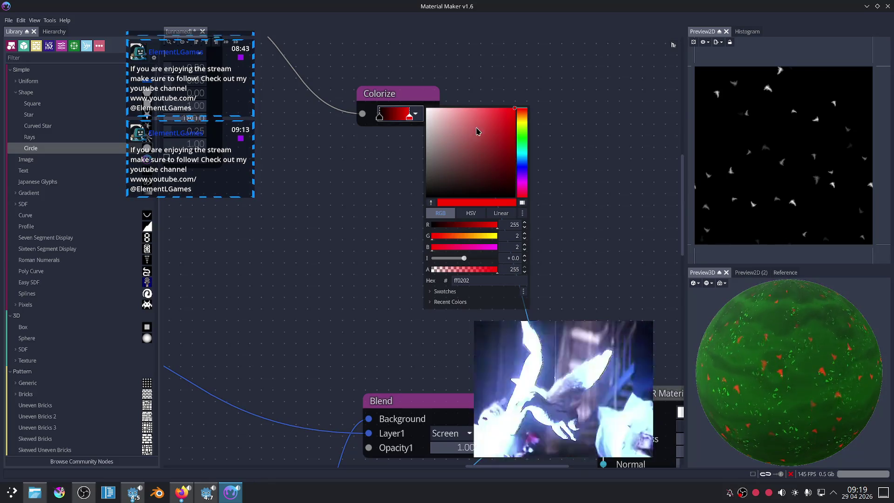
{"action": "left_click", "coordinate": [408, 120]}
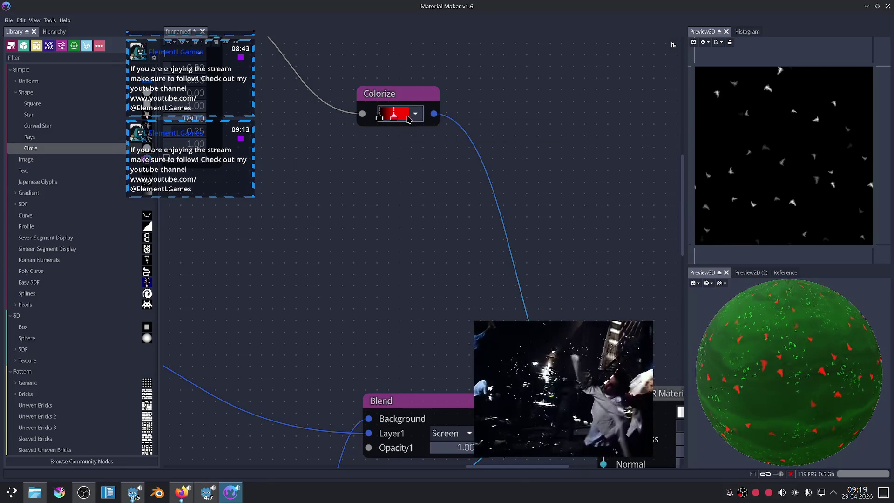
{"action": "left_click", "coordinate": [408, 120]}
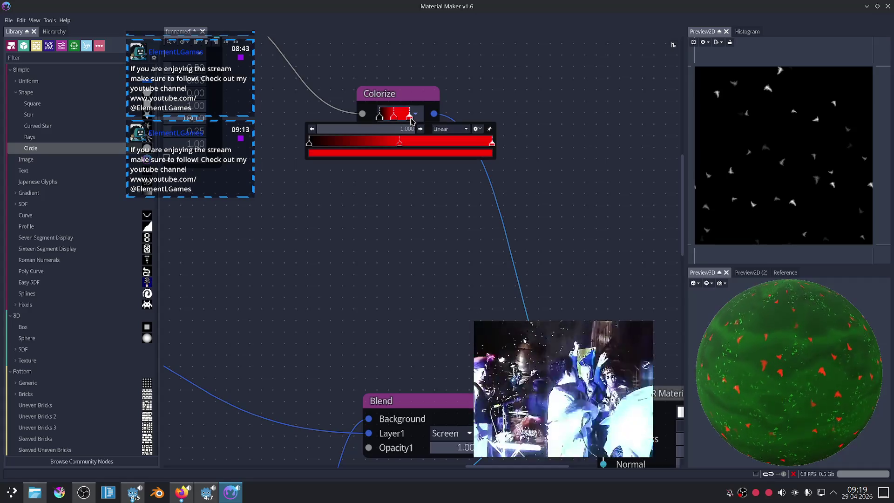
{"action": "left_click", "coordinate": [409, 120]}
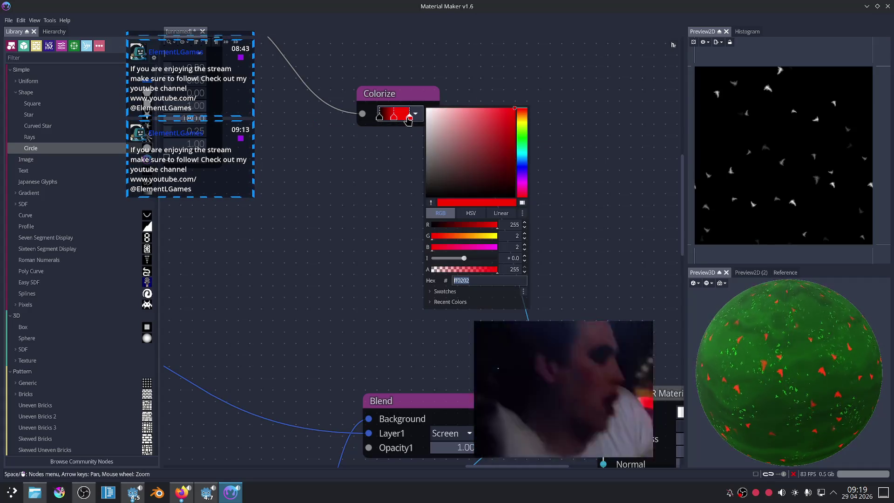
{"action": "left_click_drag", "start_coordinate": [479, 142], "coordinate": [421, 89]}
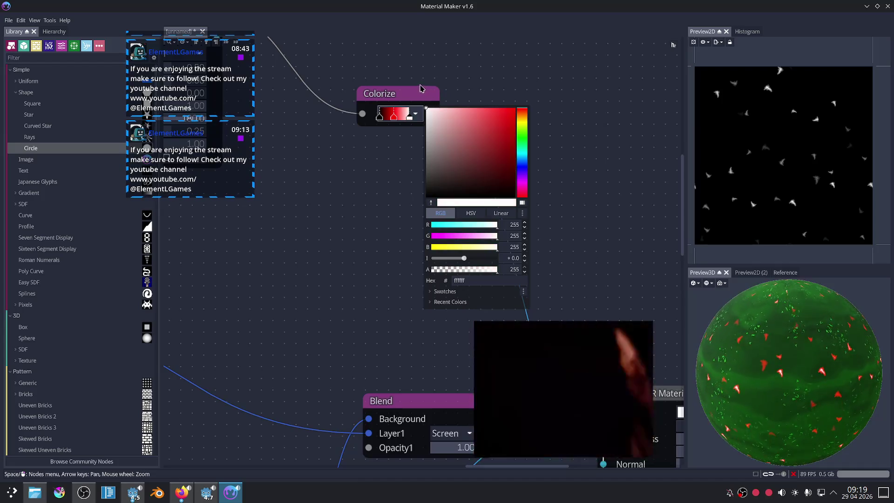
{"action": "left_click", "coordinate": [491, 52]}
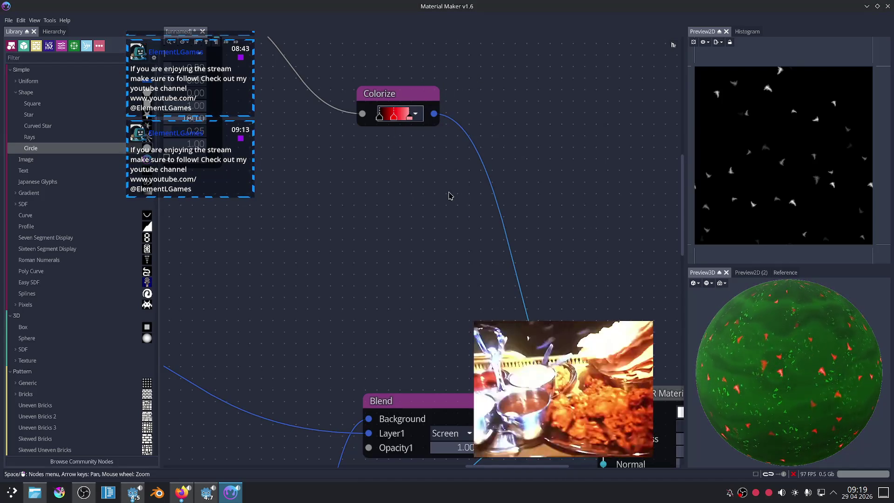
Delete the red Colorize node and bring the Blend and material nodes back into view.
{"action": "scroll", "coordinate": [449, 195], "scroll_direction": "down", "scroll_amount": 2}
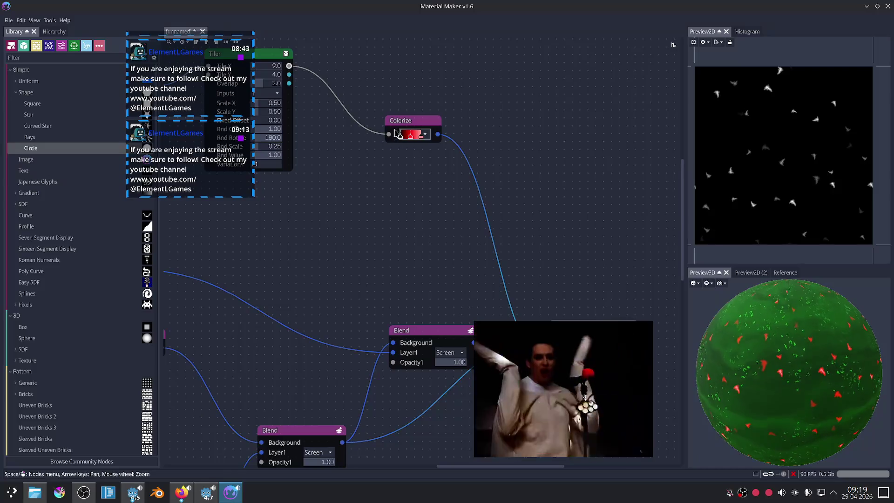
{"action": "left_click", "coordinate": [400, 130]}
{"action": "key", "text": "Delete"}
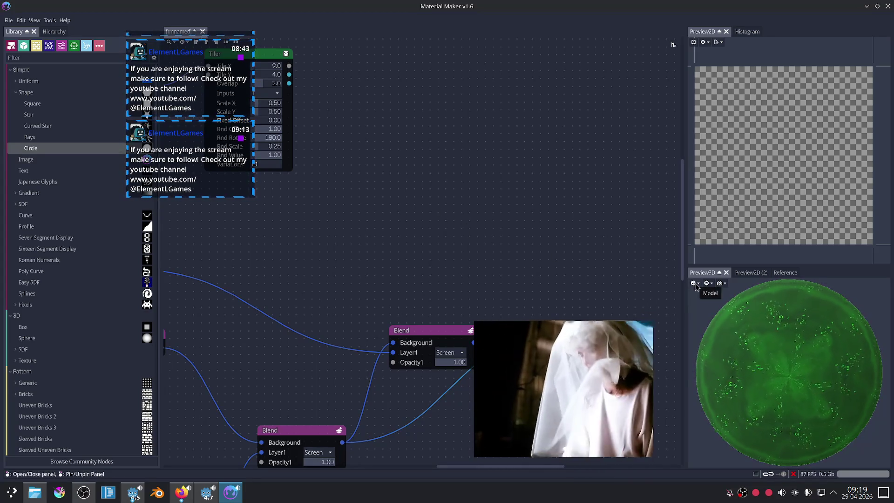
{"action": "scroll", "coordinate": [439, 180], "scroll_direction": "down", "scroll_amount": 3}
{"action": "scroll", "coordinate": [475, 171], "scroll_direction": "up", "scroll_amount": 2}
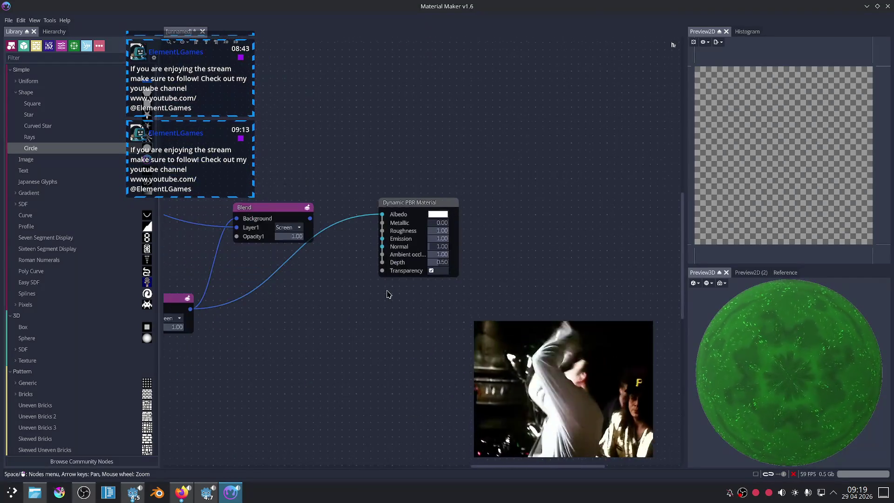
{"action": "scroll", "coordinate": [389, 294], "scroll_direction": "up", "scroll_amount": 2}
{"action": "mouse_move", "coordinate": [388, 294]}
{"action": "middle_mouse_down"}
{"action": "mouse_move", "coordinate": [415, 265]}
{"action": "mouse_move", "coordinate": [492, 268]}
{"action": "middle_mouse_up"}
Preview the Transform node's output and the Blend node's green output.
{"action": "scroll", "coordinate": [415, 266], "scroll_direction": "down", "scroll_amount": 2}
{"action": "right_click", "coordinate": [542, 218]}
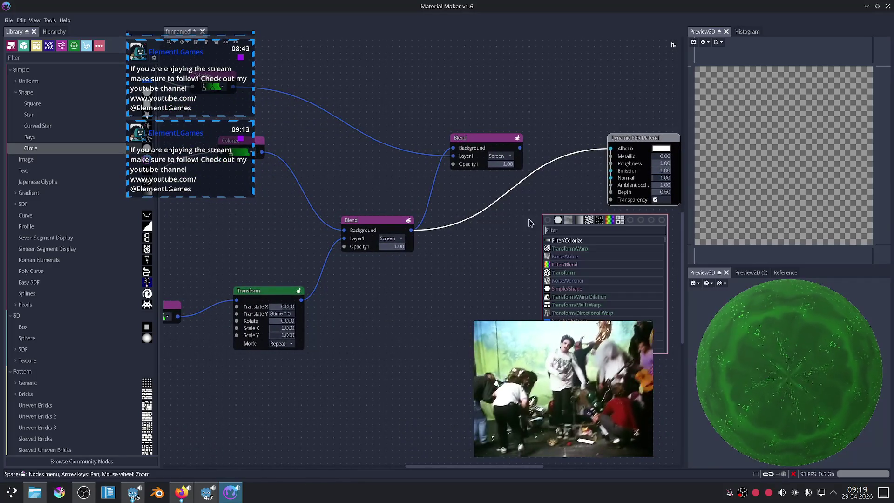
{"action": "left_click", "coordinate": [472, 252]}
{"action": "left_click", "coordinate": [303, 301]}
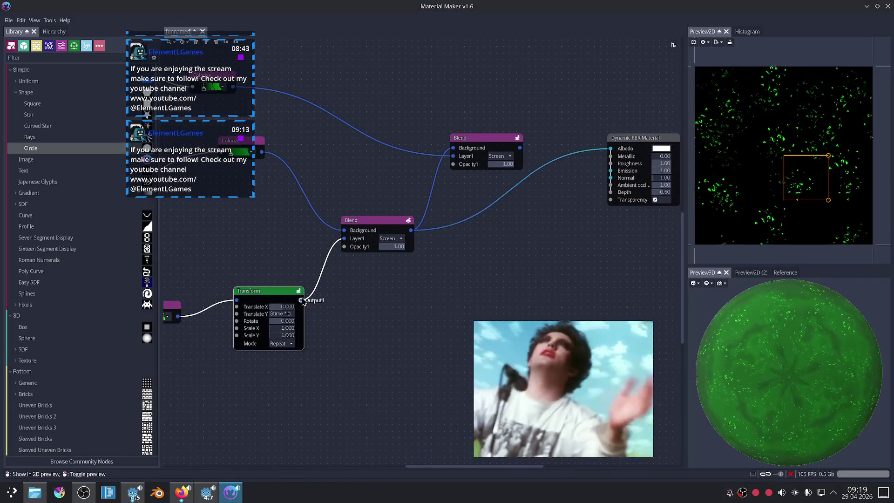
{"action": "left_click", "coordinate": [411, 231]}
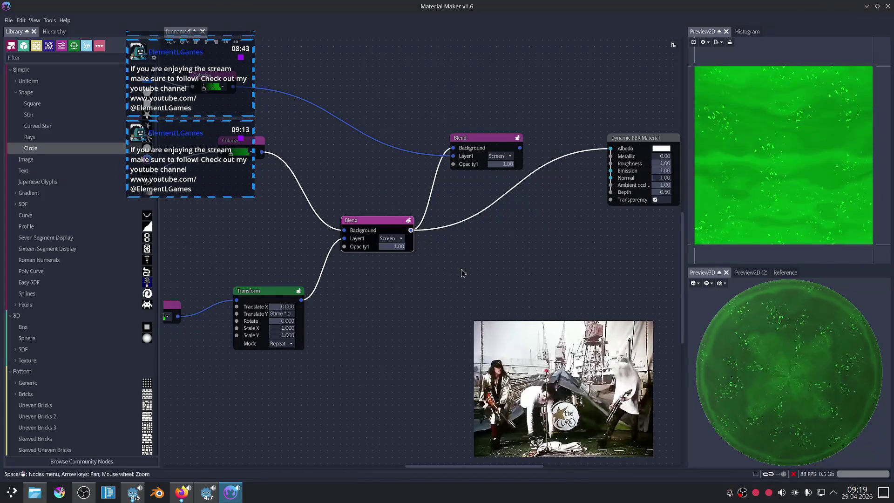
{"action": "middle_click_drag", "start_coordinate": [459, 269], "coordinate": [553, 286]}
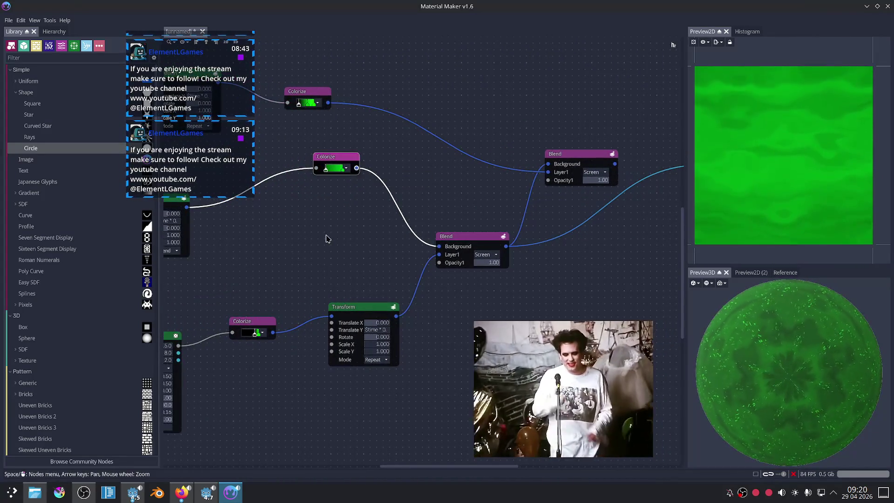
{"action": "scroll", "coordinate": [338, 247], "scroll_direction": "down", "scroll_amount": 3}
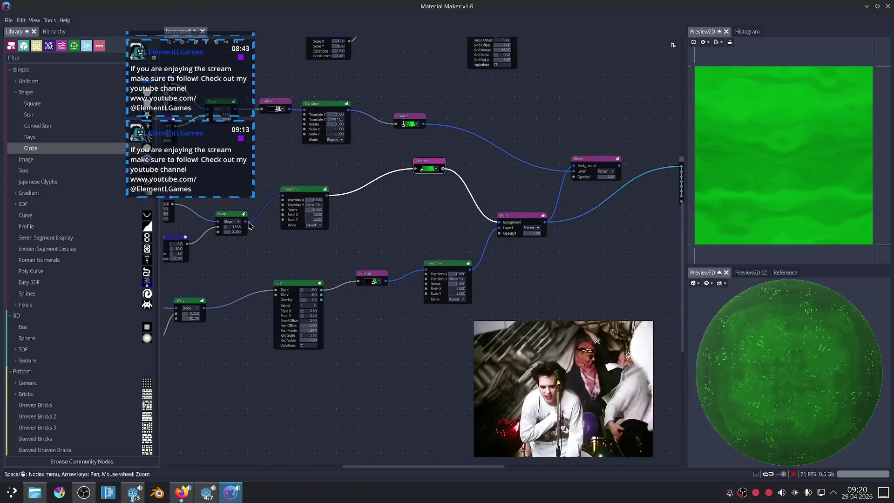
Wire the grey warped-noise Transform output into the Dynamic PBR Material's Depth input.
{"action": "left_click", "coordinate": [327, 199]}
{"action": "middle_click_drag", "start_coordinate": [425, 230], "coordinate": [337, 229]}
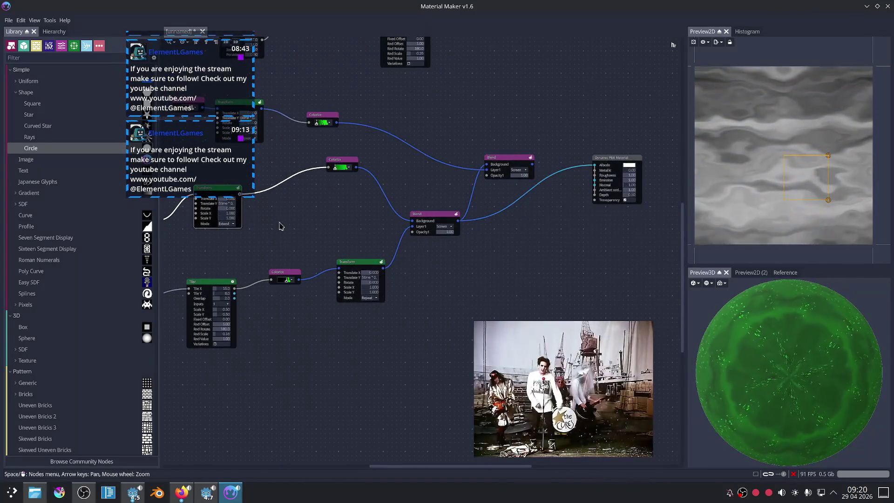
{"action": "middle_click_drag", "start_coordinate": [277, 225], "coordinate": [289, 242]}
{"action": "left_click_drag", "start_coordinate": [252, 212], "coordinate": [606, 212]}
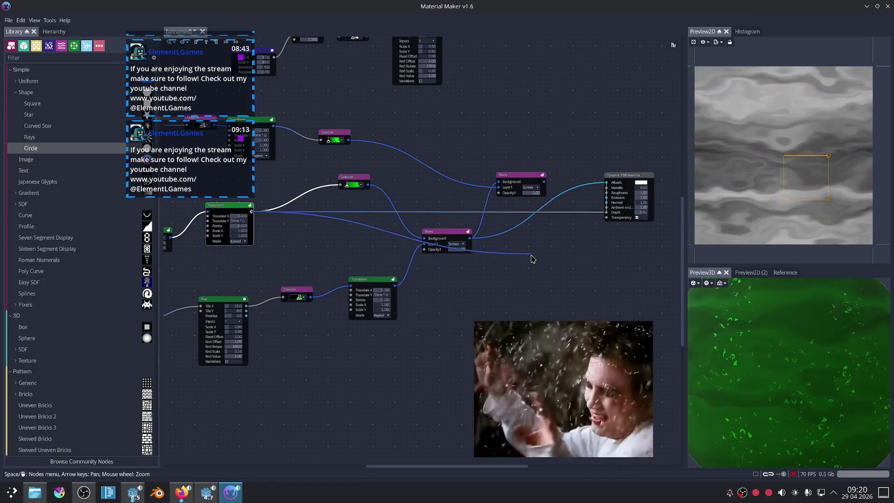
Route Transform through a new Colorize into Depth, darken the gradient's left end, set Depth to 1.00.
{"action": "left_click_drag", "start_coordinate": [251, 211], "coordinate": [534, 260]}
{"action": "left_click", "coordinate": [575, 251]}
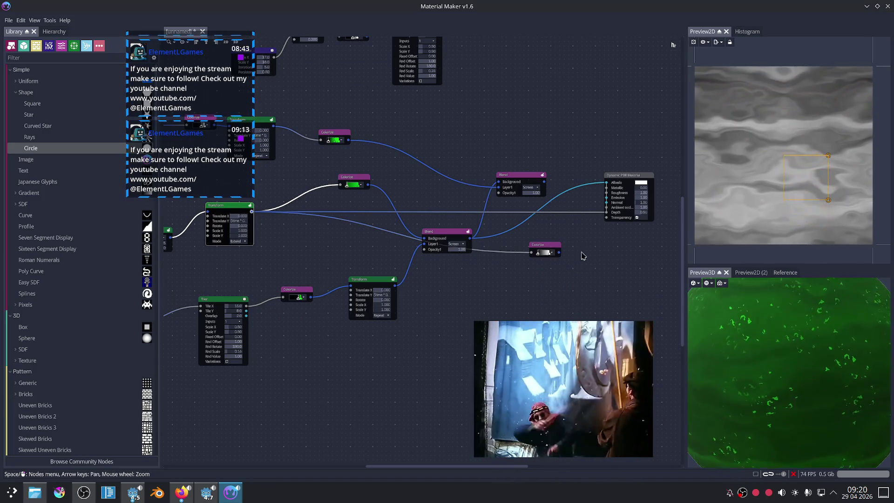
{"action": "scroll", "coordinate": [563, 247], "scroll_direction": "up", "scroll_amount": 5}
{"action": "left_click_drag", "start_coordinate": [450, 288], "coordinate": [569, 188]}
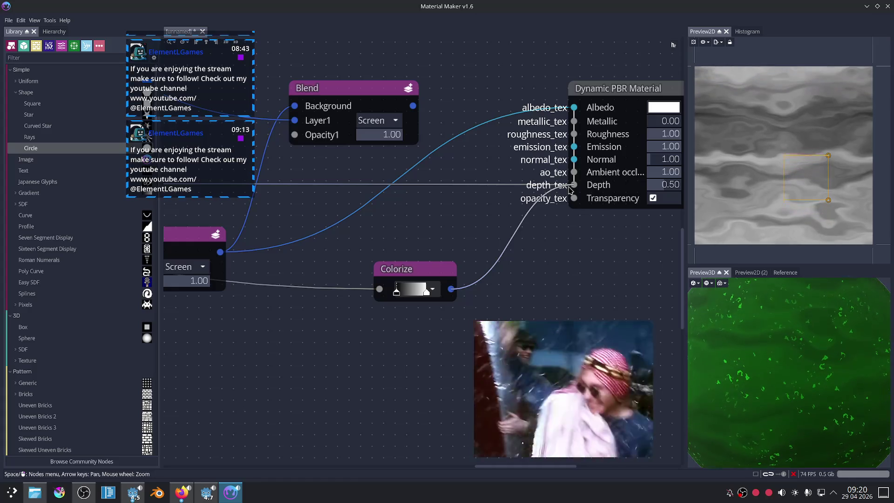
{"action": "left_click_drag", "start_coordinate": [396, 292], "coordinate": [426, 292]}
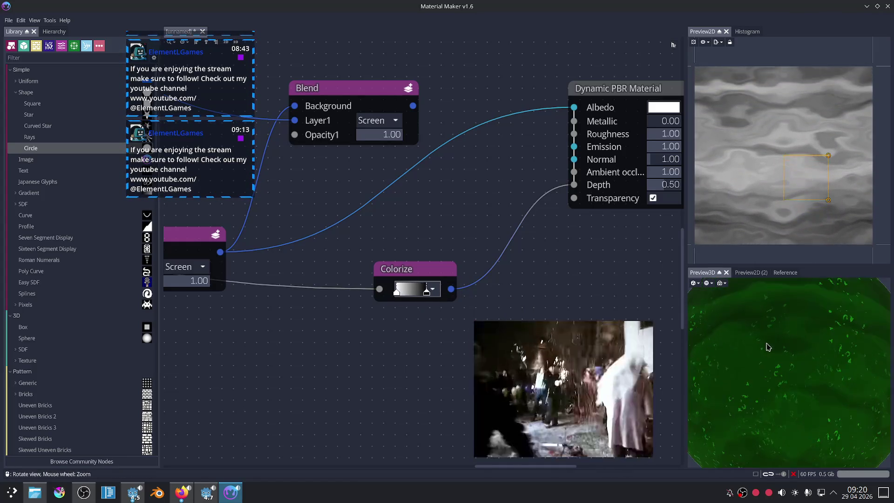
{"action": "left_click_drag", "start_coordinate": [664, 191], "coordinate": [677, 191]}
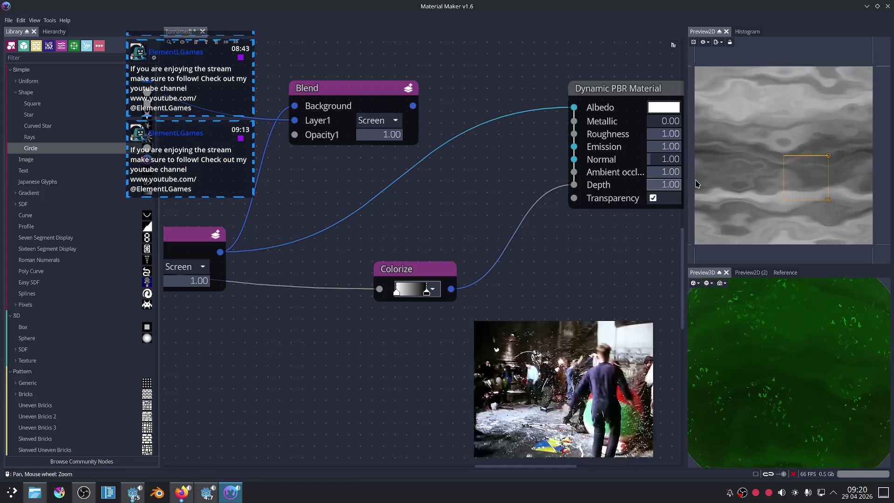
Widen the white part of the depth Colorize gradient and shift its dark stop for softer grey depth.
{"action": "scroll", "coordinate": [774, 365], "scroll_direction": "down", "scroll_amount": 3}
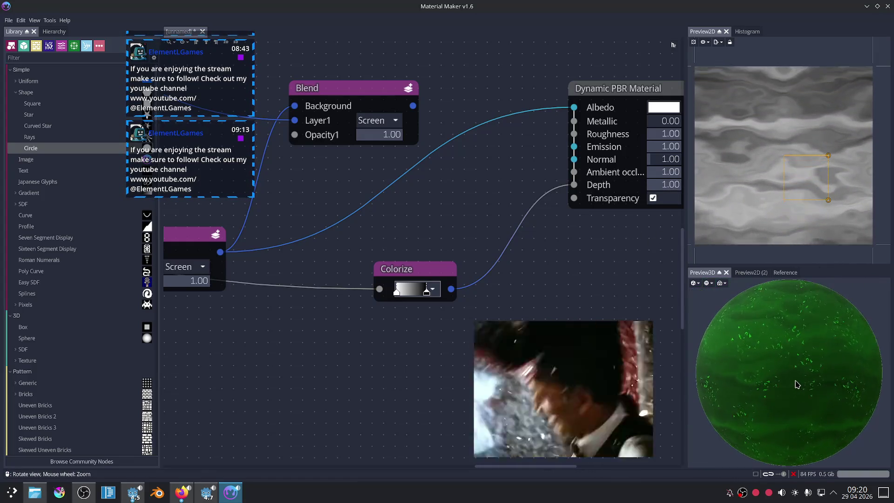
{"action": "scroll", "coordinate": [792, 381], "scroll_direction": "up", "scroll_amount": 3}
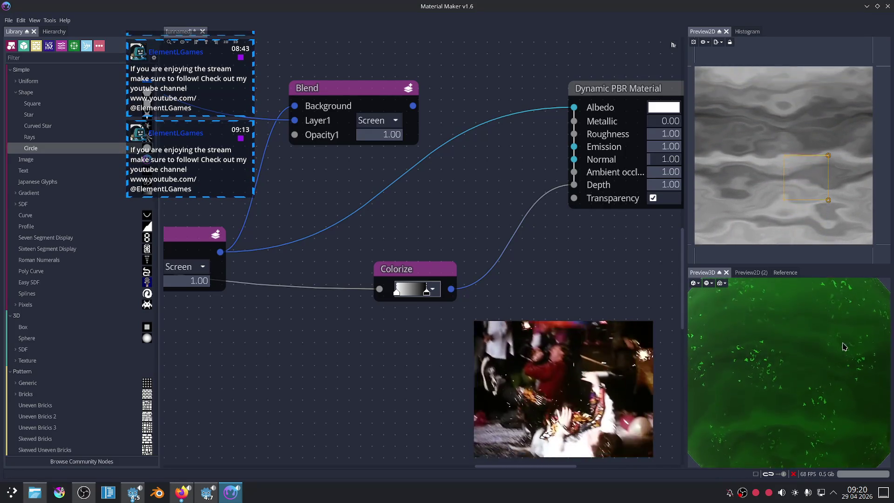
{"action": "scroll", "coordinate": [819, 363], "scroll_direction": "down", "scroll_amount": 2}
{"action": "scroll", "coordinate": [797, 380], "scroll_direction": "down", "scroll_amount": 2}
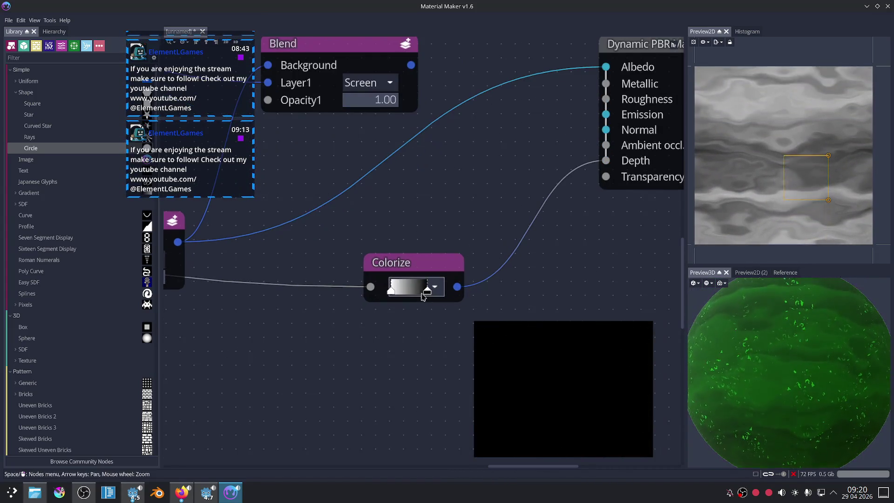
{"action": "scroll", "coordinate": [416, 300], "scroll_direction": "up", "scroll_amount": 1}
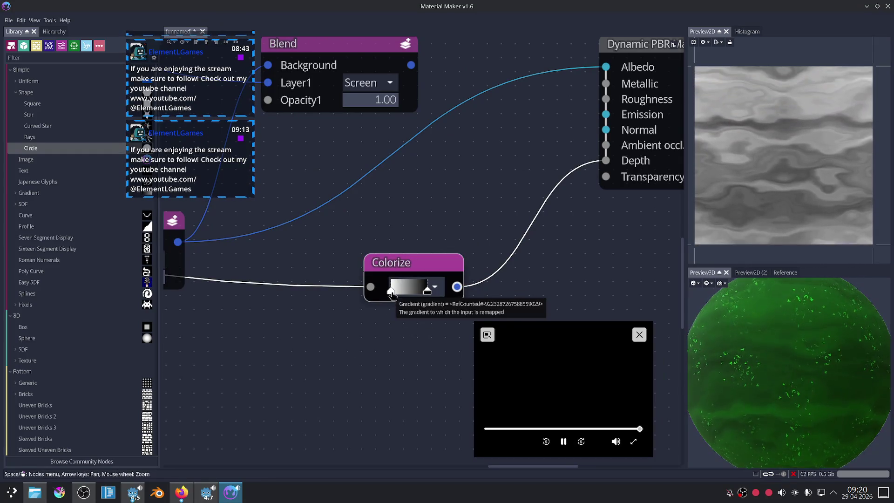
{"action": "mouse_move", "coordinate": [391, 290]}
{"action": "left_mouse_down"}
{"action": "mouse_move", "coordinate": [407, 291]}
{"action": "mouse_move", "coordinate": [387, 283]}
{"action": "left_mouse_up"}
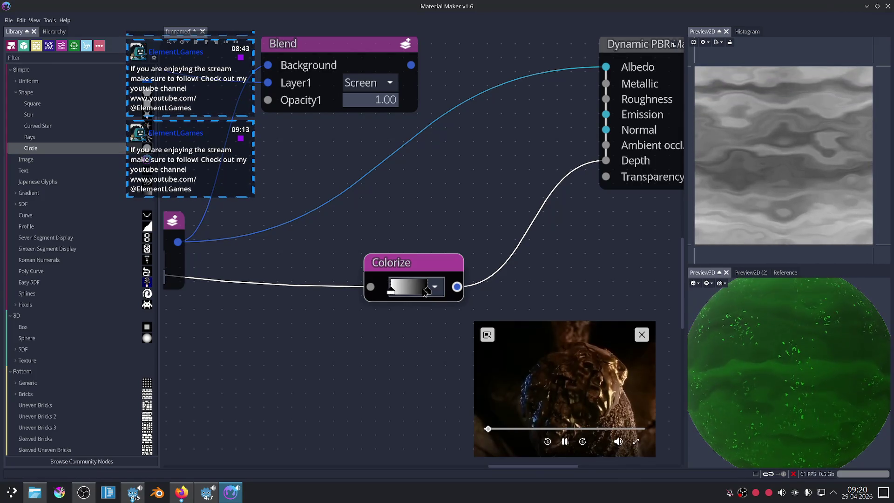
{"action": "mouse_move", "coordinate": [427, 290]}
{"action": "left_mouse_down"}
{"action": "mouse_move", "coordinate": [404, 289]}
{"action": "mouse_move", "coordinate": [426, 290]}
{"action": "left_mouse_up"}
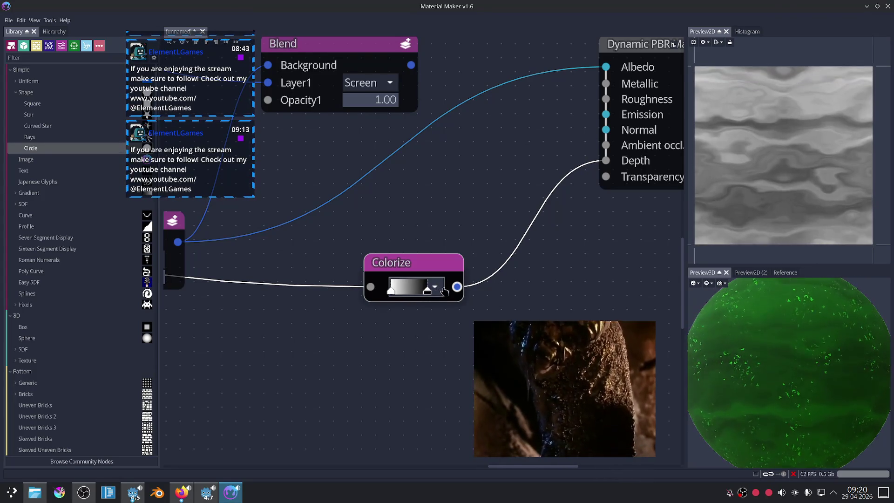
{"action": "scroll", "coordinate": [780, 386], "scroll_direction": "down", "scroll_amount": 3}
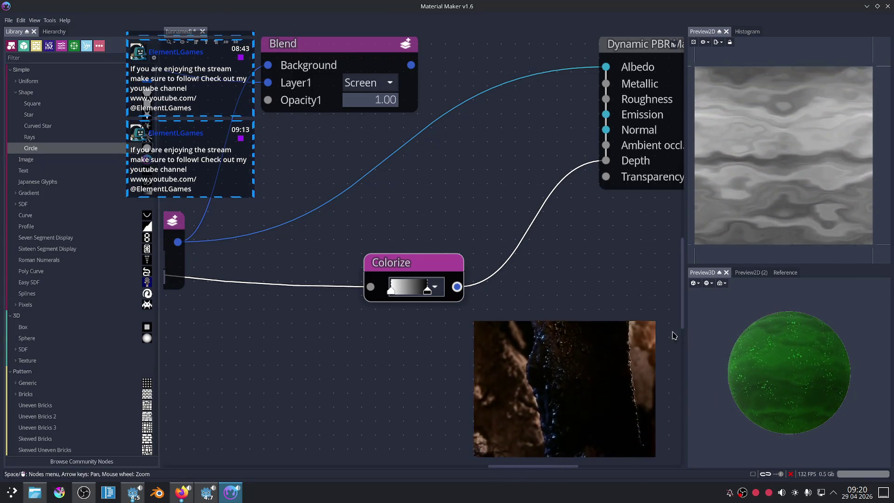
Pan the graph to the Value Noise nodes and select the lower Value Noise node.
{"action": "scroll", "coordinate": [333, 339], "scroll_direction": "left", "scroll_amount": 5}
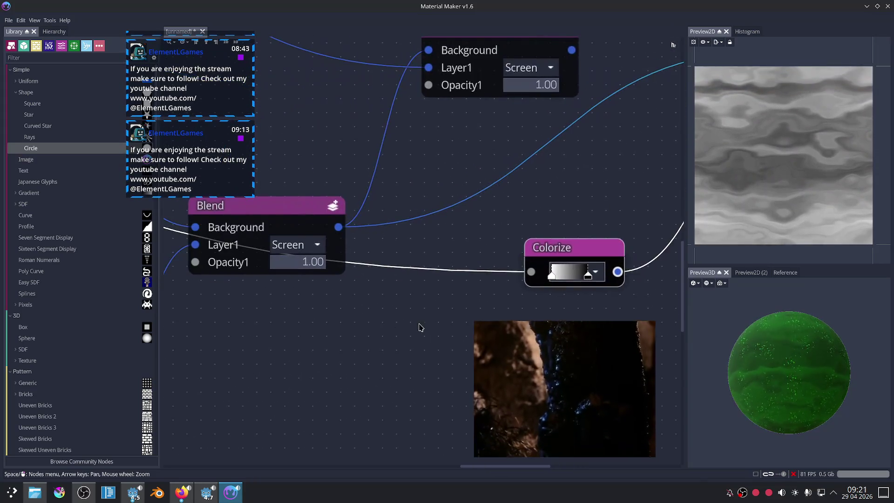
{"action": "scroll", "coordinate": [407, 299], "scroll_direction": "left", "scroll_amount": 5}
{"action": "scroll", "coordinate": [409, 299], "scroll_direction": "left", "scroll_amount": 3}
{"action": "scroll", "coordinate": [343, 275], "scroll_direction": "left", "scroll_amount": 4}
{"action": "scroll", "coordinate": [353, 275], "scroll_direction": "left", "scroll_amount": 5}
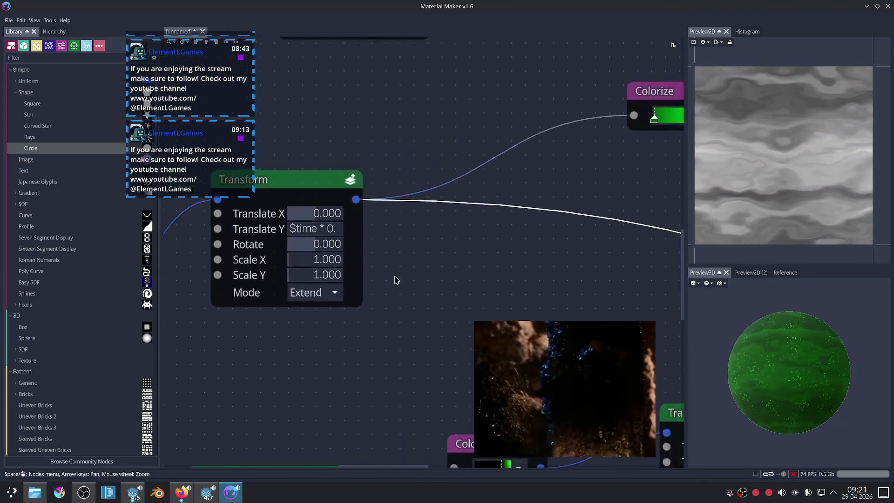
{"action": "scroll", "coordinate": [316, 298], "scroll_direction": "left", "scroll_amount": 5}
{"action": "scroll", "coordinate": [372, 298], "scroll_direction": "left", "scroll_amount": 5}
{"action": "scroll", "coordinate": [512, 284], "scroll_direction": "left", "scroll_amount": 5}
{"action": "middle_click_drag", "start_coordinate": [296, 255], "coordinate": [223, 257]}
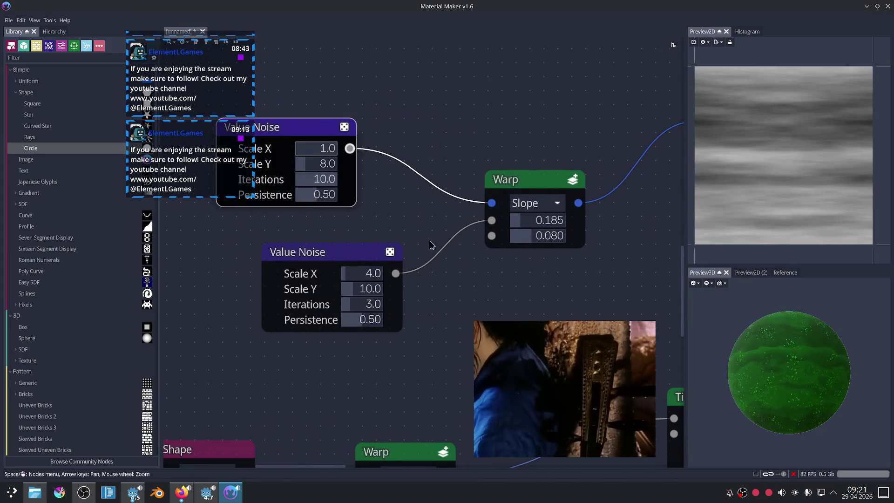
{"action": "left_click", "coordinate": [358, 253]}
Drag a new wire off the Transform output onto empty canvas to list nodes to add.
{"action": "scroll", "coordinate": [320, 282], "scroll_direction": "right", "scroll_amount": 5}
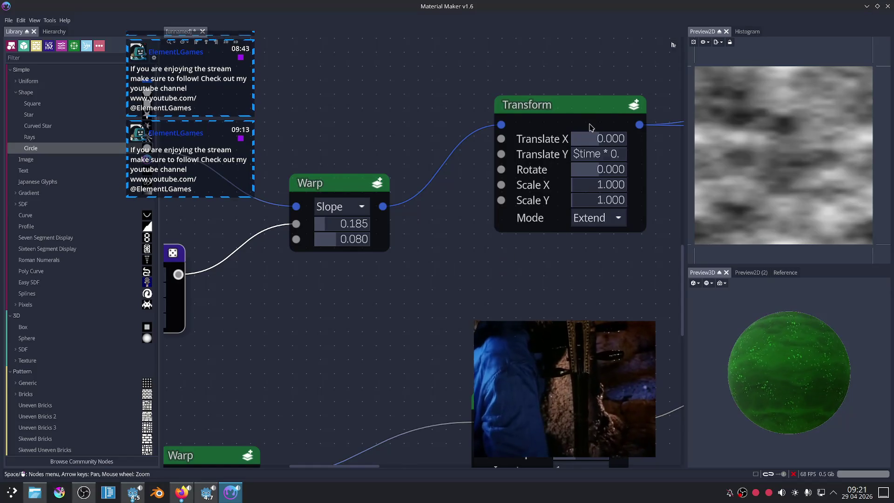
{"action": "scroll", "coordinate": [254, 260], "scroll_direction": "right", "scroll_amount": 5}
{"action": "scroll", "coordinate": [341, 199], "scroll_direction": "right", "scroll_amount": 5}
{"action": "scroll", "coordinate": [341, 199], "scroll_direction": "left", "scroll_amount": 2}
{"action": "left_click_drag", "start_coordinate": [312, 154], "coordinate": [404, 216]}
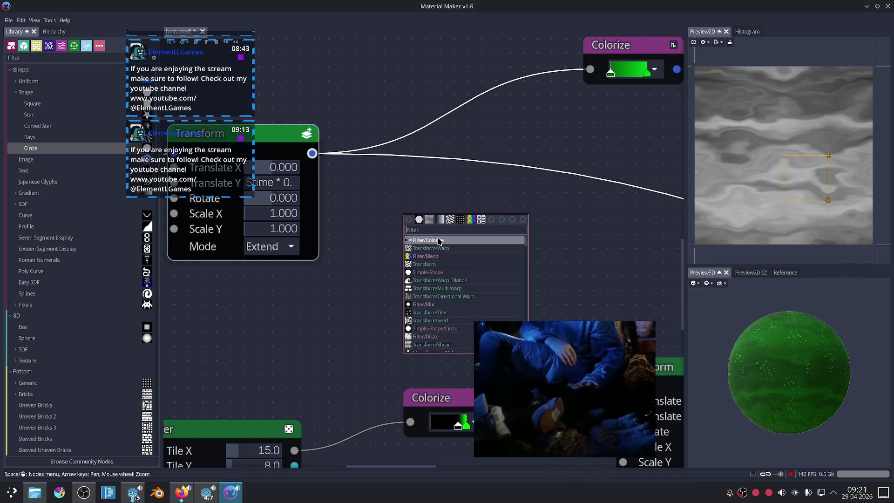
Add a Pixelize node (16 × 16, 8 levels) after the Transform using the 'pi' filter.
{"action": "type", "text": "pi"}
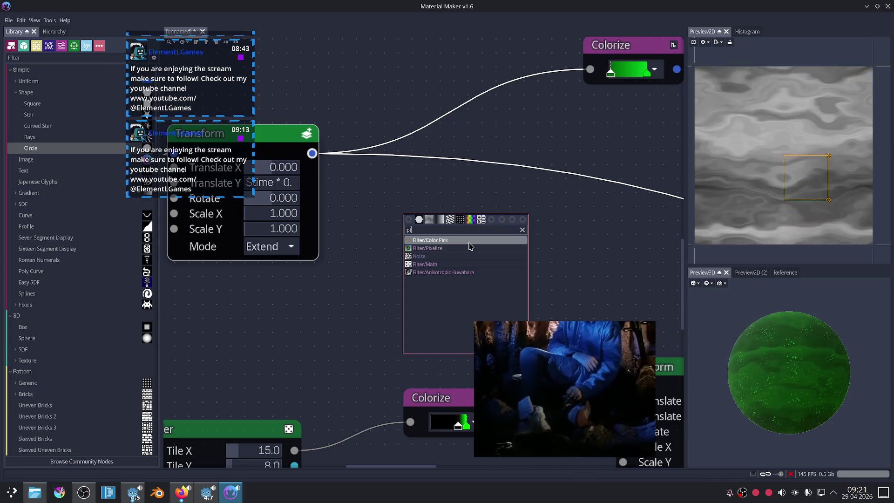
{"action": "left_click", "coordinate": [460, 248]}
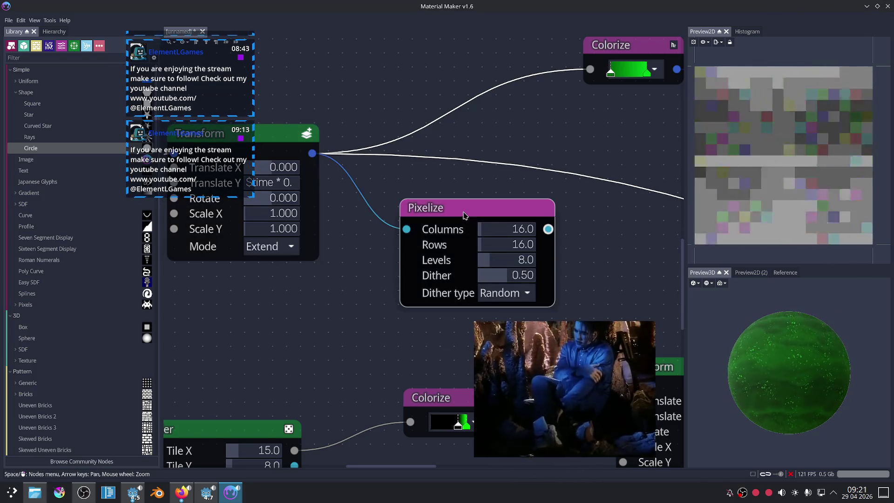
{"action": "middle_click_drag", "start_coordinate": [617, 256], "coordinate": [579, 264]}
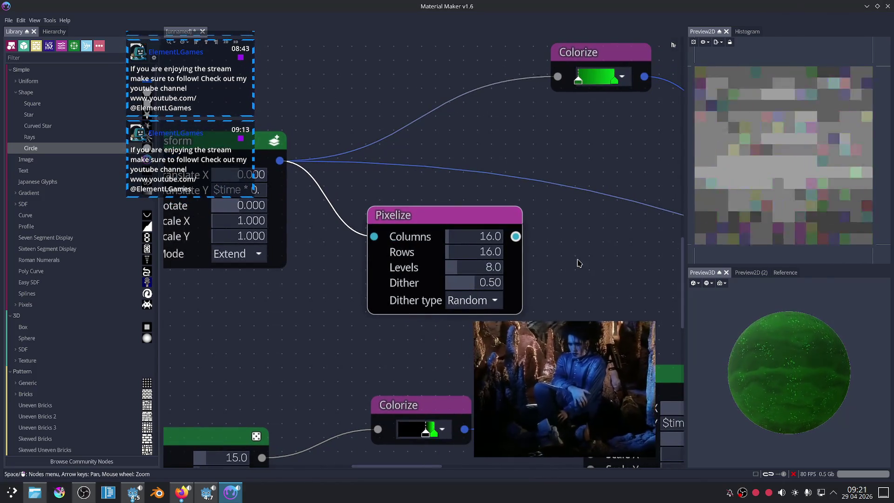
Delete the Pixelize node and move the Transform node back to its original spot.
{"action": "key", "text": "Delete"}
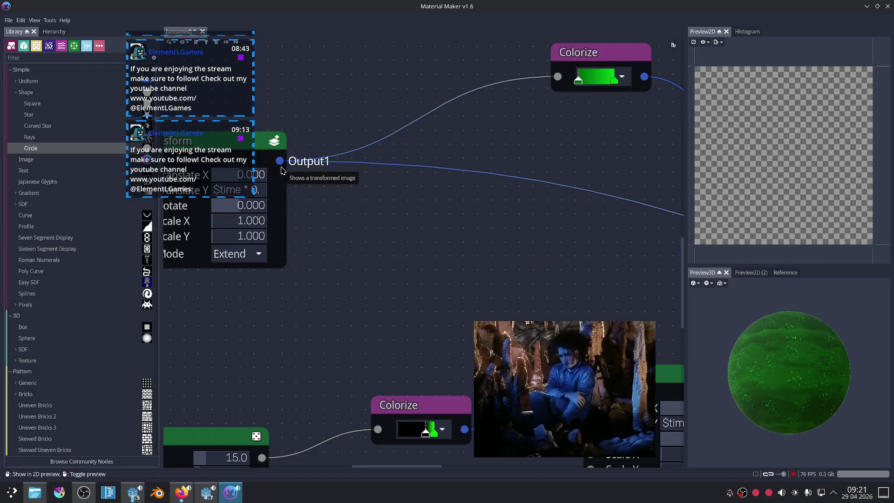
{"action": "left_click_drag", "start_coordinate": [281, 170], "coordinate": [418, 242]}
{"action": "right_click", "coordinate": [417, 242]}
{"action": "key", "text": "Escape"}
{"action": "left_click_drag", "start_coordinate": [339, 216], "coordinate": [235, 153]}
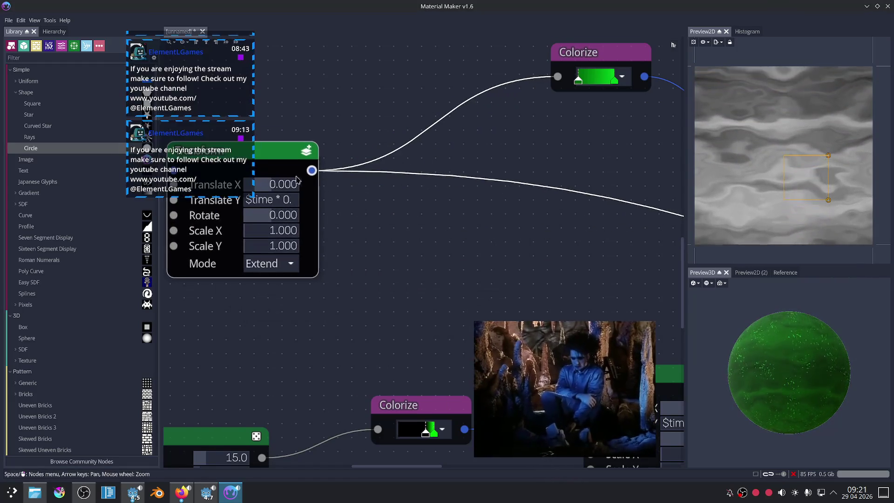
{"action": "right_click", "coordinate": [407, 247]}
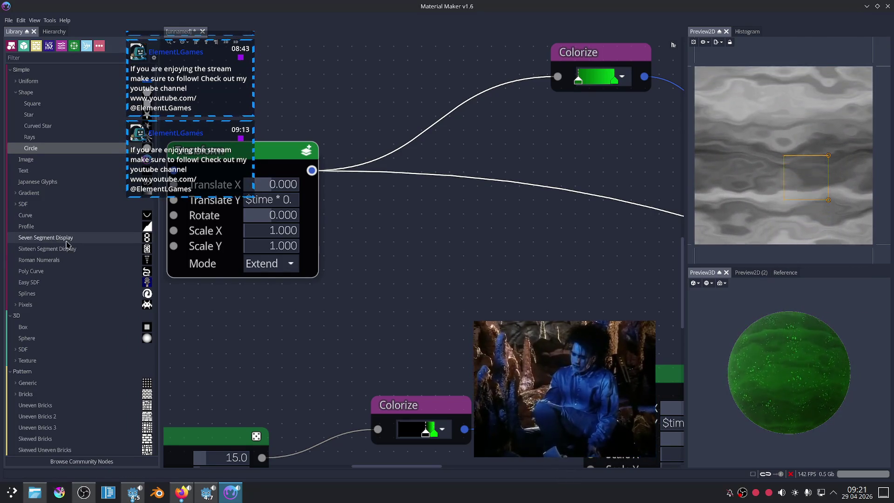
Find Filter > Quantize in the Library and drop a 4.0-level Quantize node beside the Transform.
{"action": "scroll", "coordinate": [62, 235], "scroll_direction": "down", "scroll_amount": 5}
{"action": "scroll", "coordinate": [61, 238], "scroll_direction": "down", "scroll_amount": 5}
{"action": "scroll", "coordinate": [56, 247], "scroll_direction": "down", "scroll_amount": 5}
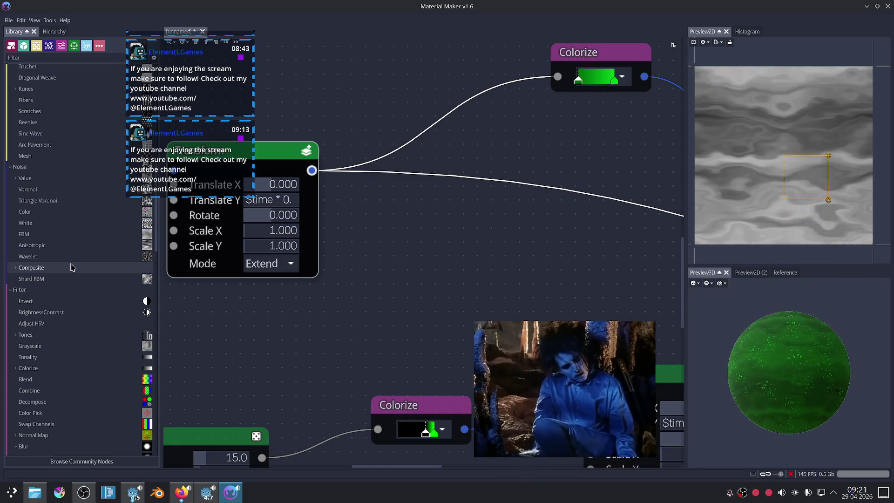
{"action": "scroll", "coordinate": [73, 267], "scroll_direction": "down", "scroll_amount": 5}
{"action": "scroll", "coordinate": [72, 268], "scroll_direction": "down", "scroll_amount": 5}
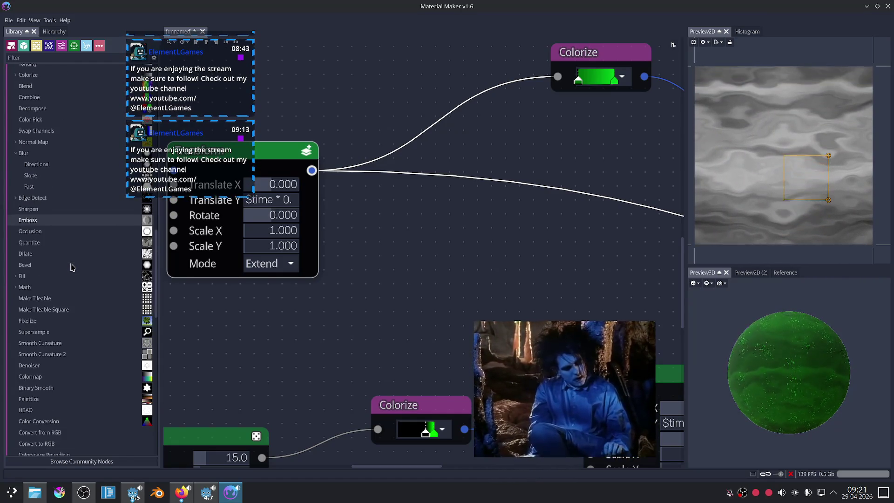
{"action": "scroll", "coordinate": [72, 268], "scroll_direction": "down", "scroll_amount": 8}
{"action": "scroll", "coordinate": [72, 267], "scroll_direction": "down", "scroll_amount": 6}
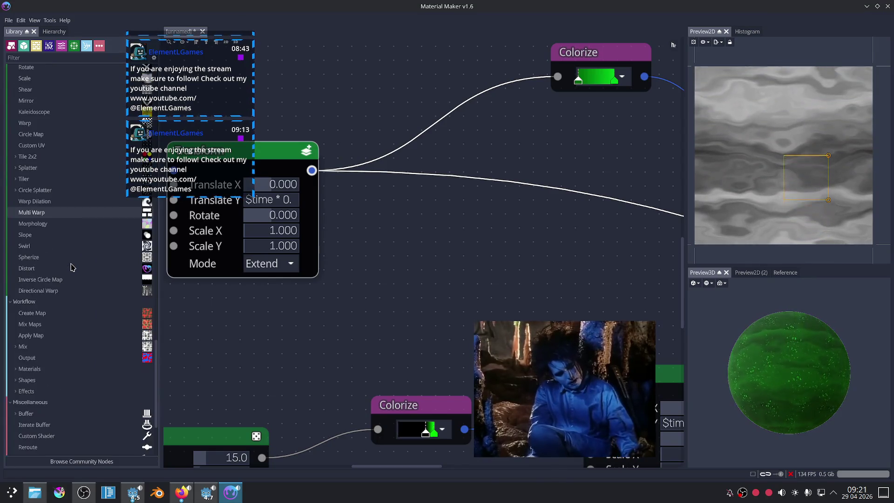
{"action": "scroll", "coordinate": [72, 267], "scroll_direction": "down", "scroll_amount": 4}
{"action": "scroll", "coordinate": [72, 267], "scroll_direction": "down", "scroll_amount": 2}
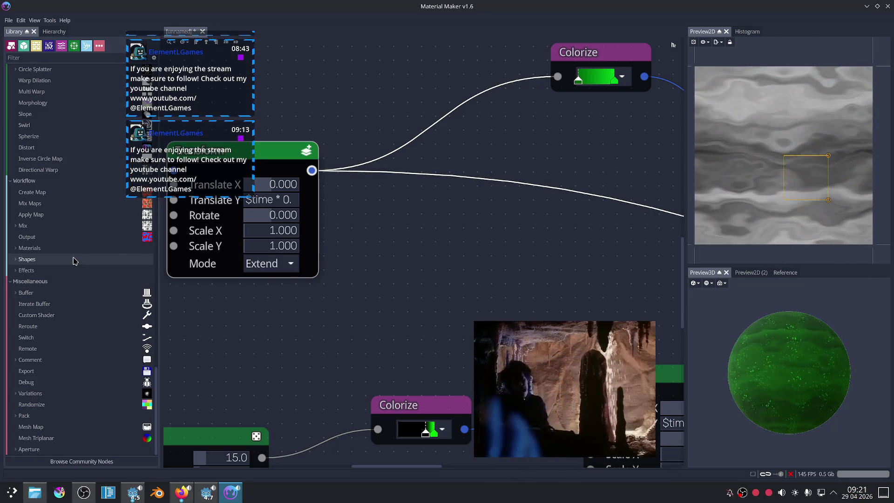
{"action": "scroll", "coordinate": [73, 260], "scroll_direction": "up", "scroll_amount": 3}
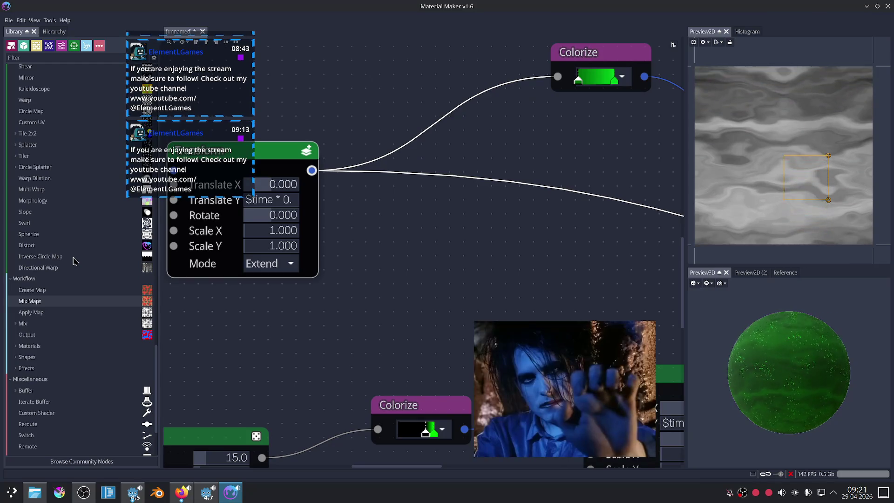
{"action": "scroll", "coordinate": [73, 261], "scroll_direction": "up", "scroll_amount": 1}
{"action": "scroll", "coordinate": [73, 261], "scroll_direction": "up", "scroll_amount": 1}
{"action": "scroll", "coordinate": [73, 261], "scroll_direction": "up", "scroll_amount": 2}
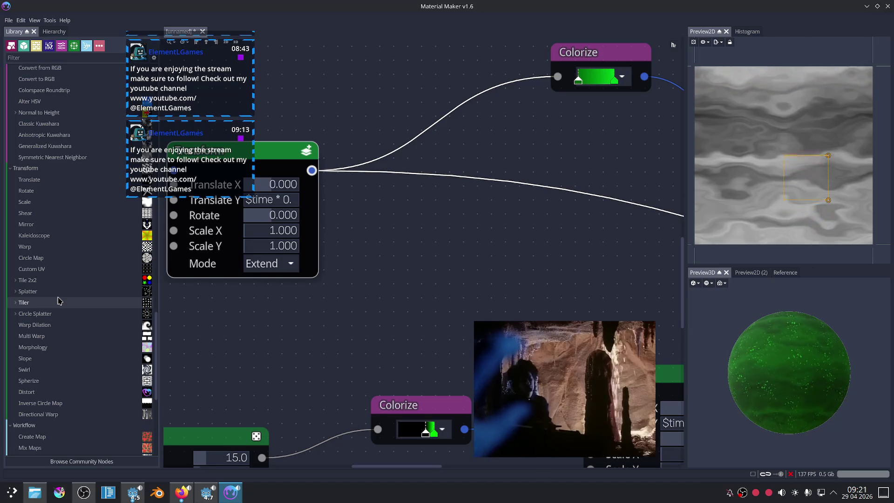
{"action": "scroll", "coordinate": [59, 301], "scroll_direction": "up", "scroll_amount": 2}
{"action": "scroll", "coordinate": [59, 301], "scroll_direction": "up", "scroll_amount": 2}
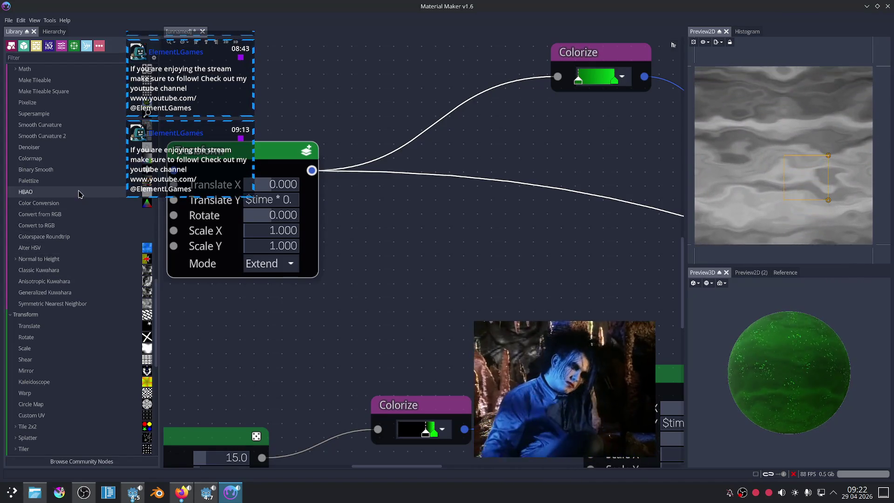
{"action": "scroll", "coordinate": [42, 229], "scroll_direction": "up", "scroll_amount": 1}
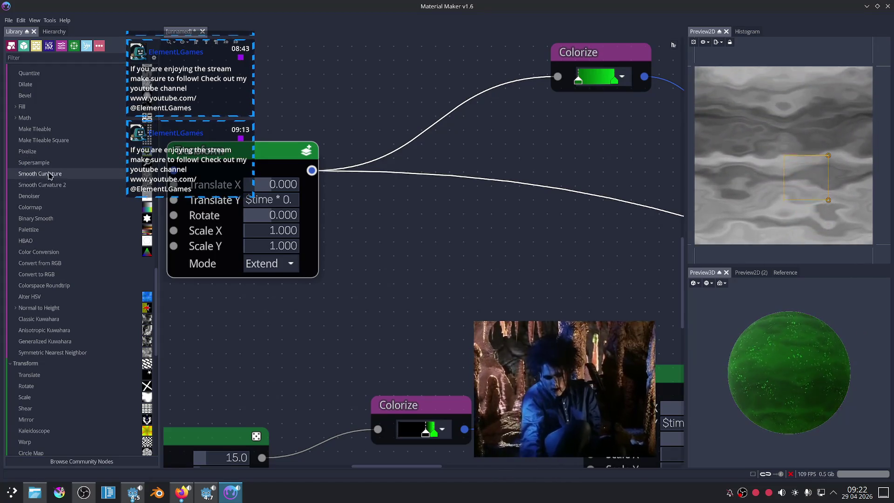
{"action": "scroll", "coordinate": [45, 191], "scroll_direction": "up", "scroll_amount": 1}
{"action": "scroll", "coordinate": [46, 191], "scroll_direction": "up", "scroll_amount": 1}
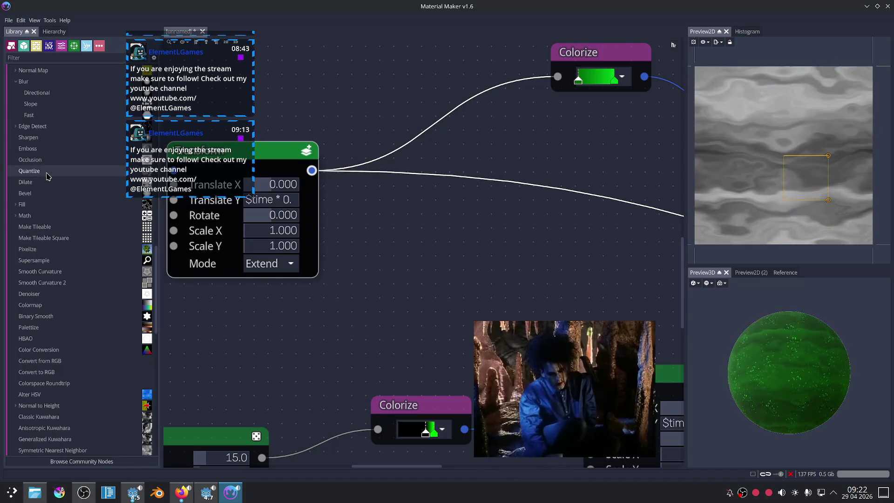
{"action": "left_click_drag", "start_coordinate": [45, 175], "coordinate": [466, 247]}
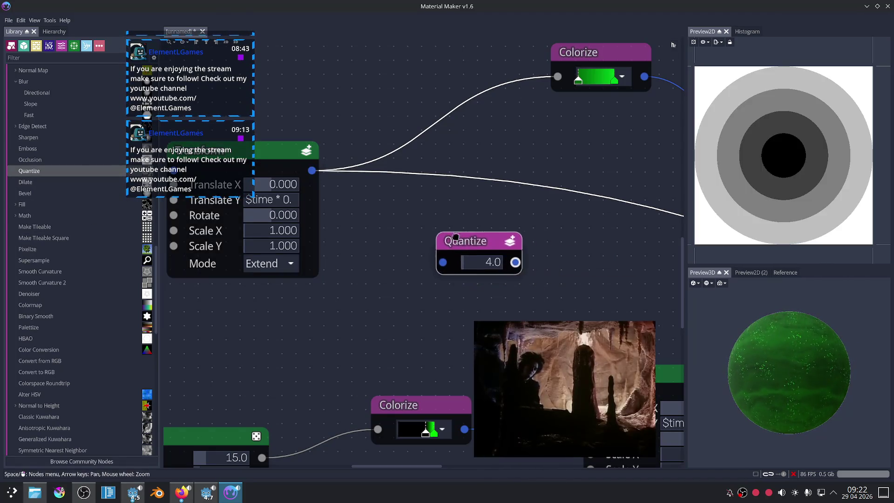
Feed the Transform output into Quantize and raise its levels to 8.0.
{"action": "mouse_move", "coordinate": [306, 189]}
{"action": "left_mouse_down"}
{"action": "mouse_move", "coordinate": [319, 178]}
{"action": "mouse_move", "coordinate": [436, 258]}
{"action": "left_mouse_up"}
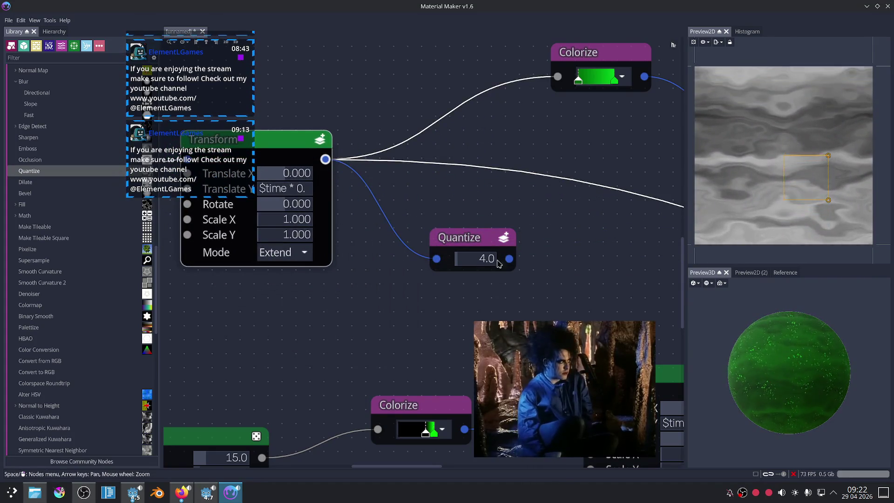
{"action": "left_click", "coordinate": [489, 254]}
{"action": "middle_click_drag", "start_coordinate": [460, 263], "coordinate": [410, 241]}
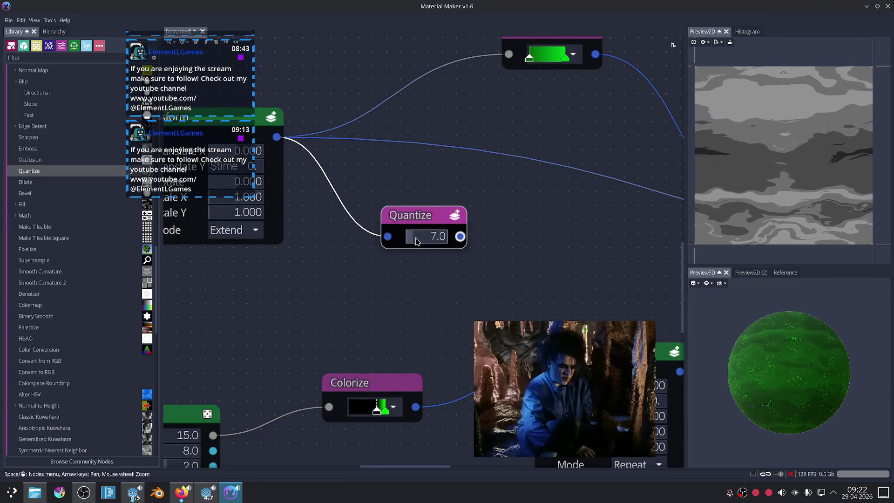
{"action": "scroll", "coordinate": [569, 259], "scroll_direction": "down", "scroll_amount": 2}
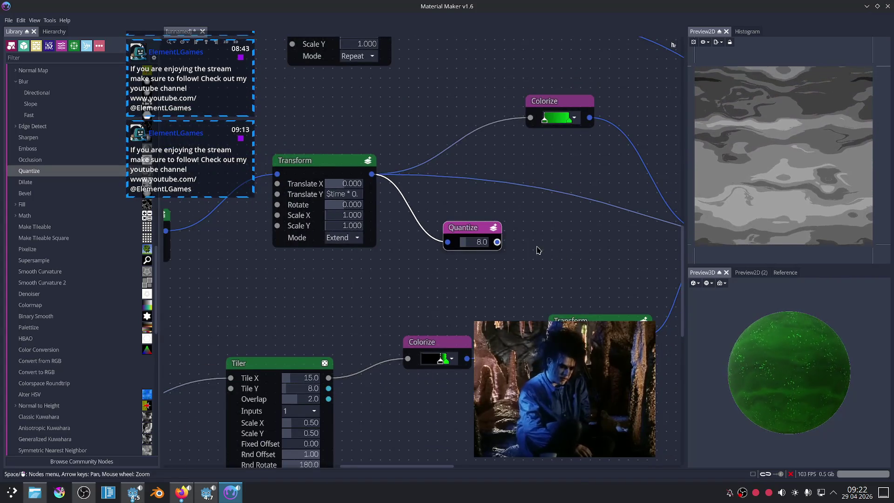
{"action": "scroll", "coordinate": [480, 242], "scroll_direction": "up", "scroll_amount": 1}
{"action": "scroll", "coordinate": [446, 226], "scroll_direction": "up", "scroll_amount": 1}
Try a Colorize after Quantize with a darkened gradient, then delete it.
{"action": "left_click_drag", "start_coordinate": [447, 223], "coordinate": [490, 220]}
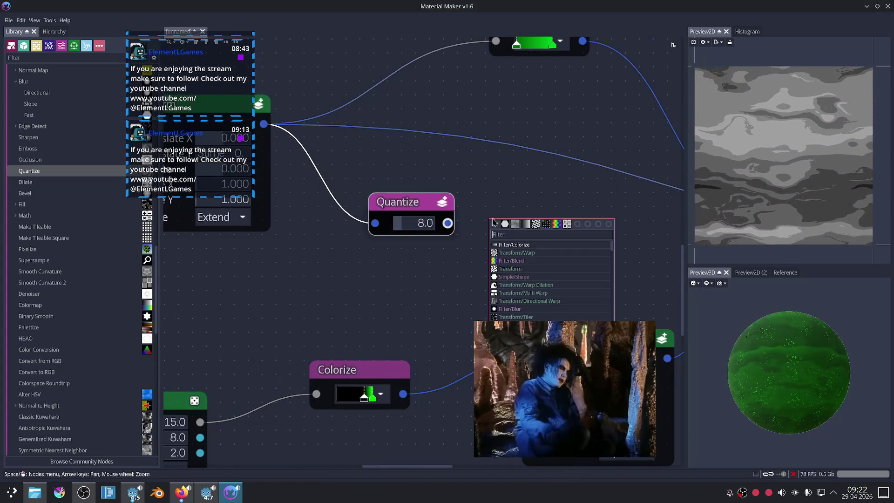
{"action": "left_click", "coordinate": [526, 224]}
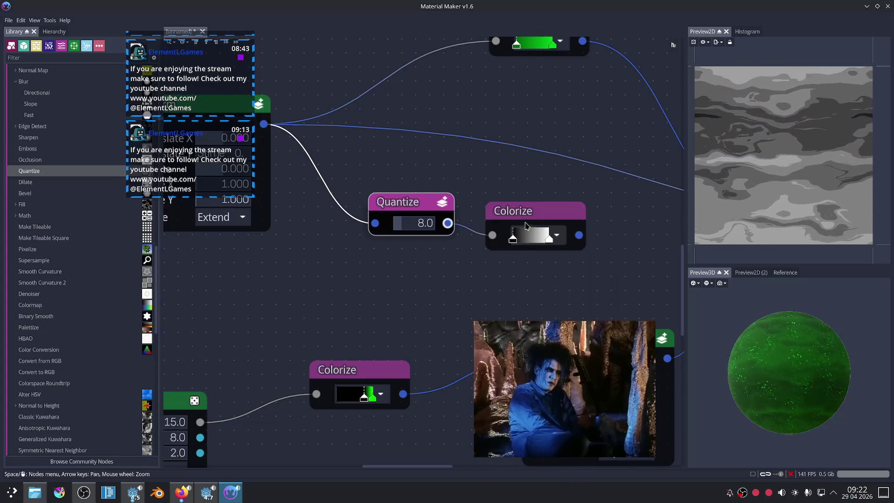
{"action": "left_click_drag", "start_coordinate": [512, 240], "coordinate": [519, 238]}
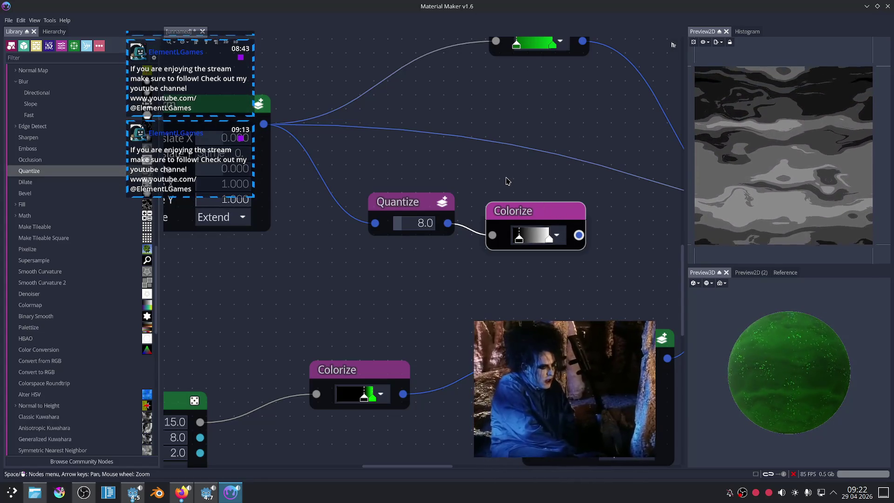
{"action": "key", "text": "Delete"}
Add a Blend node in Multiply mode fed by the Quantize output.
{"action": "left_click_drag", "start_coordinate": [447, 223], "coordinate": [516, 220]}
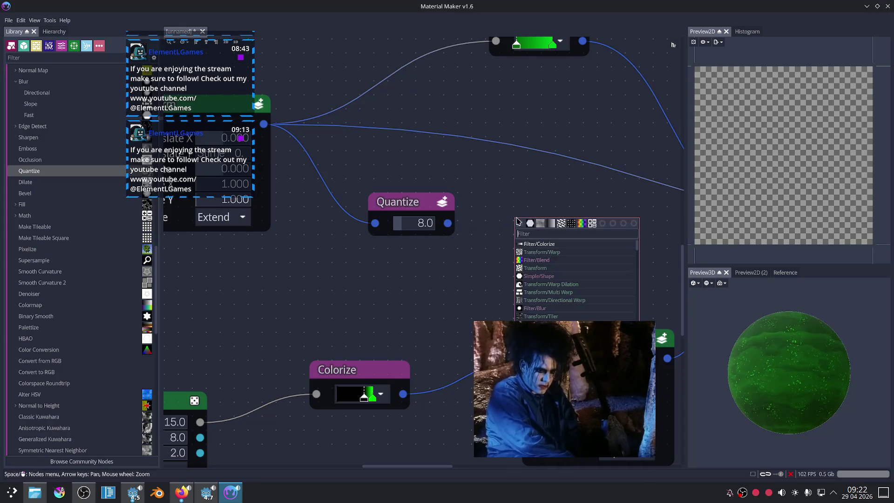
{"action": "left_click", "coordinate": [582, 223]}
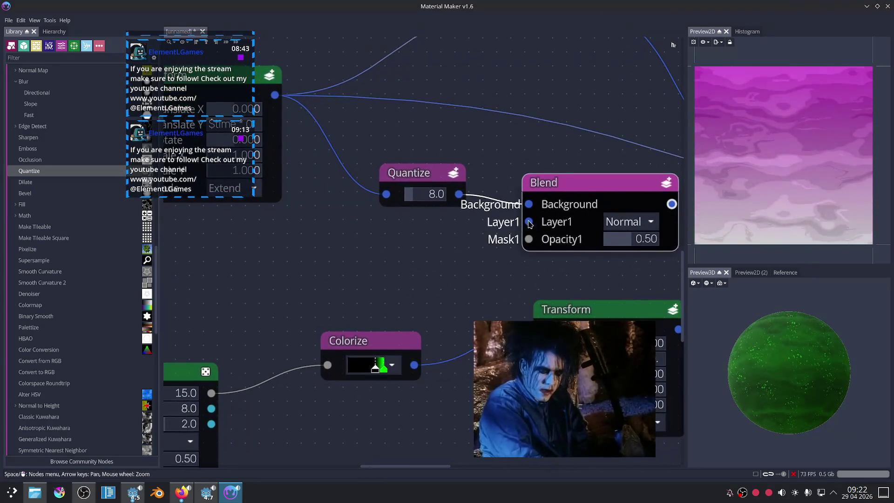
{"action": "left_click", "coordinate": [628, 221]}
{"action": "left_click", "coordinate": [626, 138]}
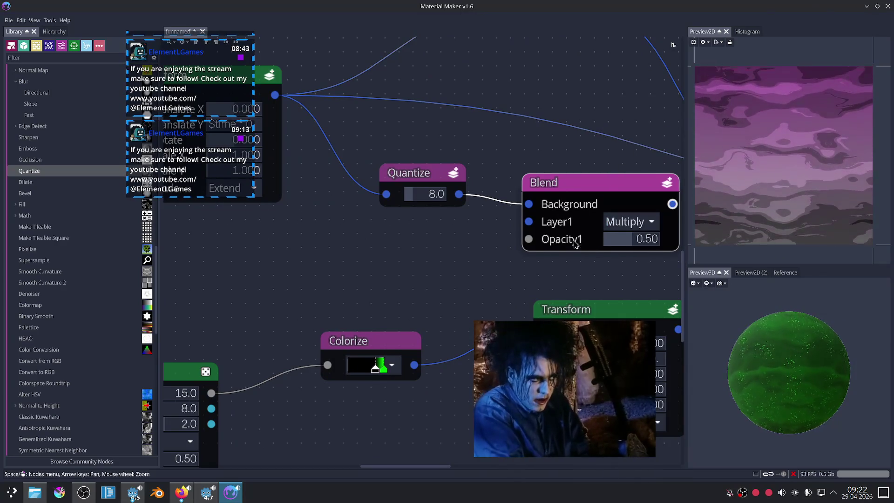
Plug a black Uniform colour into the Multiply Blend and set its opacity to 0.34.
{"action": "left_click_drag", "start_coordinate": [528, 239], "coordinate": [457, 243]}
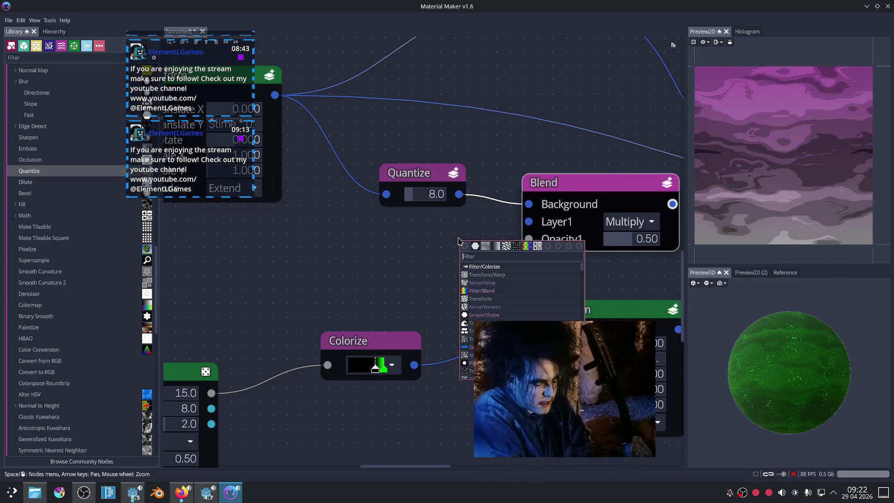
{"action": "type", "text": "uniform"}
{"action": "left_click", "coordinate": [495, 273]}
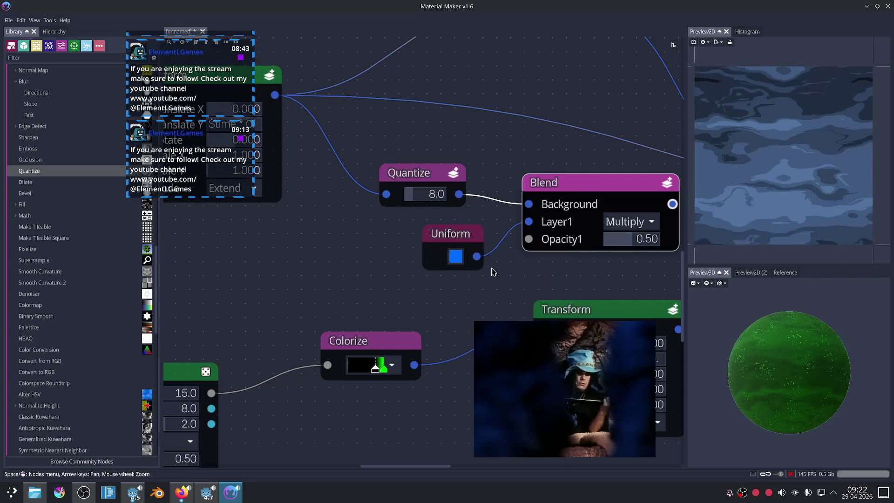
{"action": "left_click", "coordinate": [455, 256]}
{"action": "left_click_drag", "start_coordinate": [407, 342], "coordinate": [392, 360]}
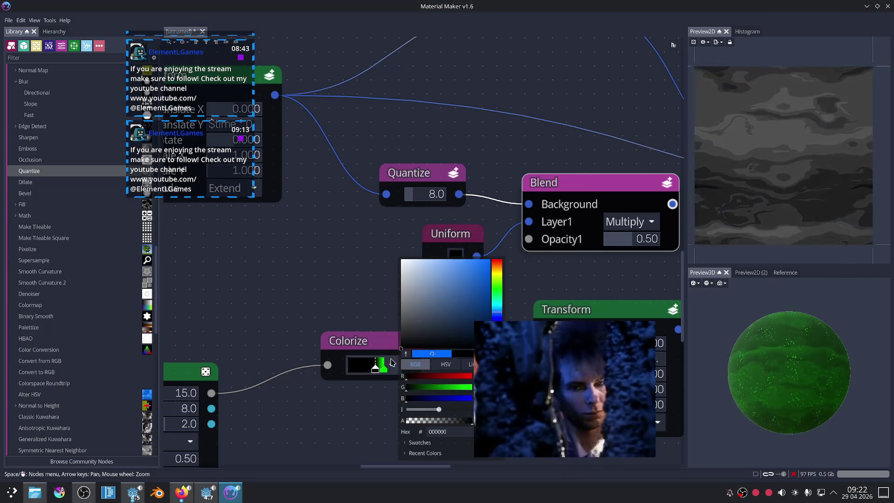
{"action": "left_click", "coordinate": [350, 297]}
{"action": "middle_click_drag", "start_coordinate": [485, 285], "coordinate": [399, 288]}
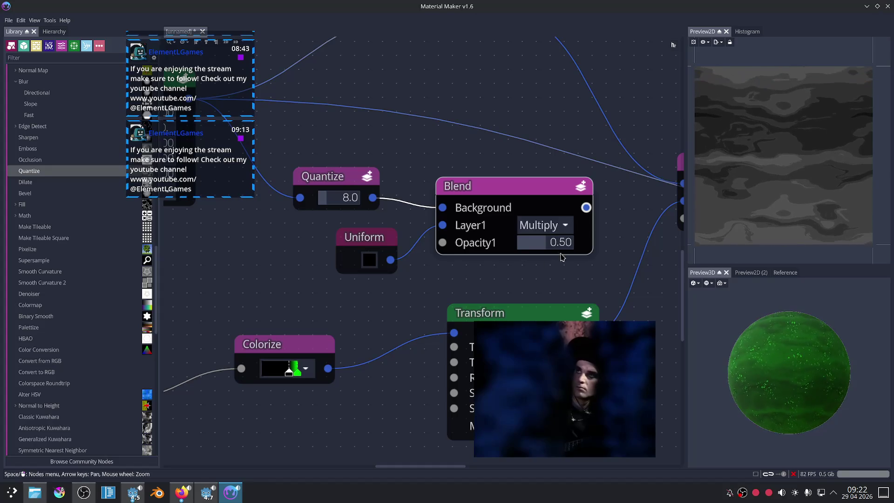
{"action": "scroll", "coordinate": [557, 248], "scroll_direction": "up", "scroll_amount": 1}
{"action": "left_click_drag", "start_coordinate": [558, 248], "coordinate": [539, 250]}
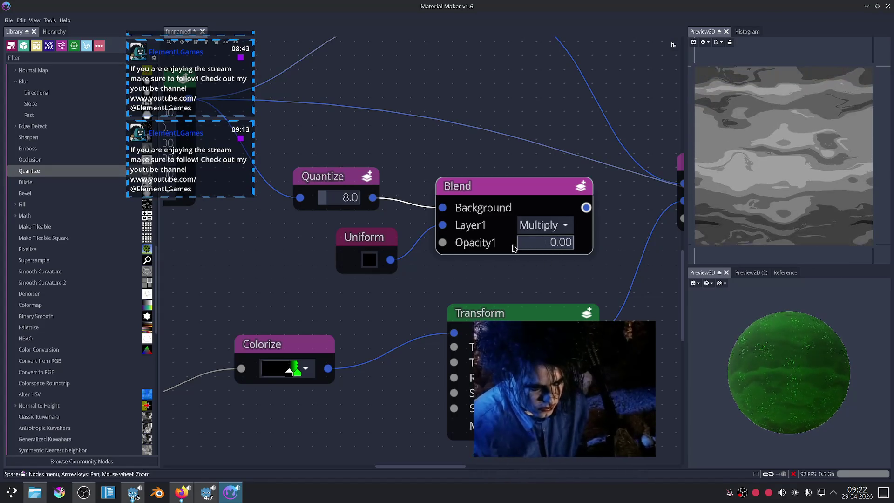
Connect the Multiply Blend output into the Screen blend.
{"action": "scroll", "coordinate": [539, 250], "scroll_direction": "down", "scroll_amount": 3}
{"action": "middle_click_drag", "start_coordinate": [542, 269], "coordinate": [393, 201]}
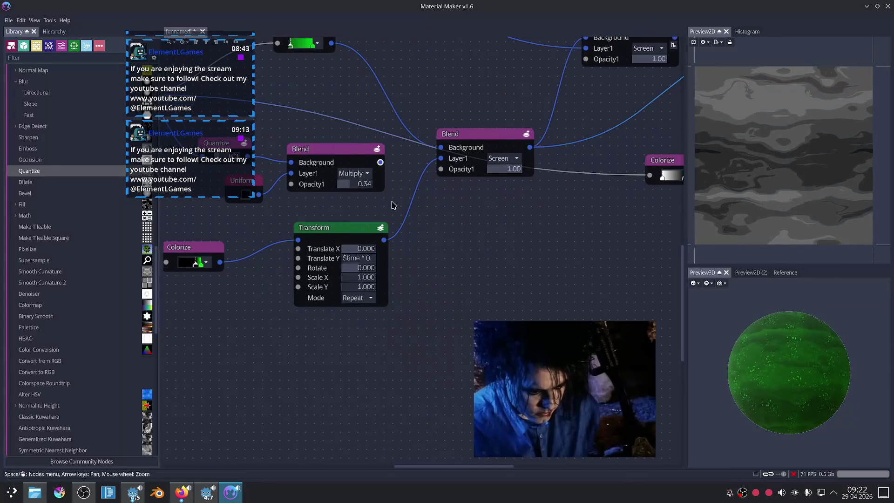
{"action": "scroll", "coordinate": [487, 210], "scroll_direction": "down", "scroll_amount": 3}
{"action": "left_click_drag", "start_coordinate": [408, 176], "coordinate": [584, 196]}
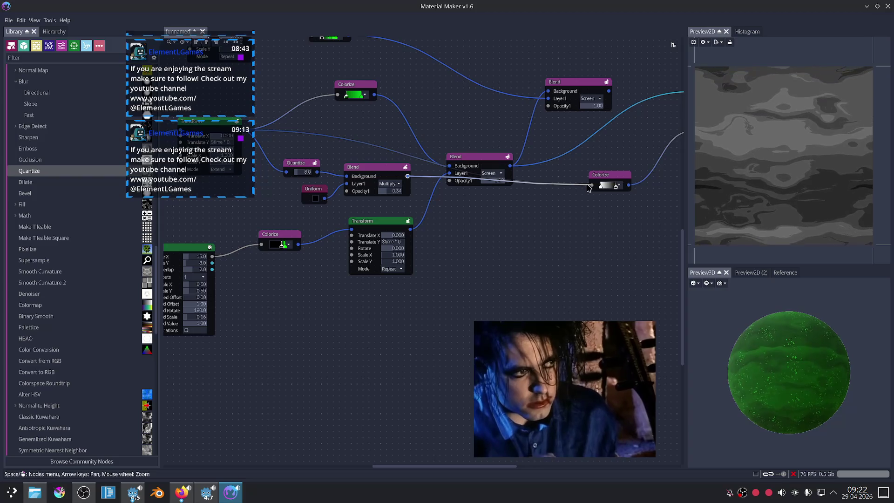
{"action": "scroll", "coordinate": [786, 372], "scroll_direction": "up", "scroll_amount": 5}
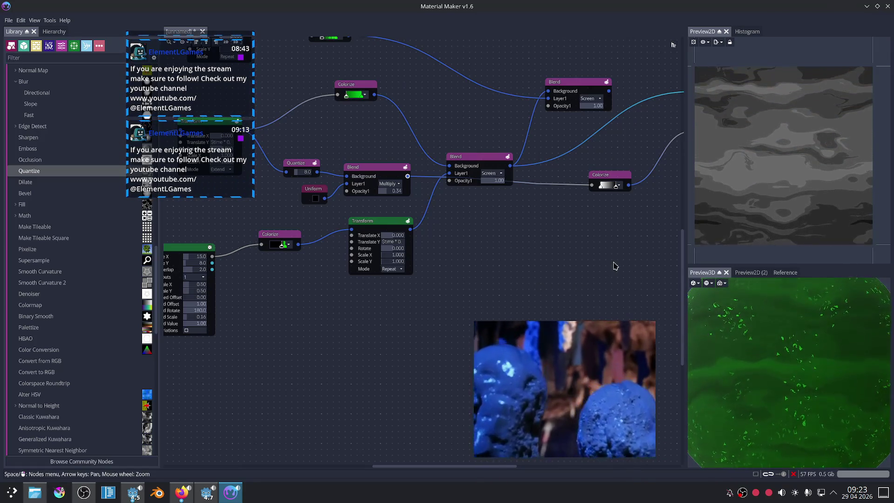
{"action": "middle_click_drag", "start_coordinate": [627, 243], "coordinate": [547, 280]}
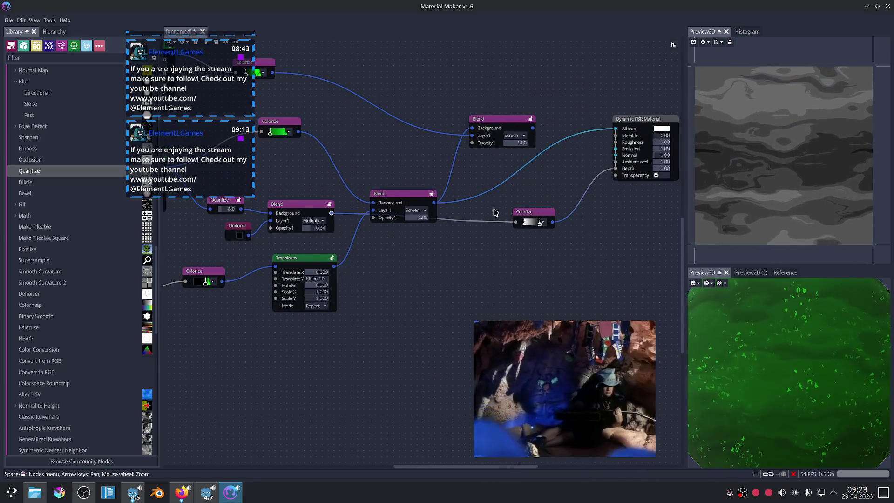
Route the Colorize output into the material and inspect the 3D preview's model and post-process options.
{"action": "left_click_drag", "start_coordinate": [299, 132], "coordinate": [615, 130]}
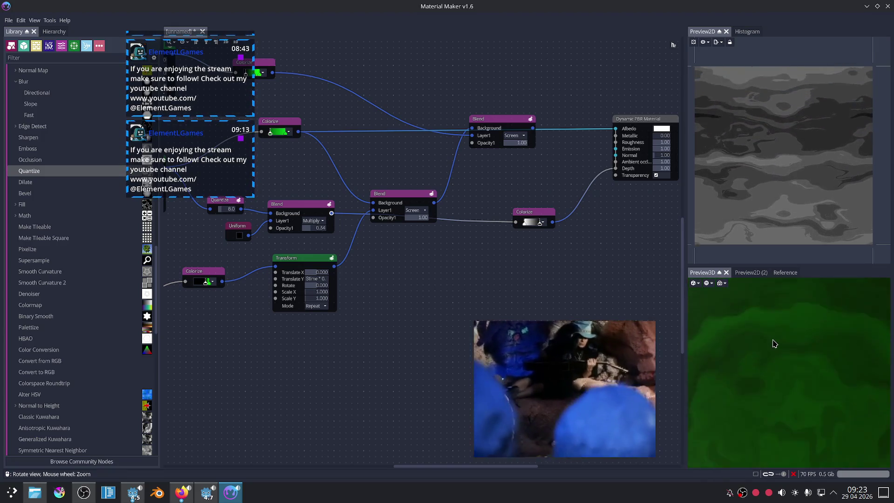
{"action": "scroll", "coordinate": [773, 344], "scroll_direction": "down", "scroll_amount": 5}
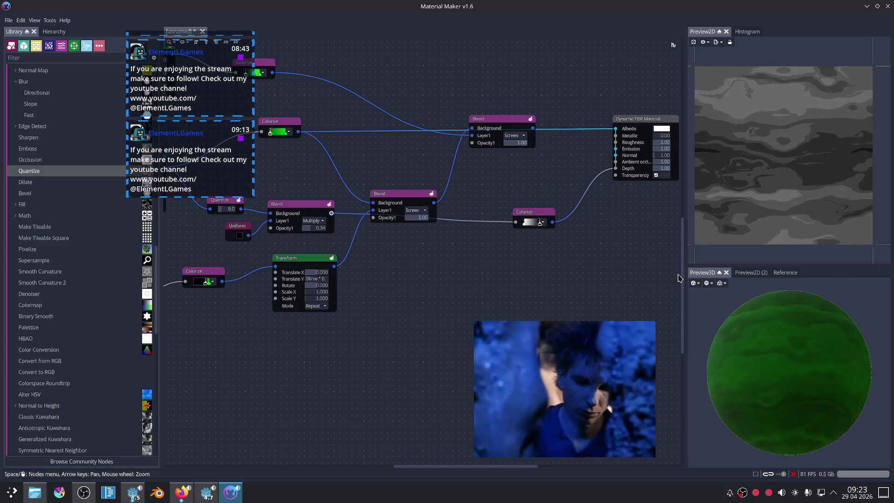
{"action": "left_click", "coordinate": [693, 283]}
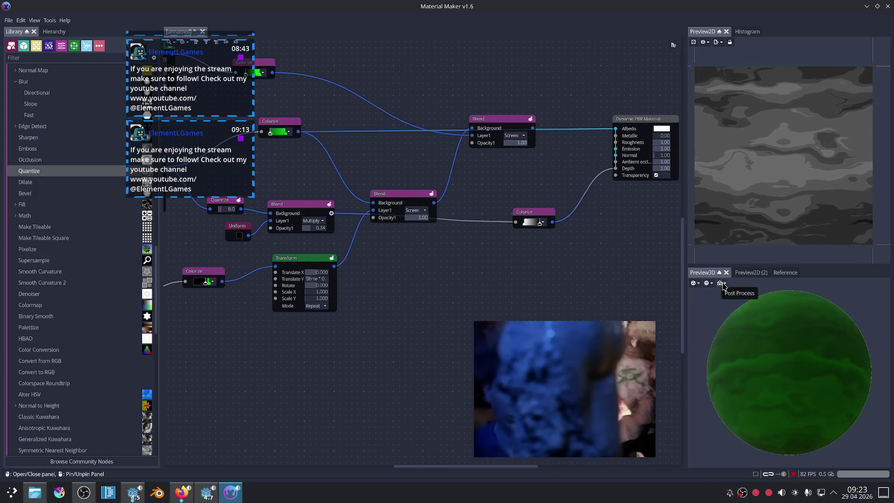
{"action": "left_click", "coordinate": [722, 283]}
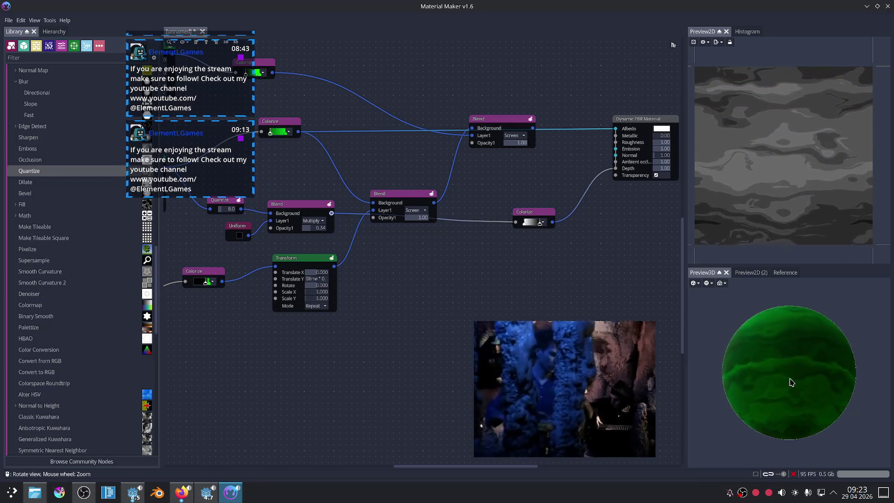
Connect the Colorize to the Dynamic PBR Material's Depth input and preview the Colorize node.
{"action": "scroll", "coordinate": [814, 402], "scroll_direction": "up", "scroll_amount": 3}
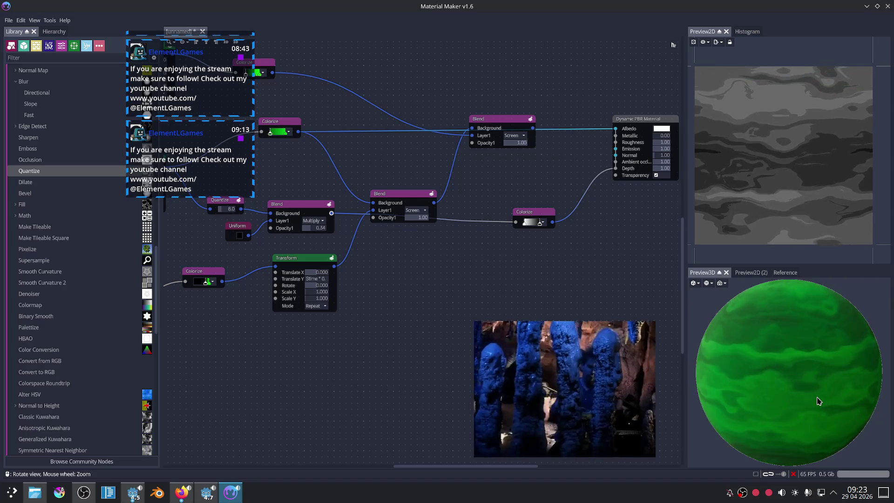
{"action": "scroll", "coordinate": [817, 400], "scroll_direction": "up", "scroll_amount": 2}
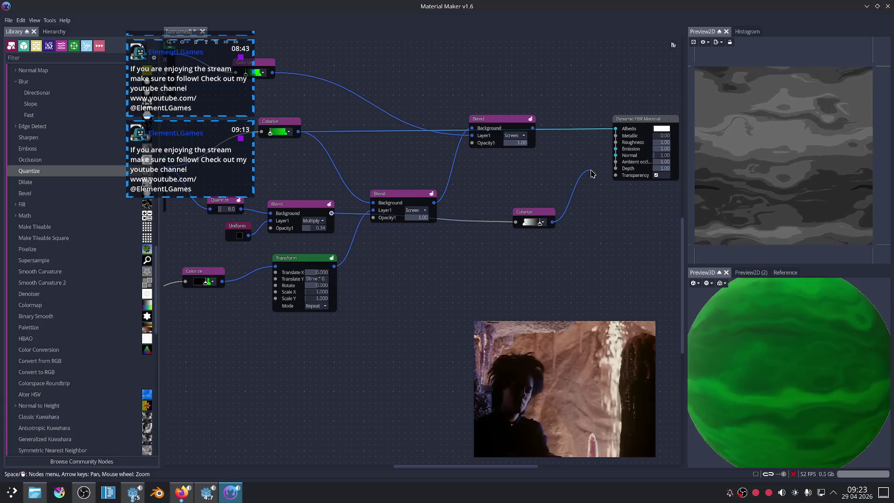
{"action": "left_click_drag", "start_coordinate": [600, 174], "coordinate": [608, 174]}
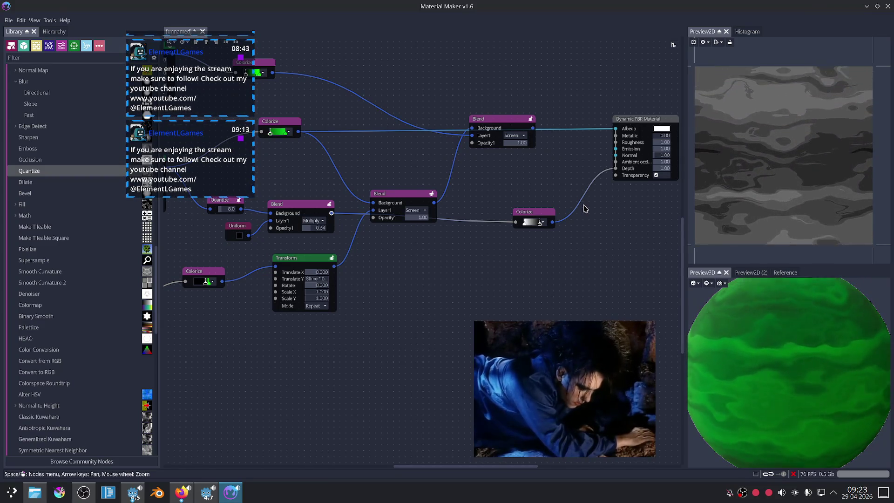
{"action": "scroll", "coordinate": [790, 359], "scroll_direction": "up", "scroll_amount": 3}
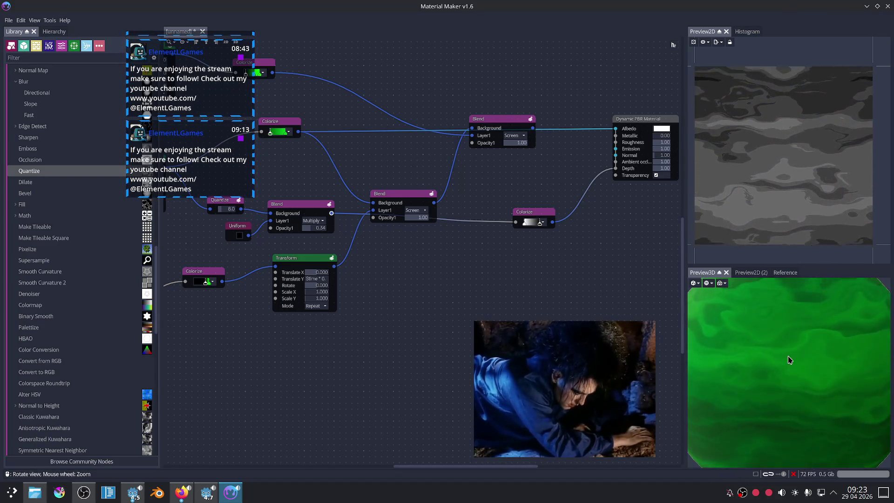
{"action": "left_click", "coordinate": [524, 213]}
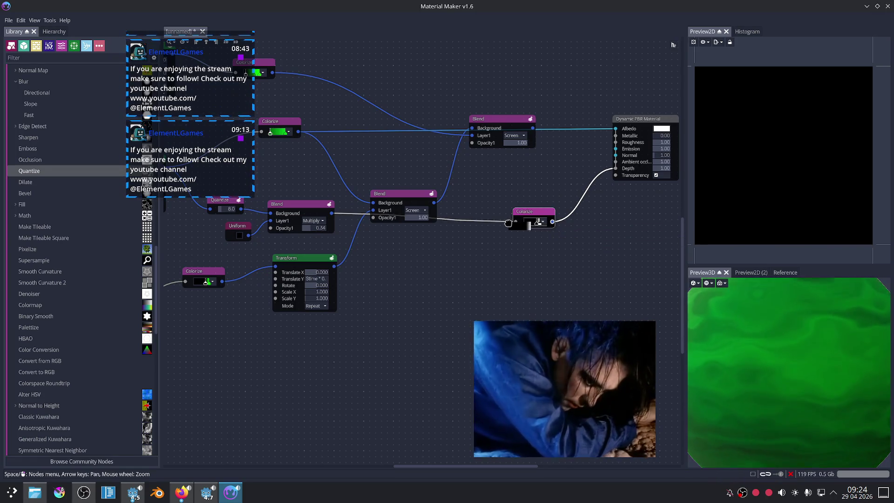
{"action": "key", "text": "ctrl+d"}
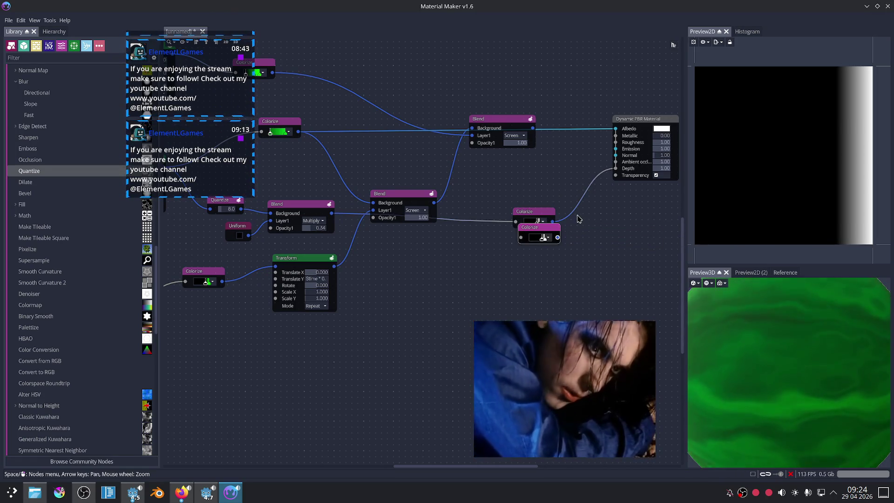
{"action": "key", "text": "Delete"}
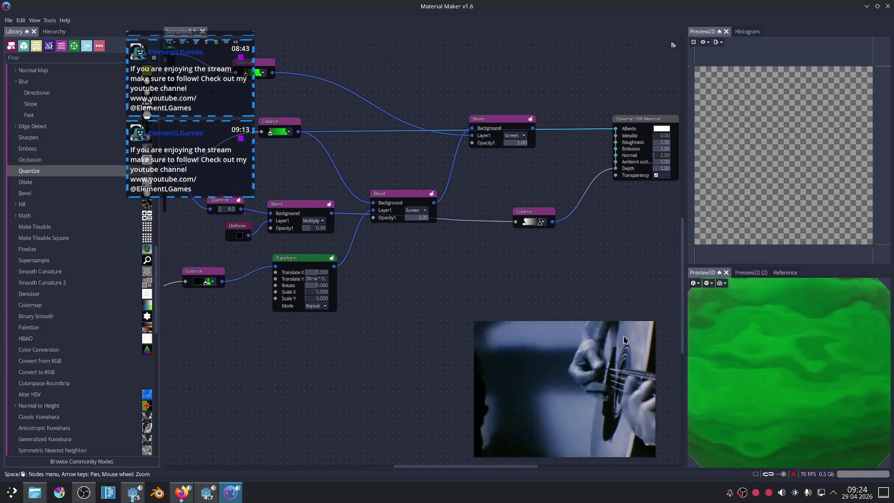
Delete the Shape, Warp, noise, Colorize and Tiler particle nodes.
{"action": "scroll", "coordinate": [463, 303], "scroll_direction": "down", "scroll_amount": 1}
{"action": "scroll", "coordinate": [420, 303], "scroll_direction": "down", "scroll_amount": 1}
{"action": "scroll", "coordinate": [460, 276], "scroll_direction": "down", "scroll_amount": 1}
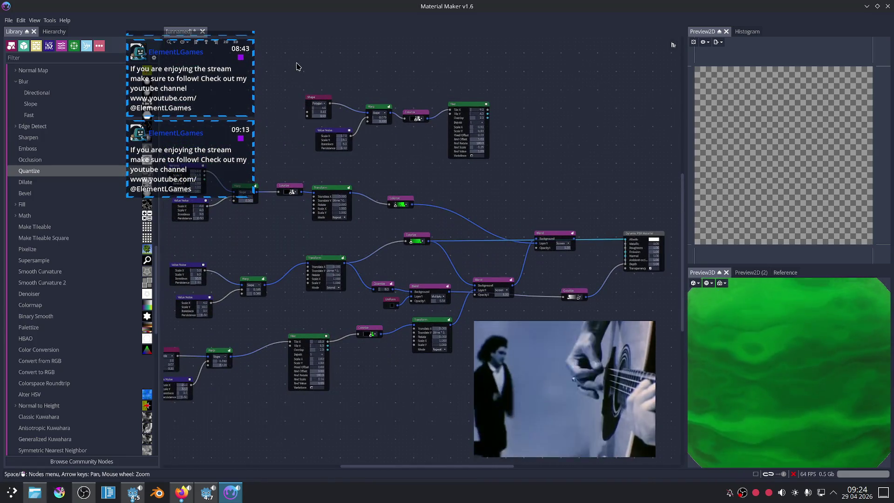
{"action": "left_click_drag", "start_coordinate": [295, 61], "coordinate": [494, 153]}
{"action": "key", "text": "Delete"}
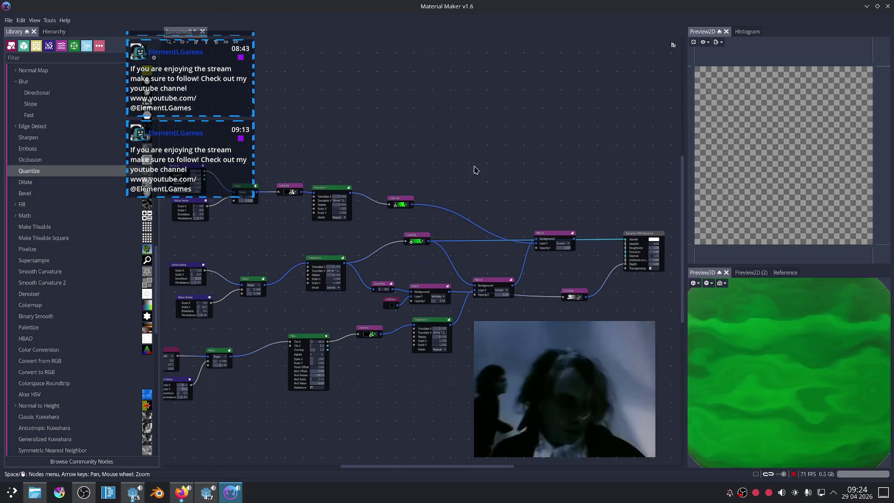
Preview the warped circle shape and shift the Shape, Warp and Value Noise nodes left.
{"action": "middle_click_drag", "start_coordinate": [440, 178], "coordinate": [544, 146]}
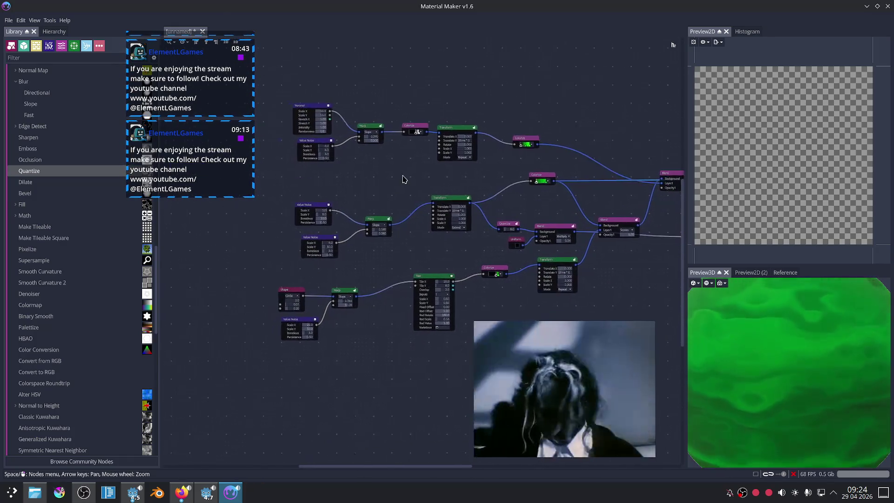
{"action": "middle_click_drag", "start_coordinate": [381, 209], "coordinate": [419, 180]}
{"action": "scroll", "coordinate": [431, 219], "scroll_direction": "up", "scroll_amount": 1}
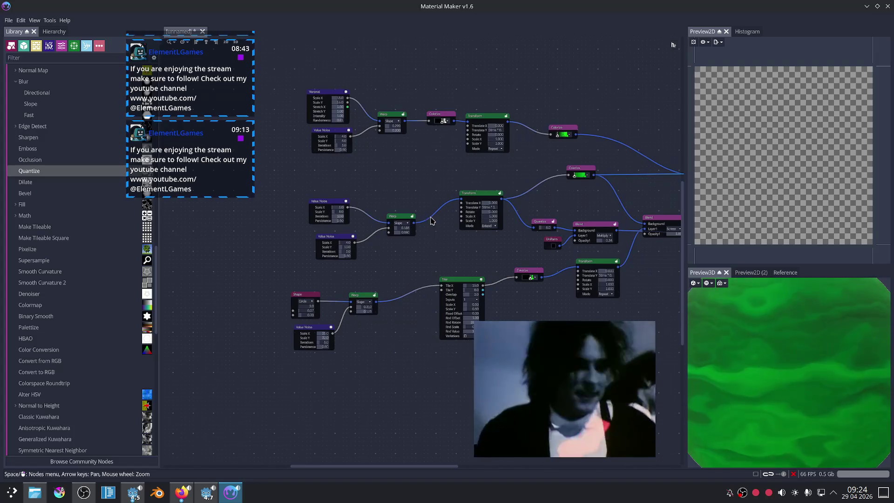
{"action": "left_click", "coordinate": [377, 304]}
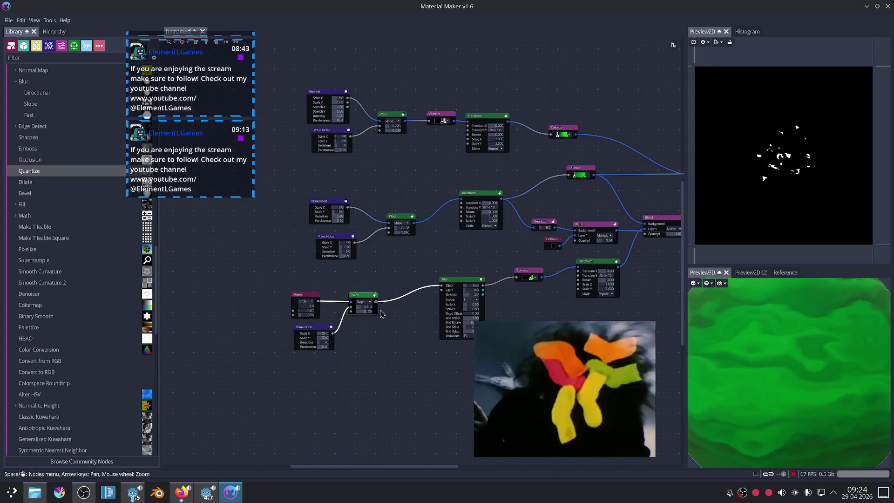
{"action": "middle_click_drag", "start_coordinate": [401, 321], "coordinate": [352, 253]}
{"action": "scroll", "coordinate": [353, 254], "scroll_direction": "up", "scroll_amount": 2}
{"action": "mouse_move", "coordinate": [261, 302]}
{"action": "left_mouse_down"}
{"action": "mouse_move", "coordinate": [382, 189]}
{"action": "mouse_move", "coordinate": [335, 225]}
{"action": "mouse_move", "coordinate": [367, 225]}
{"action": "left_mouse_up"}
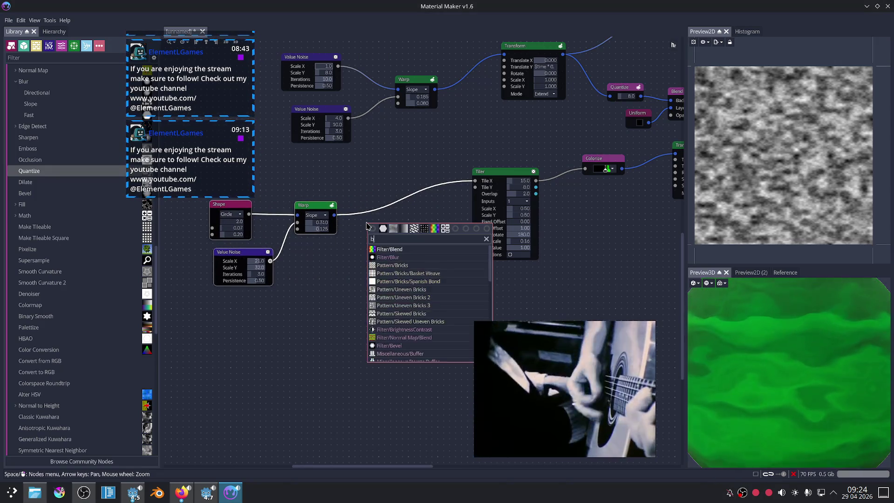
Add a Buffer node ('buff') after the Warp output and wire it into the Tiler input.
{"action": "type", "text": "buff"}
{"action": "left_click", "coordinate": [403, 249]}
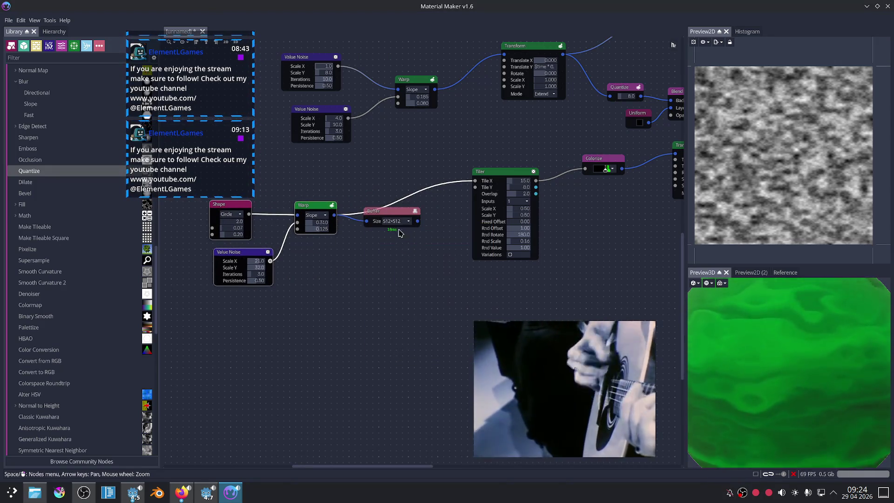
{"action": "left_click_drag", "start_coordinate": [417, 221], "coordinate": [470, 183]}
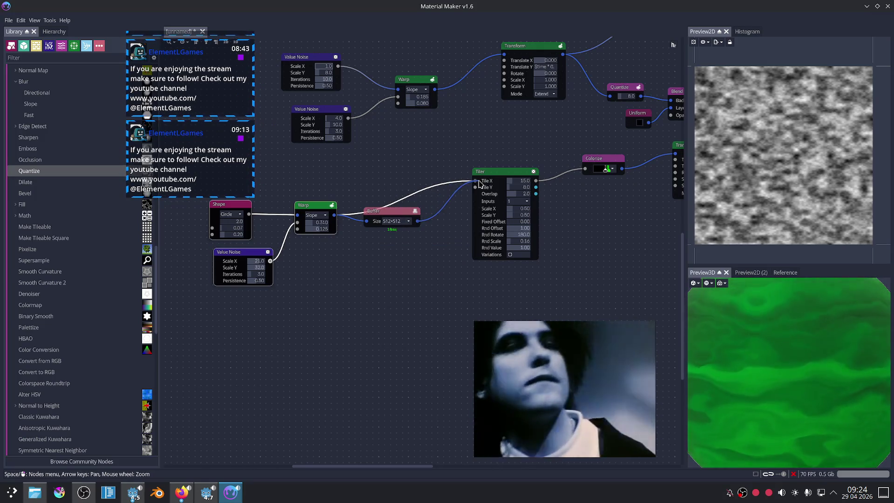
Check the Tiler's particle output and the Buffer node's output in the preview.
{"action": "left_click", "coordinate": [450, 292]}
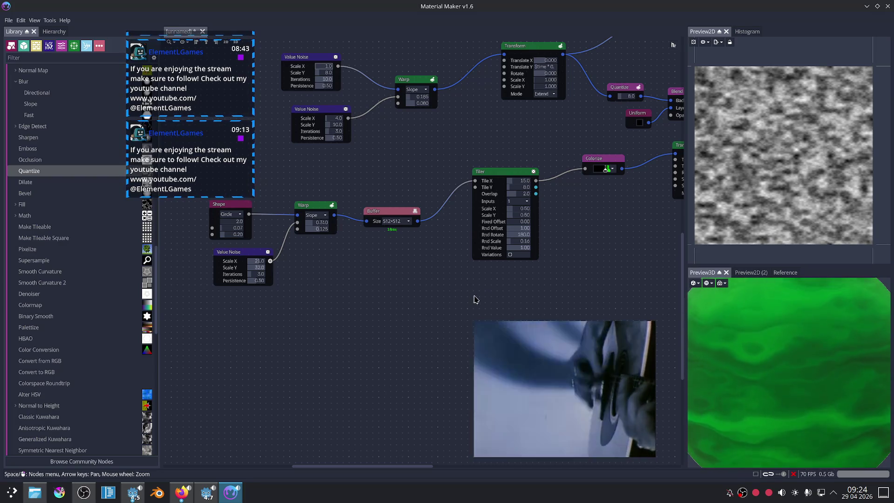
{"action": "middle_click_drag", "start_coordinate": [474, 299], "coordinate": [444, 329]}
{"action": "left_click", "coordinate": [476, 203]}
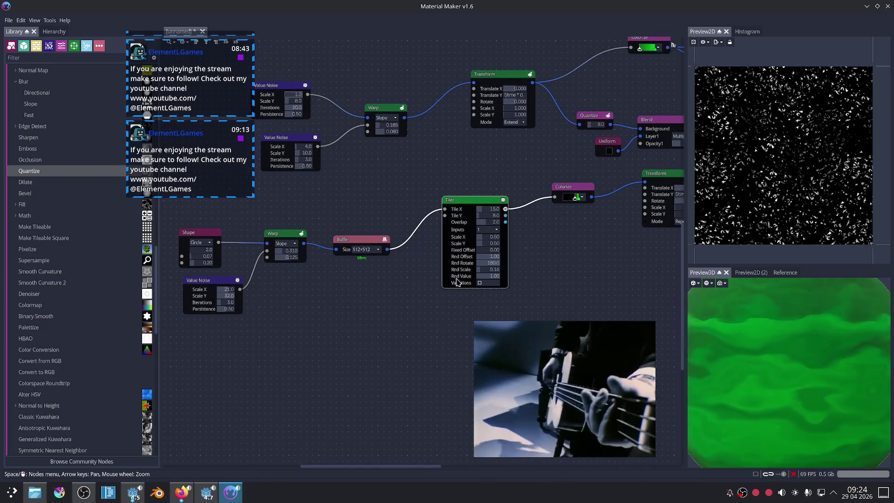
{"action": "scroll", "coordinate": [424, 312], "scroll_direction": "up", "scroll_amount": 1}
{"action": "left_click", "coordinate": [351, 229]}
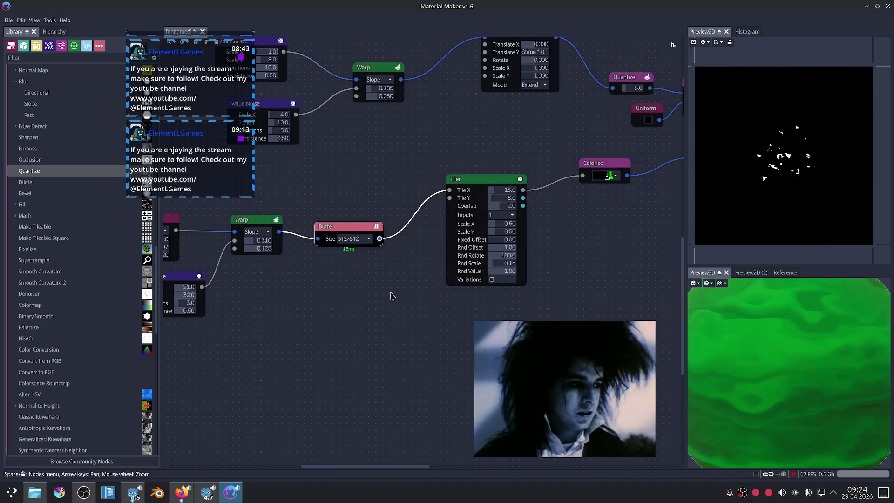
{"action": "middle_click_drag", "start_coordinate": [396, 305], "coordinate": [377, 348]}
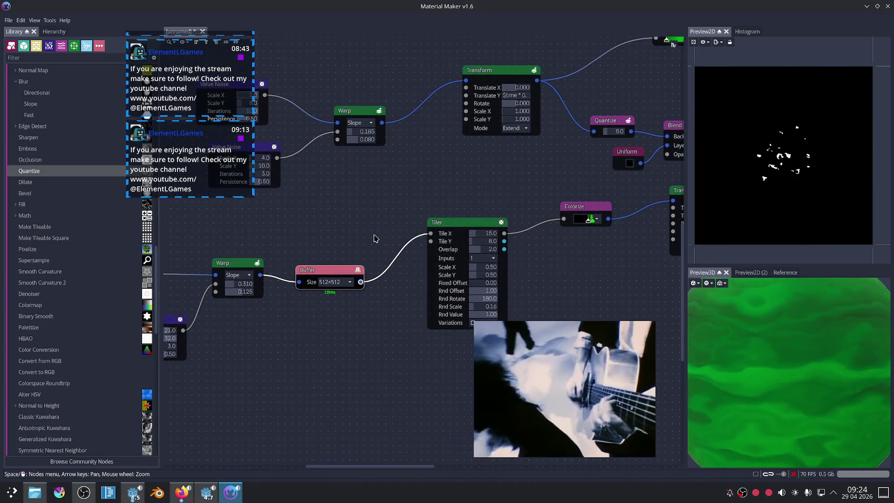
Zoom out, preview the Colorize vein pattern and move the Blend node down-left.
{"action": "scroll", "coordinate": [374, 239], "scroll_direction": "down", "scroll_amount": 2}
{"action": "key", "text": "Up"}
{"action": "key", "text": "Up"}
{"action": "key", "text": "Up"}
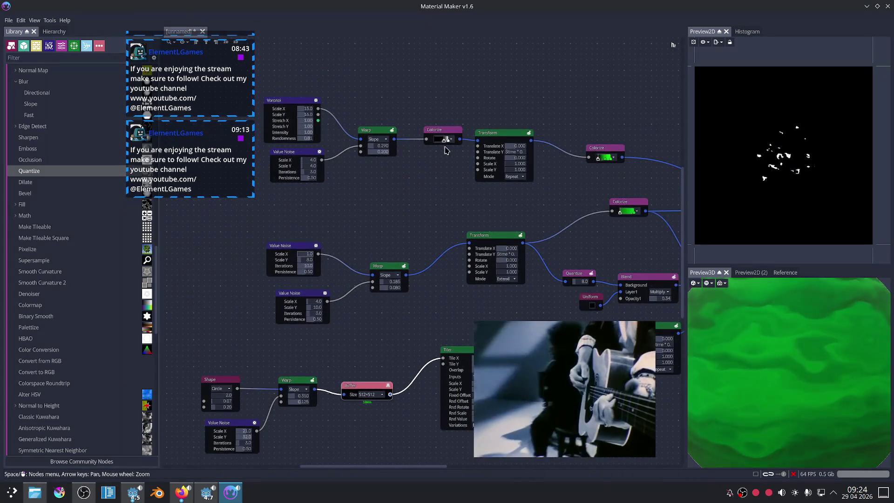
{"action": "left_click", "coordinate": [458, 138]}
{"action": "scroll", "coordinate": [481, 202], "scroll_direction": "down", "scroll_amount": 2}
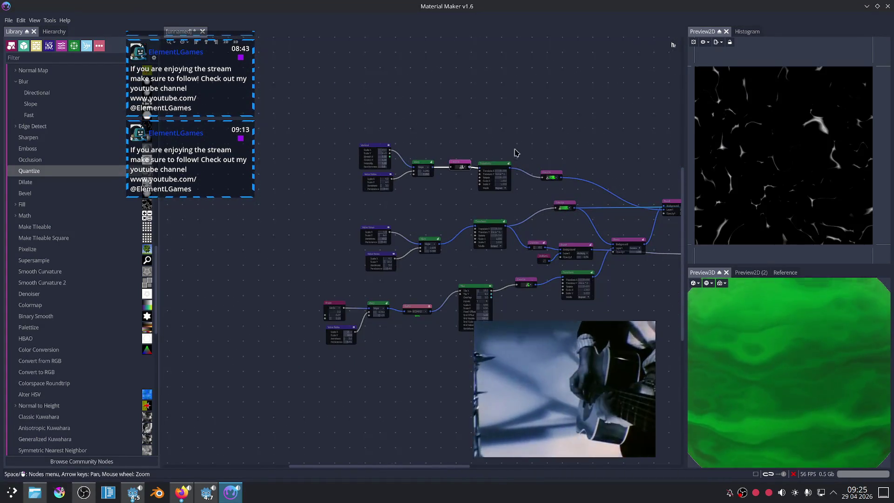
{"action": "scroll", "coordinate": [515, 153], "scroll_direction": "up", "scroll_amount": 2}
{"action": "scroll", "coordinate": [465, 159], "scroll_direction": "up", "scroll_amount": 1}
{"action": "scroll", "coordinate": [485, 183], "scroll_direction": "up", "scroll_amount": 2}
{"action": "scroll", "coordinate": [550, 202], "scroll_direction": "up", "scroll_amount": 2}
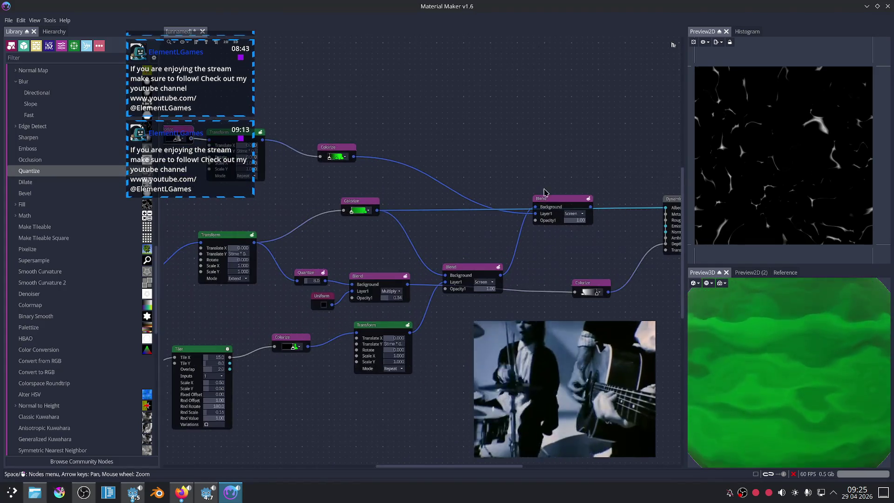
{"action": "left_click_drag", "start_coordinate": [587, 205], "coordinate": [580, 230]}
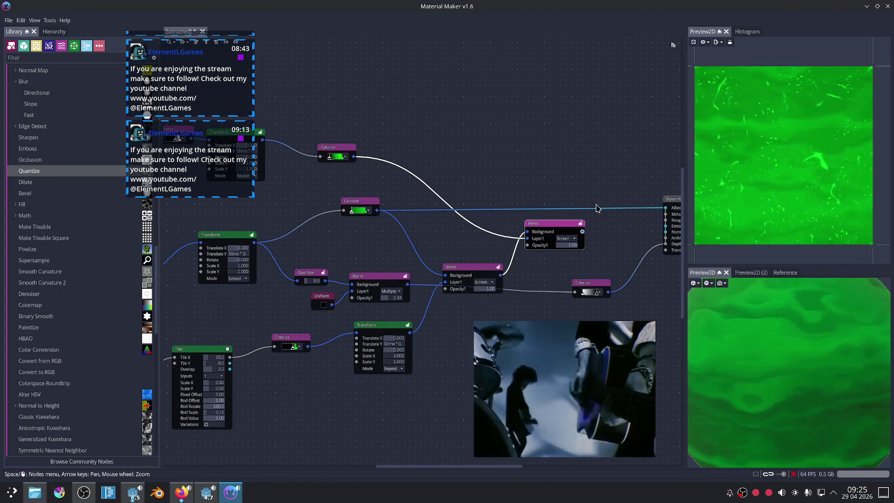
{"action": "middle_click_drag", "start_coordinate": [597, 208], "coordinate": [513, 222]}
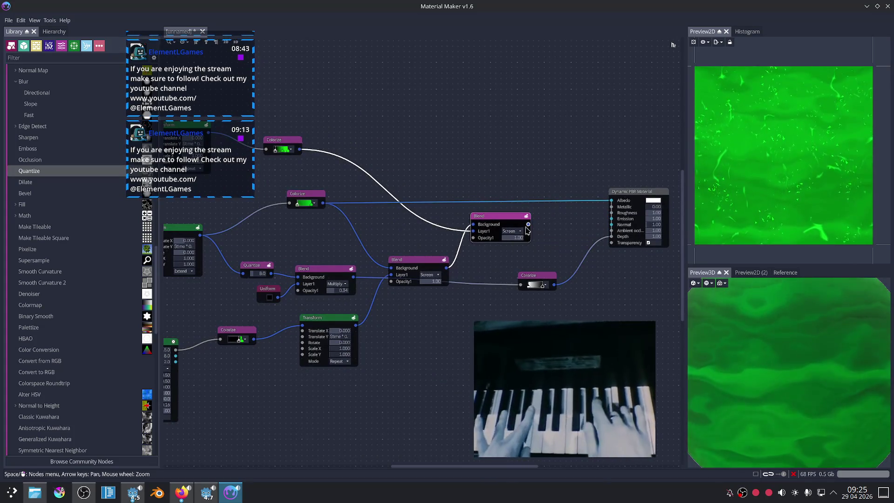
{"action": "mouse_move", "coordinate": [380, 186]}
{"action": "middle_mouse_down"}
{"action": "mouse_move", "coordinate": [476, 202]}
{"action": "mouse_move", "coordinate": [512, 223]}
{"action": "mouse_move", "coordinate": [457, 199]}
{"action": "middle_mouse_up"}
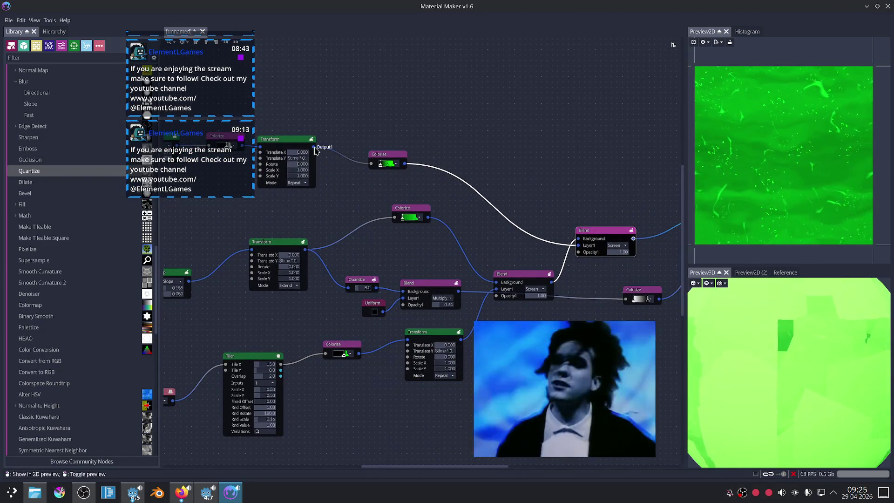
Preview the top Transform, top Colorize, and both Blend node results.
{"action": "left_click", "coordinate": [289, 139]}
{"action": "left_click", "coordinate": [400, 163]}
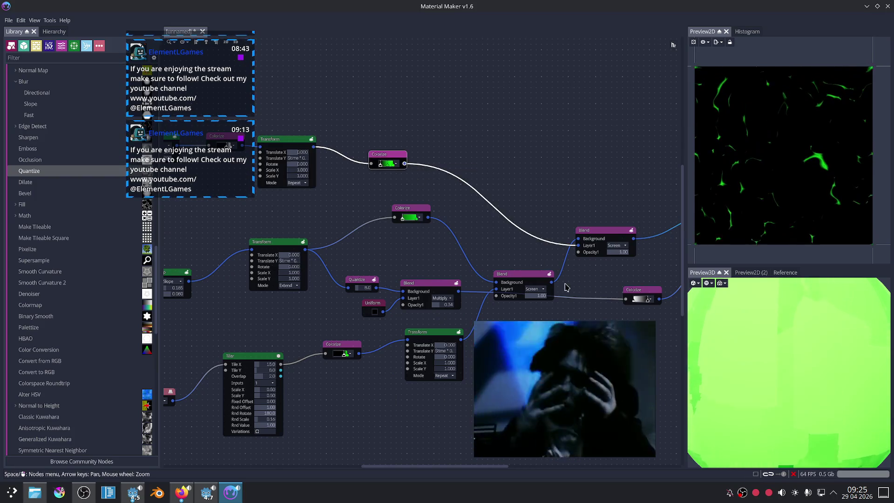
{"action": "left_click", "coordinate": [519, 274]}
{"action": "middle_click_drag", "start_coordinate": [512, 250], "coordinate": [480, 233]}
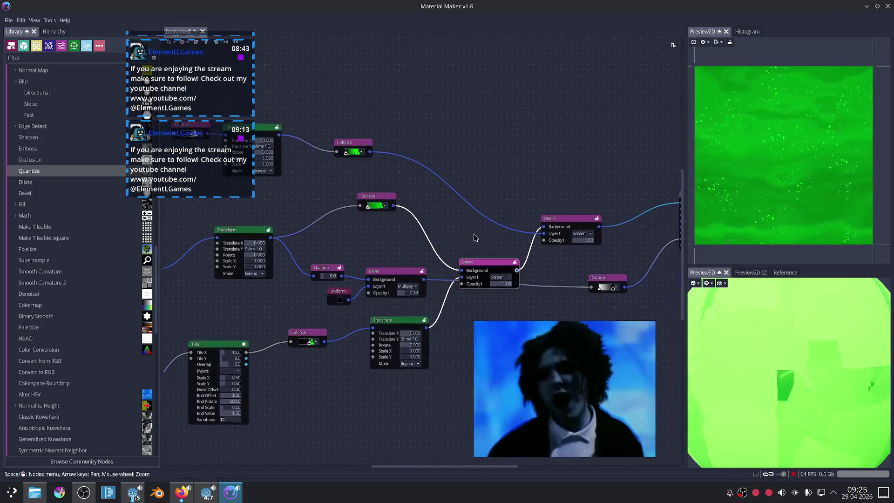
{"action": "left_click", "coordinate": [593, 226]}
{"action": "mouse_move", "coordinate": [593, 225]}
{"action": "middle_mouse_down"}
{"action": "mouse_move", "coordinate": [575, 249]}
{"action": "mouse_move", "coordinate": [519, 232]}
{"action": "middle_mouse_up"}
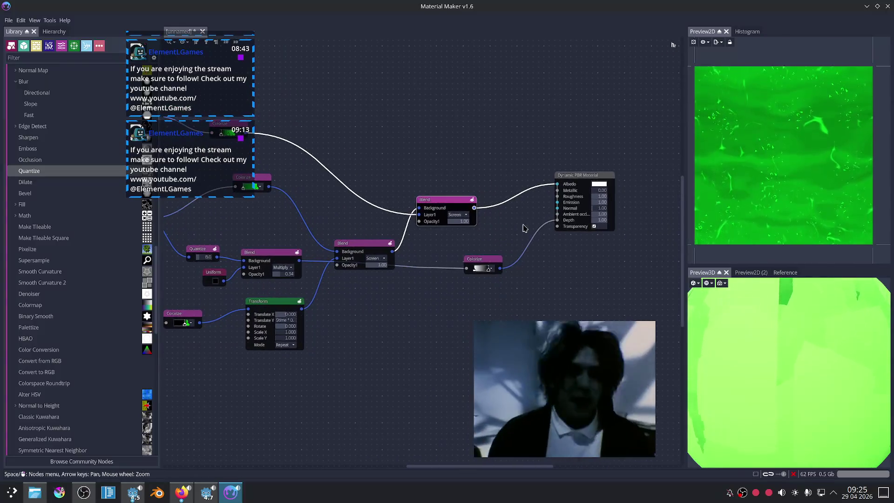
{"action": "scroll", "coordinate": [516, 229], "scroll_direction": "up", "scroll_amount": 2}
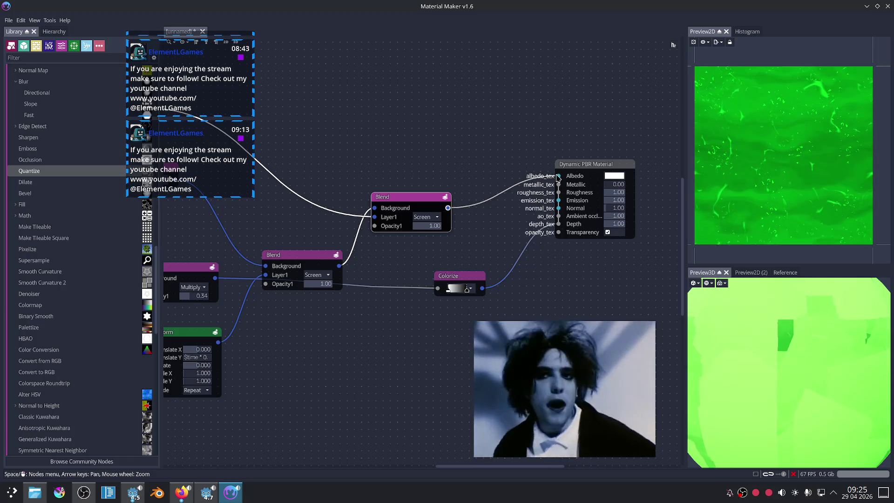
Disconnect the old Blend link and wire the upper Blend output into Albedo.
{"action": "left_click_drag", "start_coordinate": [558, 176], "coordinate": [512, 178]}
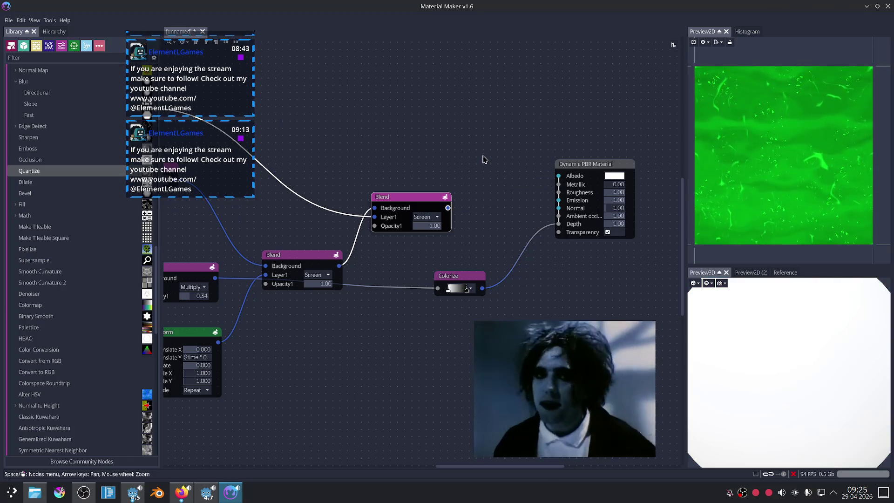
{"action": "left_click", "coordinate": [473, 205]}
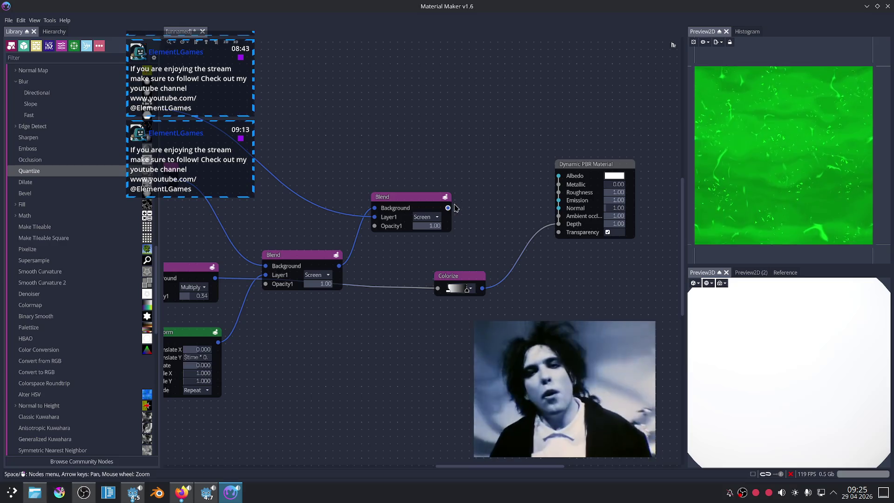
{"action": "left_click", "coordinate": [451, 205]}
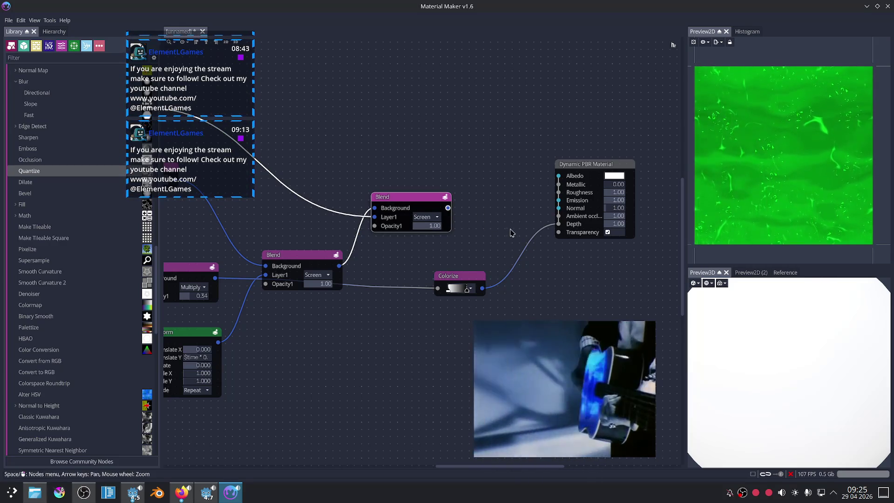
{"action": "left_click_drag", "start_coordinate": [447, 208], "coordinate": [558, 176]}
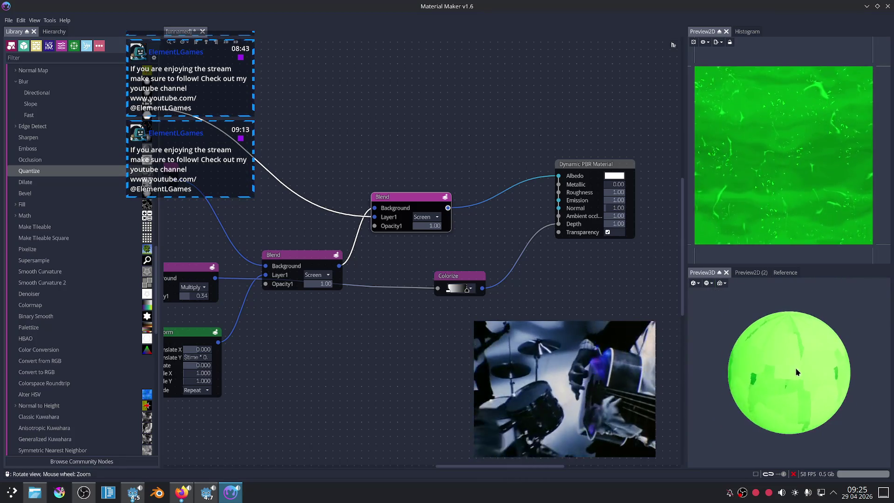
Set the Transform node's mode to Extend.
{"action": "key", "text": "Left"}
{"action": "key", "text": "Left"}
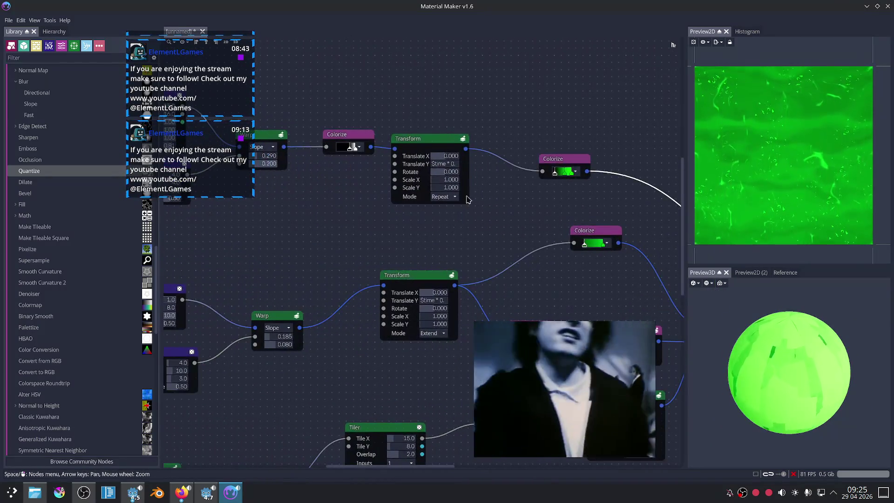
{"action": "left_click", "coordinate": [430, 138]}
{"action": "scroll", "coordinate": [427, 229], "scroll_direction": "down", "scroll_amount": 2}
{"action": "key", "text": "Left"}
{"action": "middle_click_drag", "start_coordinate": [470, 227], "coordinate": [397, 229]}
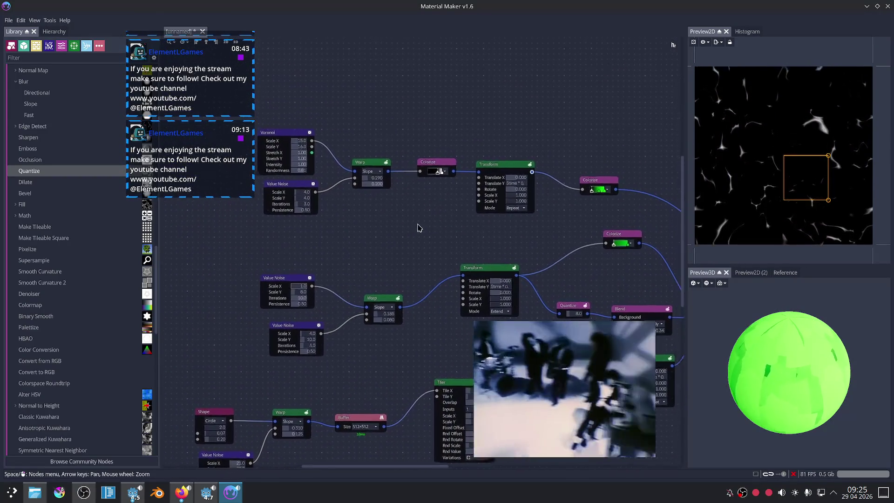
{"action": "scroll", "coordinate": [442, 223], "scroll_direction": "down", "scroll_amount": 1}
{"action": "scroll", "coordinate": [487, 220], "scroll_direction": "down", "scroll_amount": 1}
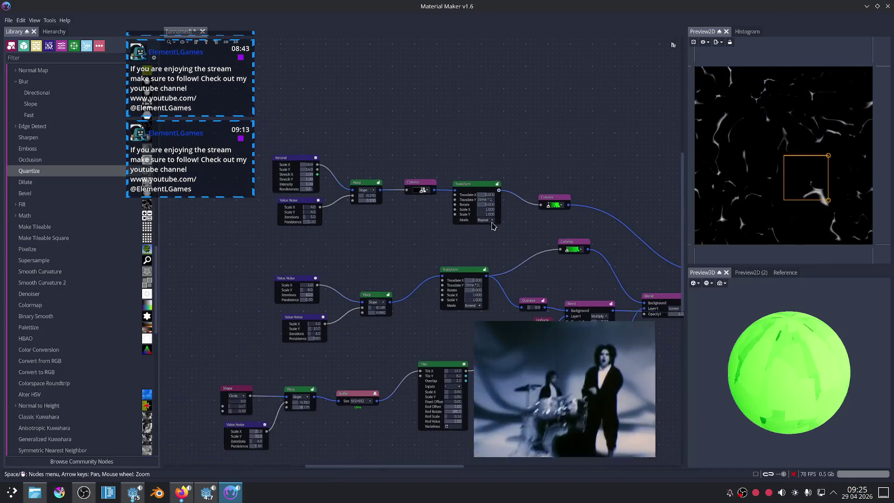
{"action": "left_click", "coordinate": [487, 220]}
{"action": "left_click", "coordinate": [488, 240]}
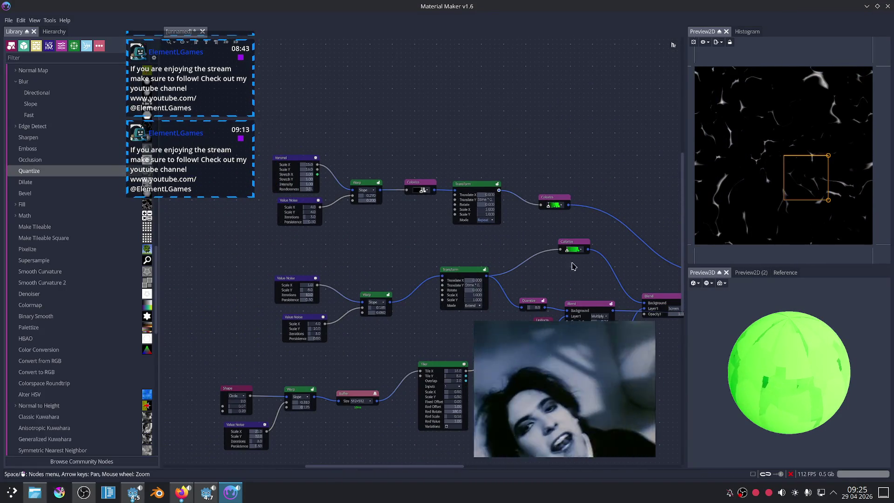
Nudge the middle Blend node down and preview the top-right Blend result.
{"action": "middle_click_drag", "start_coordinate": [553, 250], "coordinate": [442, 155]}
{"action": "middle_click_drag", "start_coordinate": [648, 175], "coordinate": [524, 194]}
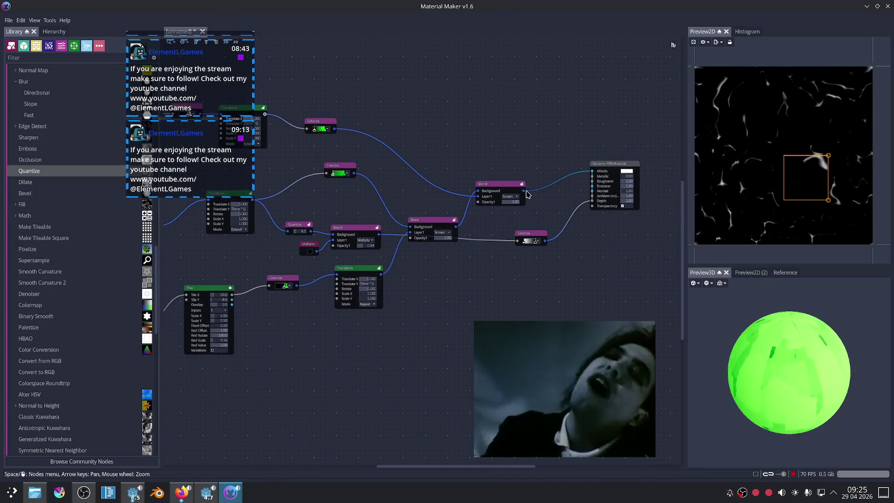
{"action": "scroll", "coordinate": [496, 216], "scroll_direction": "up", "scroll_amount": 3}
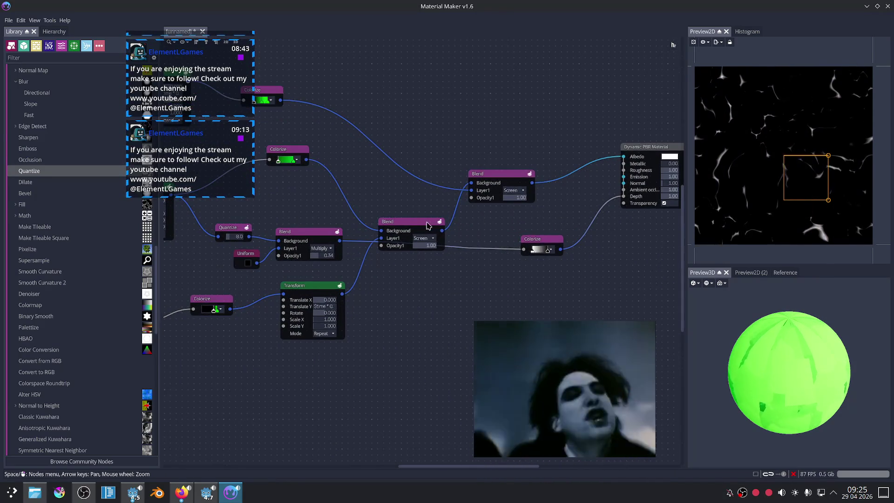
{"action": "left_click_drag", "start_coordinate": [412, 219], "coordinate": [412, 222]}
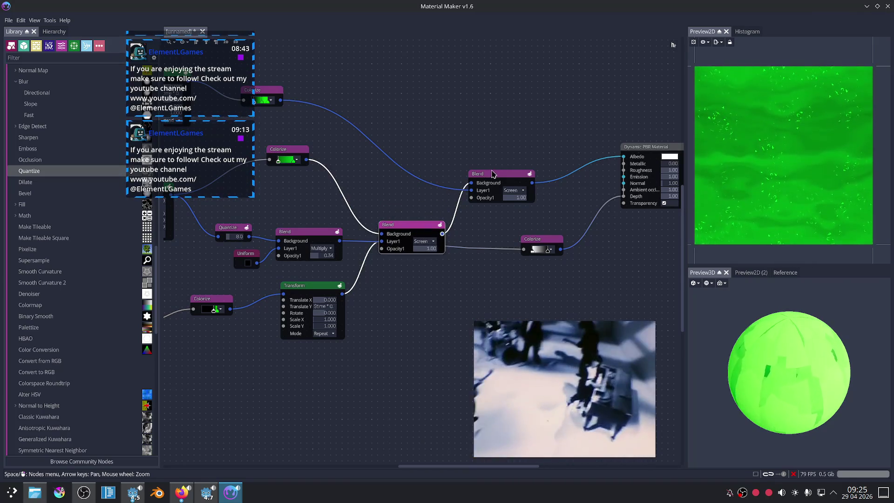
{"action": "left_click", "coordinate": [519, 200]}
{"action": "scroll", "coordinate": [520, 208], "scroll_direction": "up", "scroll_amount": 2}
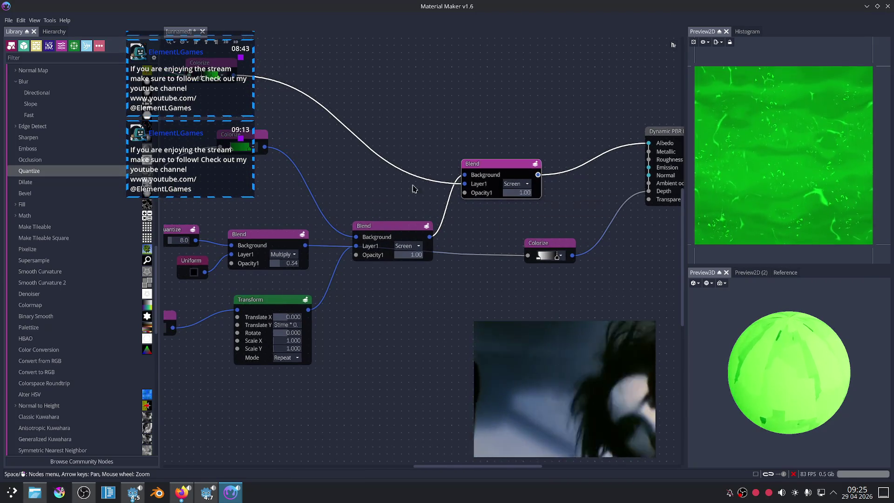
{"action": "scroll", "coordinate": [400, 183], "scroll_direction": "down", "scroll_amount": 2}
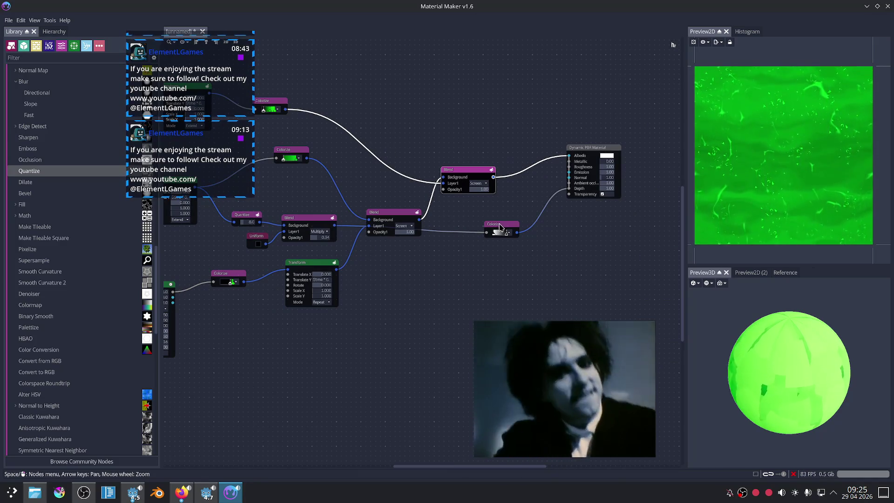
Move Colorize lower and Uniform up-left, then link the lower Blend output to Albedo.
{"action": "left_click_drag", "start_coordinate": [496, 224], "coordinate": [490, 246]}
{"action": "mouse_move", "coordinate": [397, 261]}
{"action": "middle_mouse_down"}
{"action": "mouse_move", "coordinate": [458, 273]}
{"action": "mouse_move", "coordinate": [552, 272]}
{"action": "middle_mouse_up"}
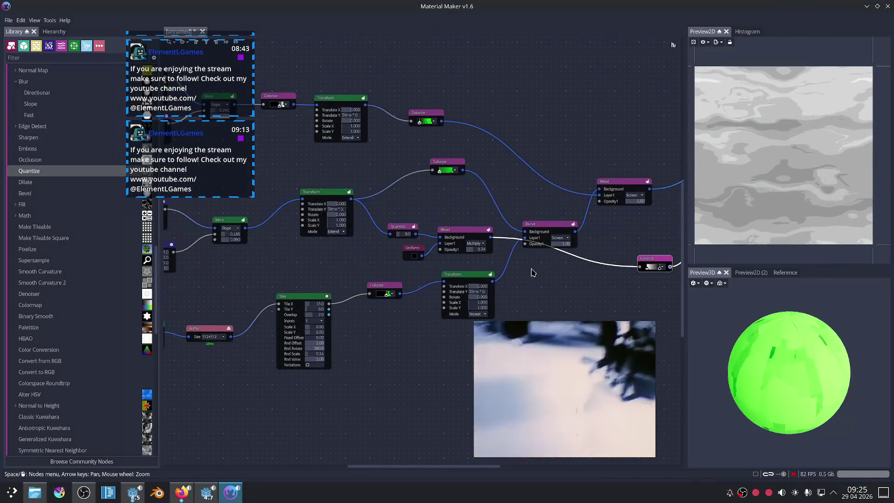
{"action": "left_click_drag", "start_coordinate": [413, 252], "coordinate": [405, 250]}
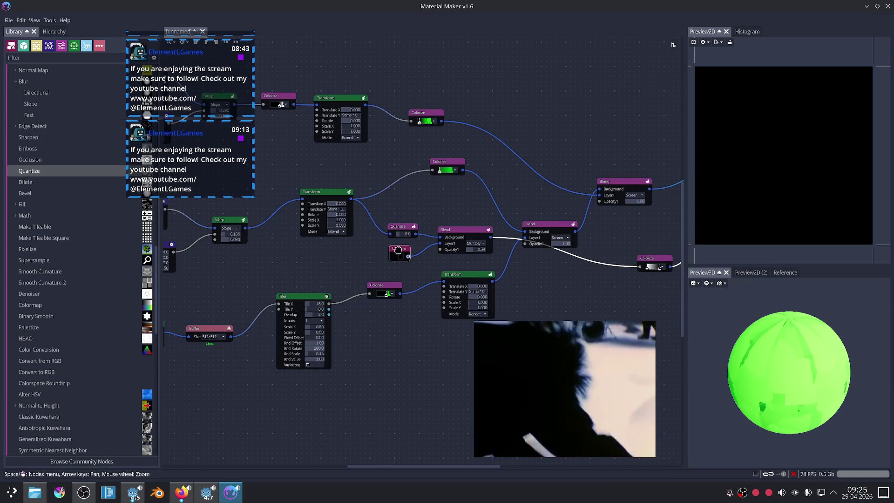
{"action": "scroll", "coordinate": [440, 205], "scroll_direction": "up", "scroll_amount": 2}
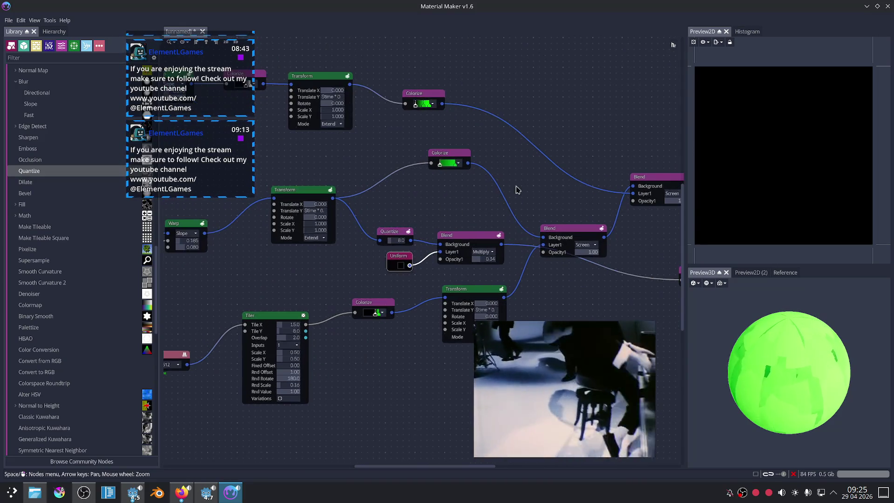
{"action": "scroll", "coordinate": [560, 179], "scroll_direction": "down", "scroll_amount": 1}
{"action": "middle_click_drag", "start_coordinate": [560, 179], "coordinate": [475, 239]}
{"action": "left_click_drag", "start_coordinate": [505, 239], "coordinate": [611, 184]}
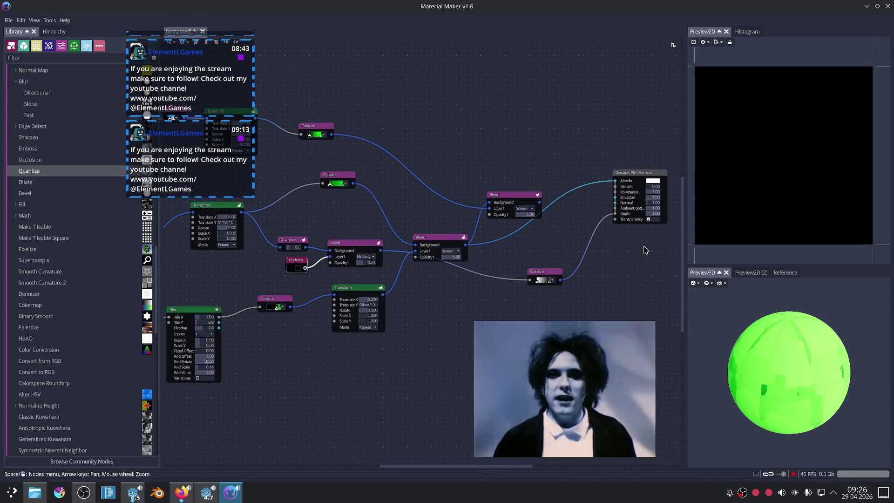
{"action": "left_click_drag", "start_coordinate": [505, 195], "coordinate": [501, 183]}
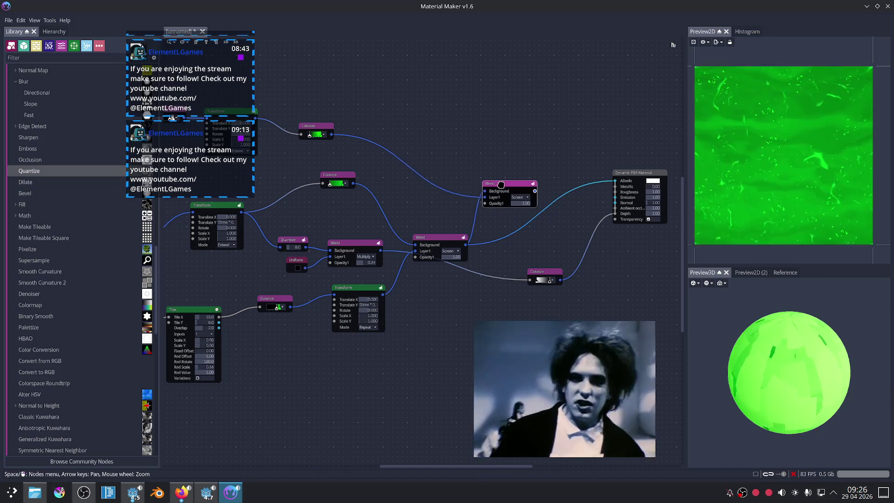
Shift the Blend node right and wire the Colorize output into Albedo.
{"action": "scroll", "coordinate": [626, 257], "scroll_direction": "up", "scroll_amount": 2}
{"action": "scroll", "coordinate": [597, 243], "scroll_direction": "up", "scroll_amount": 1}
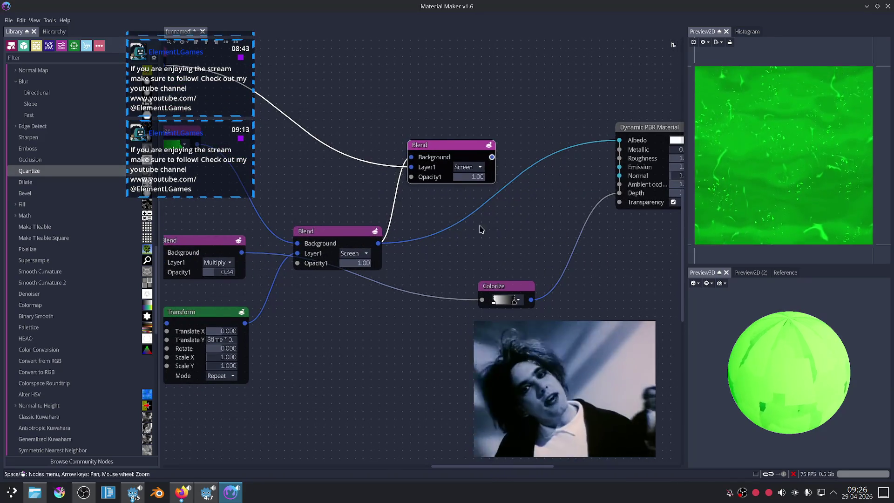
{"action": "scroll", "coordinate": [496, 227], "scroll_direction": "up", "scroll_amount": 1}
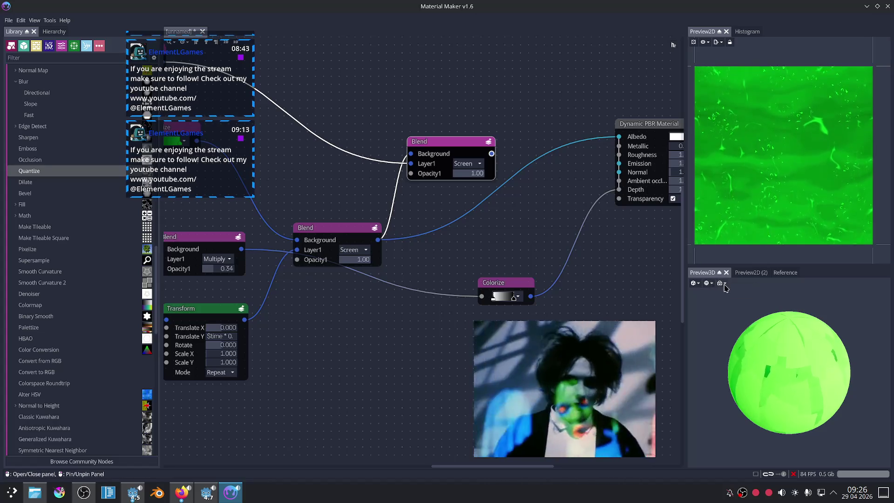
{"action": "scroll", "coordinate": [598, 239], "scroll_direction": "down", "scroll_amount": 2}
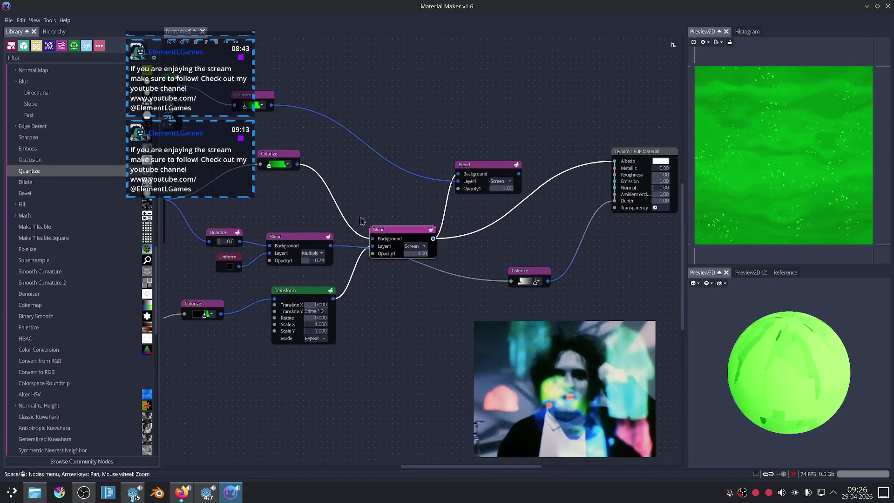
{"action": "scroll", "coordinate": [375, 216], "scroll_direction": "down", "scroll_amount": 1}
{"action": "scroll", "coordinate": [507, 191], "scroll_direction": "down", "scroll_amount": 1}
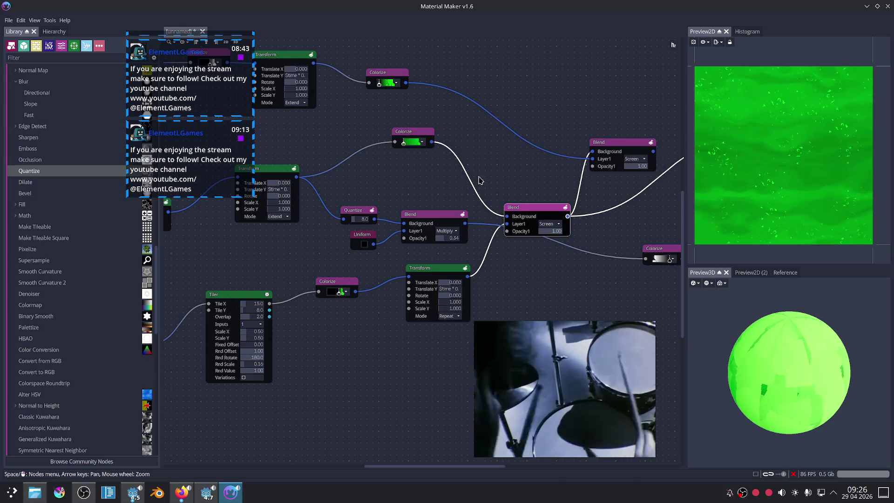
{"action": "scroll", "coordinate": [531, 212], "scroll_direction": "down", "scroll_amount": 1}
{"action": "left_click_drag", "start_coordinate": [530, 213], "coordinate": [559, 209]}
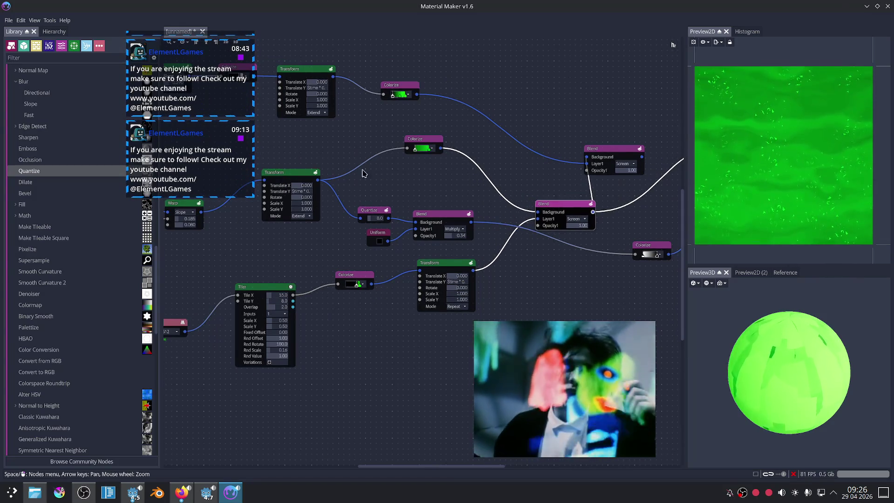
{"action": "middle_click_drag", "start_coordinate": [477, 160], "coordinate": [328, 160]}
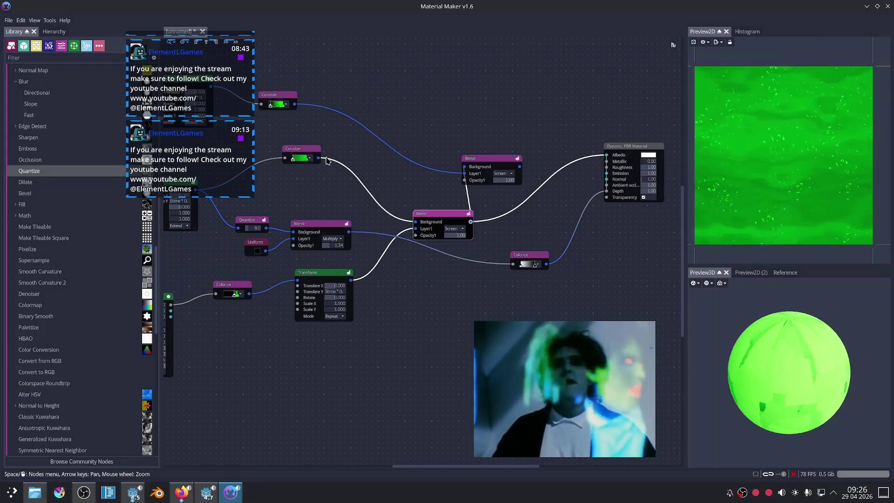
{"action": "left_click_drag", "start_coordinate": [319, 158], "coordinate": [602, 154]}
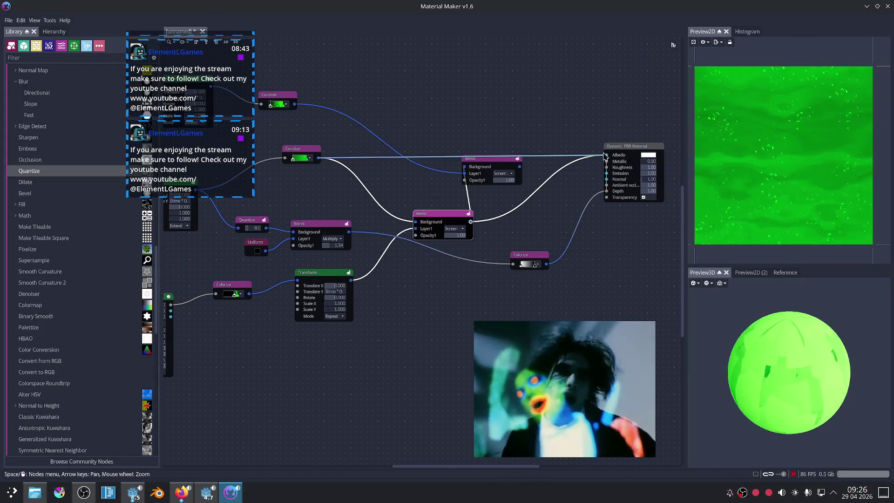
Rewire Albedo to a Blend, then the lower Blend output, giving grey banded terraces.
{"action": "scroll", "coordinate": [552, 216], "scroll_direction": "up", "scroll_amount": 3}
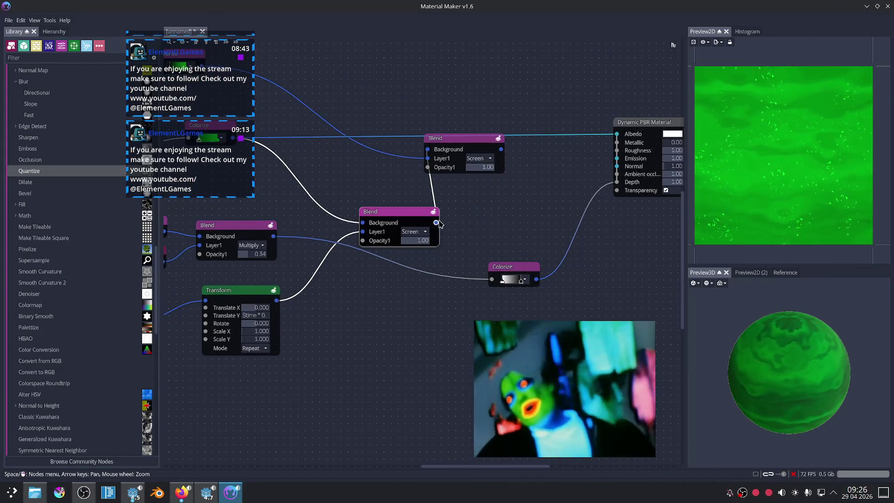
{"action": "left_click_drag", "start_coordinate": [436, 223], "coordinate": [616, 134]}
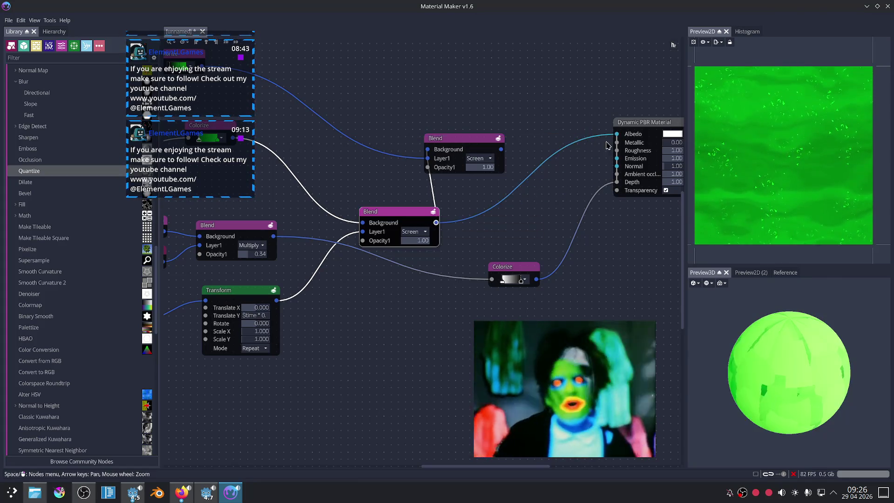
{"action": "scroll", "coordinate": [512, 242], "scroll_direction": "up", "scroll_amount": 2}
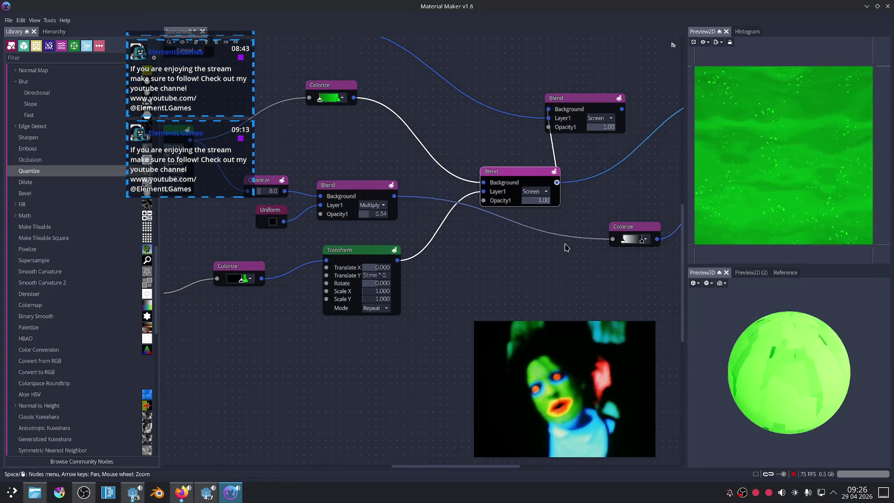
{"action": "scroll", "coordinate": [401, 261], "scroll_direction": "down", "scroll_amount": 2}
{"action": "left_click_drag", "start_coordinate": [292, 210], "coordinate": [628, 111]}
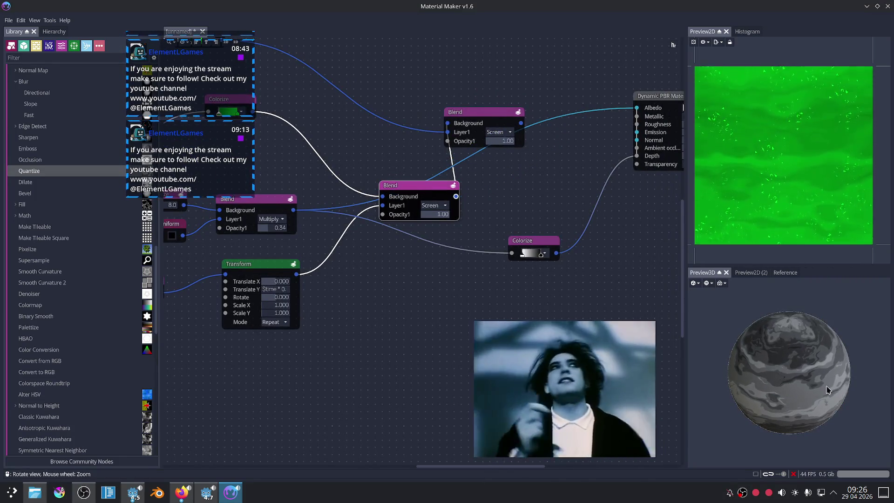
{"action": "scroll", "coordinate": [820, 388], "scroll_direction": "up", "scroll_amount": 3}
{"action": "scroll", "coordinate": [820, 388], "scroll_direction": "up", "scroll_amount": 3}
{"action": "scroll", "coordinate": [285, 351], "scroll_direction": "down", "scroll_amount": 1}
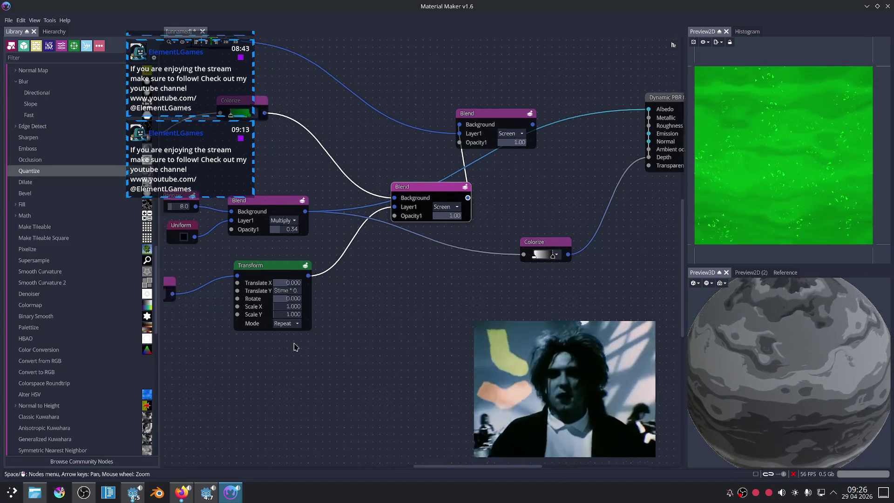
{"action": "middle_click_drag", "start_coordinate": [285, 351], "coordinate": [383, 299]}
{"action": "scroll", "coordinate": [375, 284], "scroll_direction": "down", "scroll_amount": 1}
{"action": "middle_click_drag", "start_coordinate": [482, 216], "coordinate": [431, 247]}
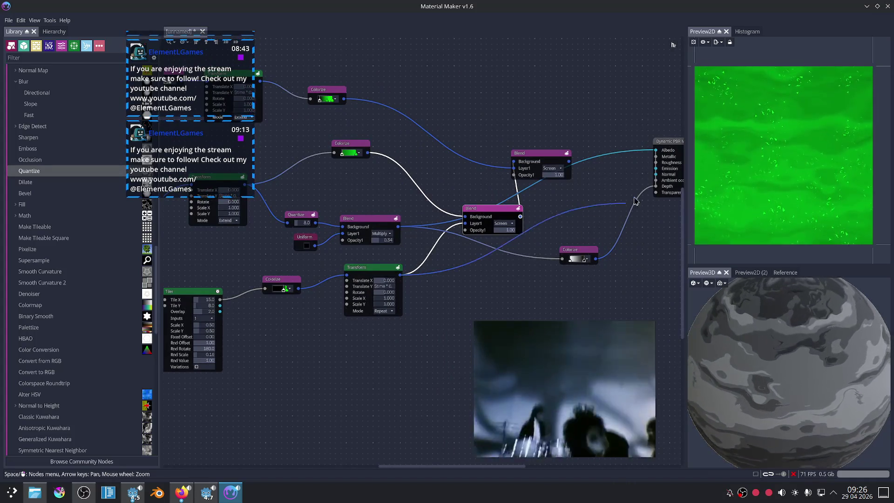
Wire the Transform output into Albedo and preview the Buffer and Tiler outputs.
{"action": "left_click_drag", "start_coordinate": [400, 275], "coordinate": [648, 155]}
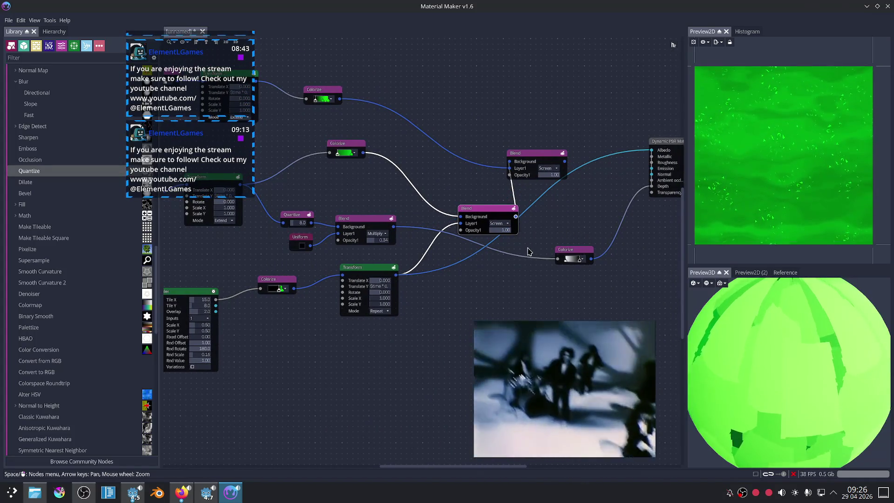
{"action": "left_click", "coordinate": [373, 272]}
{"action": "middle_click_drag", "start_coordinate": [478, 299], "coordinate": [564, 261]}
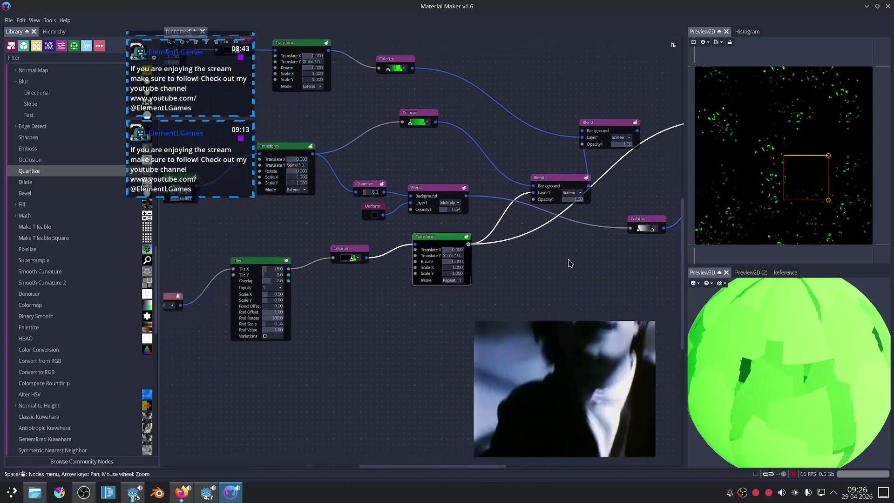
{"action": "scroll", "coordinate": [349, 297], "scroll_direction": "up", "scroll_amount": 2}
{"action": "middle_click_drag", "start_coordinate": [351, 295], "coordinate": [419, 299]}
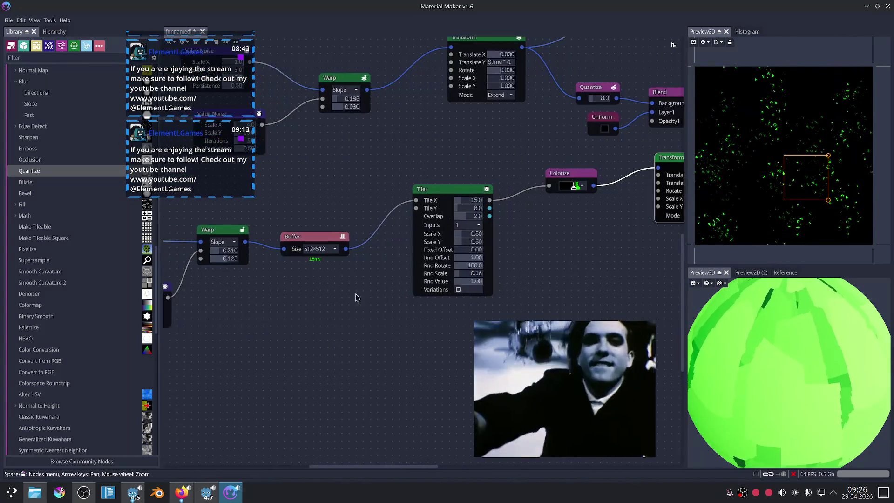
{"action": "middle_click_drag", "start_coordinate": [338, 308], "coordinate": [393, 258]}
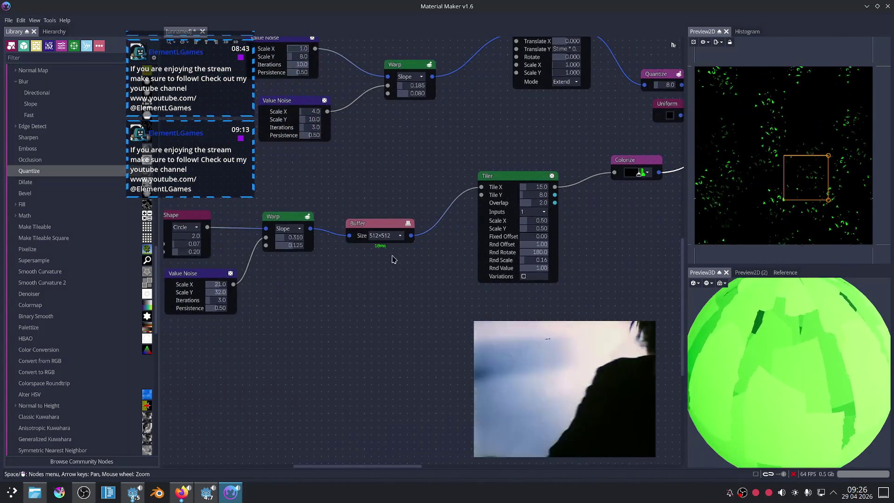
{"action": "left_click", "coordinate": [384, 227]}
{"action": "left_click", "coordinate": [529, 181]}
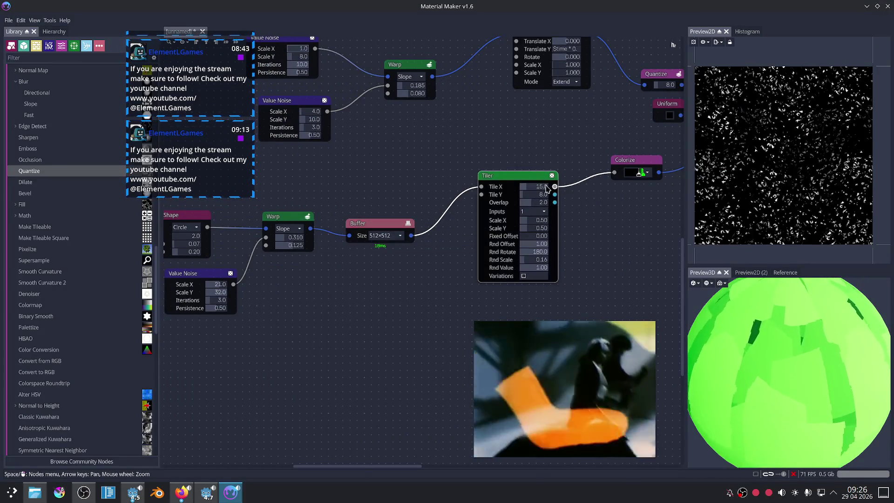
Feed the Warp output straight into the Tiler and delete the Buffer node.
{"action": "left_click_drag", "start_coordinate": [310, 228], "coordinate": [470, 205]}
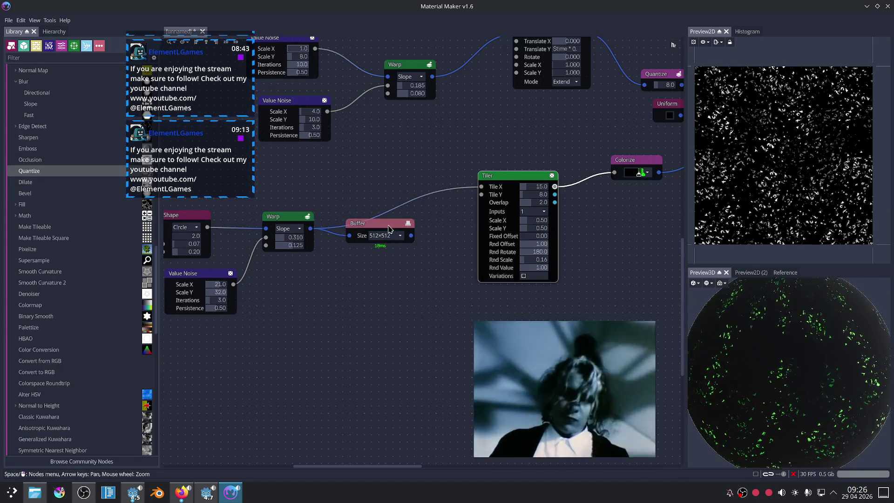
{"action": "left_click", "coordinate": [391, 227]}
{"action": "key", "text": "Delete"}
{"action": "scroll", "coordinate": [436, 180], "scroll_direction": "down", "scroll_amount": 2}
Connect the upper Blend output to the Dynamic PBR Material's Albedo input.
{"action": "mouse_move", "coordinate": [436, 180]}
{"action": "middle_mouse_down"}
{"action": "mouse_move", "coordinate": [409, 193]}
{"action": "mouse_move", "coordinate": [403, 246]}
{"action": "middle_mouse_up"}
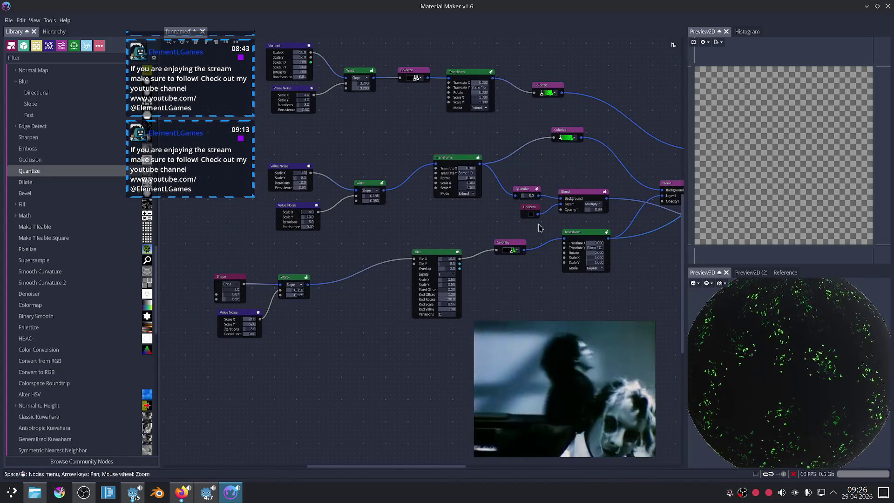
{"action": "middle_click_drag", "start_coordinate": [541, 227], "coordinate": [434, 231]}
{"action": "middle_click_drag", "start_coordinate": [639, 156], "coordinate": [527, 159]}
{"action": "left_click_drag", "start_coordinate": [527, 155], "coordinate": [600, 142]}
{"action": "left_click_drag", "start_coordinate": [508, 144], "coordinate": [525, 149]}
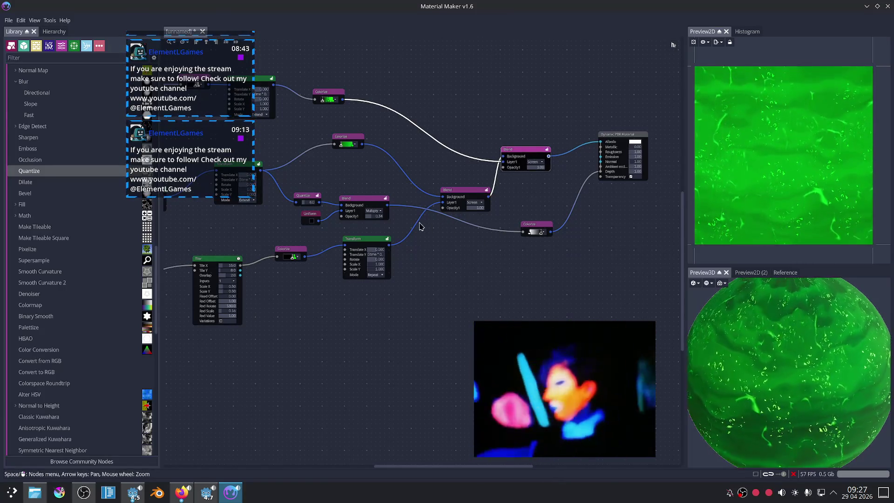
{"action": "scroll", "coordinate": [420, 227], "scroll_direction": "up", "scroll_amount": 2}
{"action": "scroll", "coordinate": [466, 219], "scroll_direction": "up", "scroll_amount": 2}
{"action": "scroll", "coordinate": [517, 212], "scroll_direction": "up", "scroll_amount": 2}
{"action": "scroll", "coordinate": [563, 205], "scroll_direction": "up", "scroll_amount": 1}
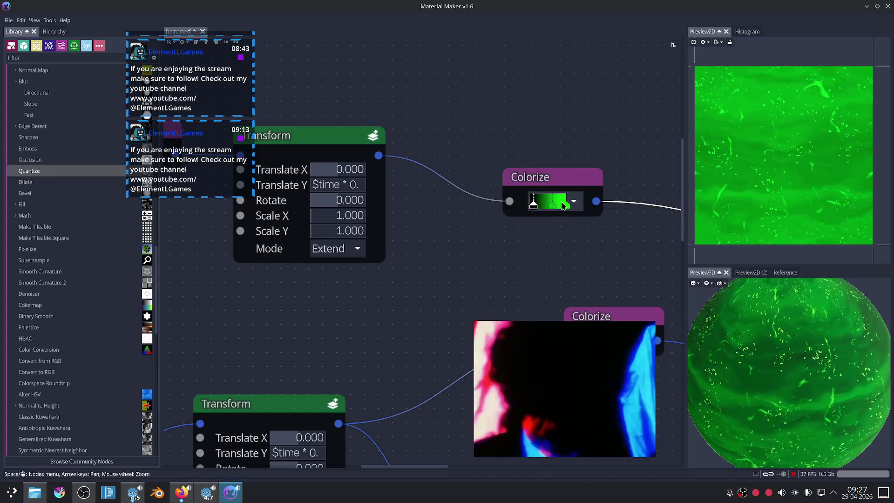
Shift one Colorize gradient stop's hue toward yellow-green.
{"action": "double_click", "coordinate": [563, 205]}
{"action": "left_click_drag", "start_coordinate": [679, 216], "coordinate": [672, 217]}
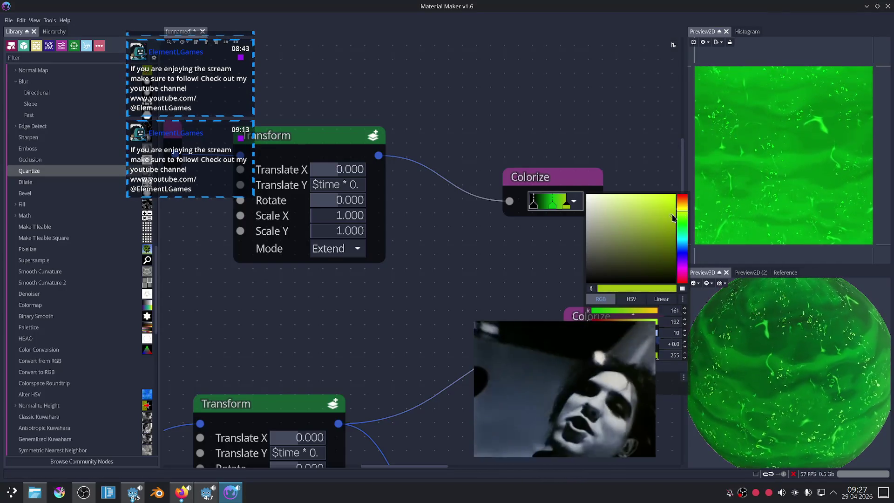
{"action": "left_click", "coordinate": [536, 237]}
Tune the other green gradient stop to yellow-green RGB 176/195/7.
{"action": "double_click", "coordinate": [553, 205]}
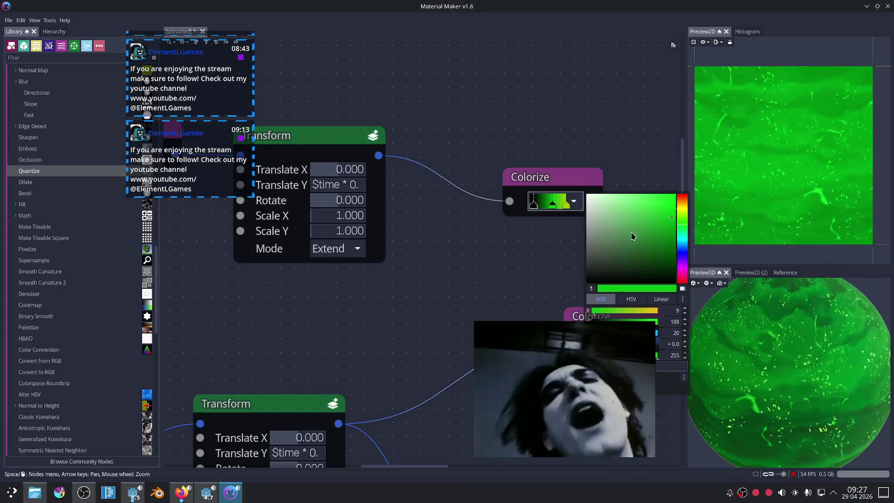
{"action": "left_click_drag", "start_coordinate": [681, 219], "coordinate": [681, 213]}
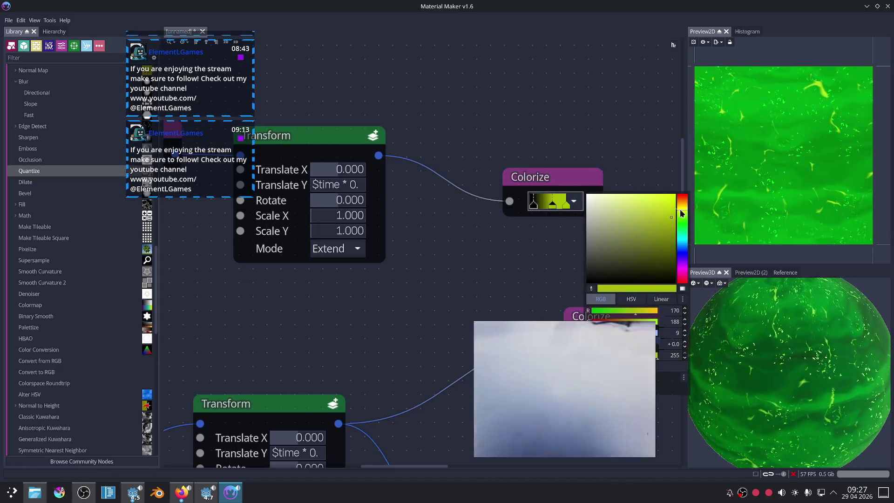
{"action": "left_click_drag", "start_coordinate": [619, 209], "coordinate": [675, 221]}
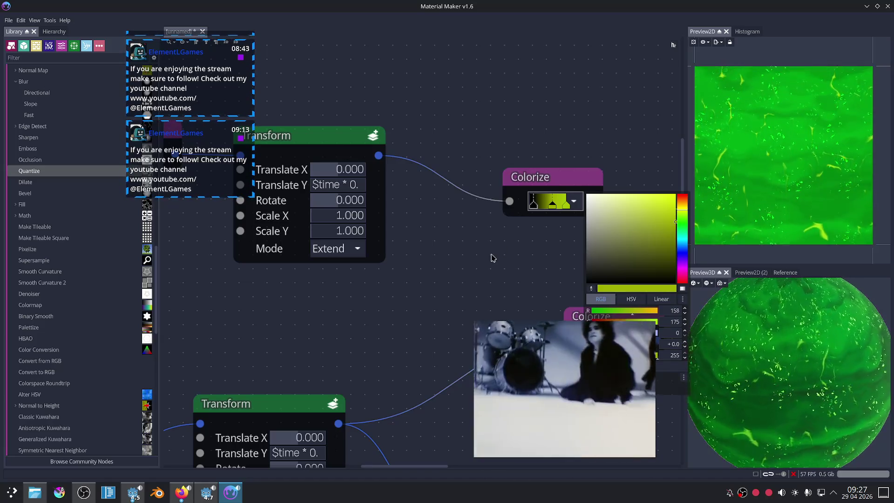
{"action": "left_click", "coordinate": [492, 258]}
{"action": "scroll", "coordinate": [822, 344], "scroll_direction": "down", "scroll_amount": 5}
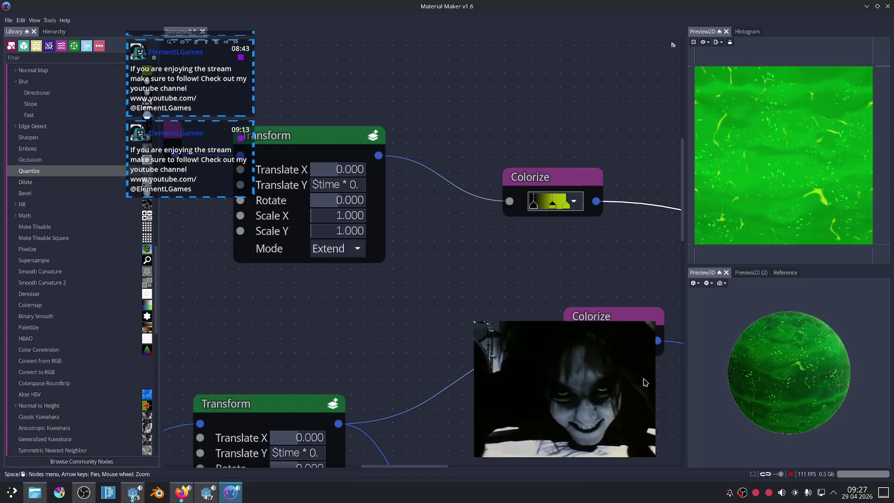
{"action": "key", "text": "super"}
{"action": "mouse_move", "coordinate": [85, 454]}
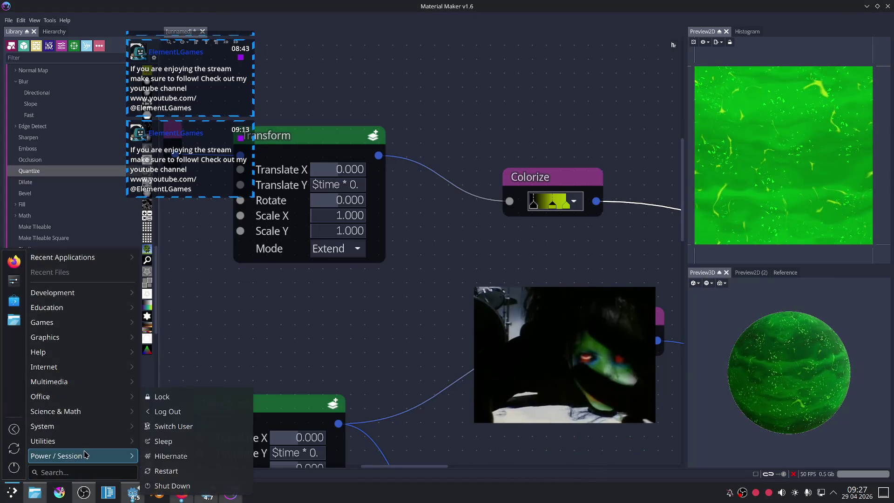
{"action": "mouse_move", "coordinate": [79, 425]}
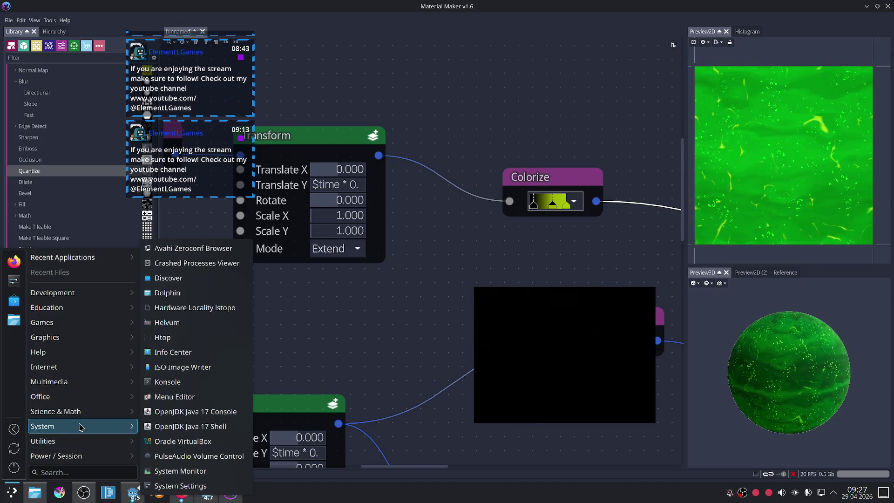
{"action": "left_click", "coordinate": [181, 470]}
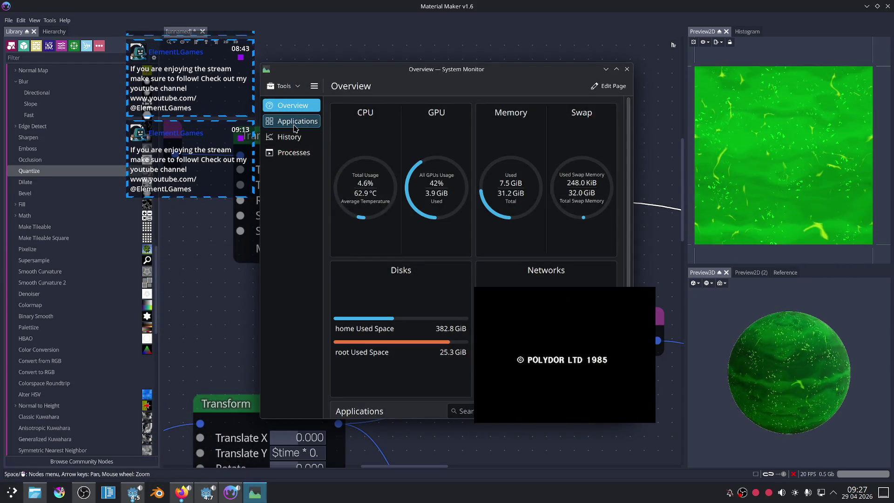
{"action": "left_click_drag", "start_coordinate": [487, 307], "coordinate": [481, 294]}
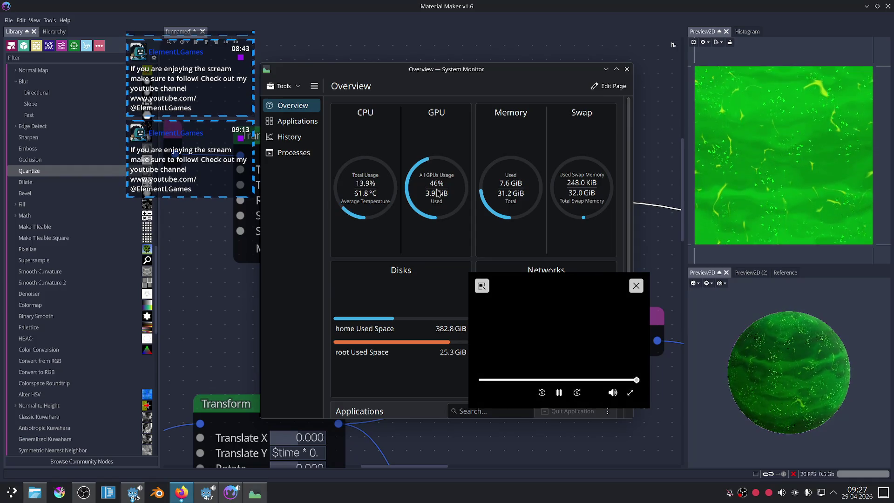
{"action": "left_click", "coordinate": [628, 69]}
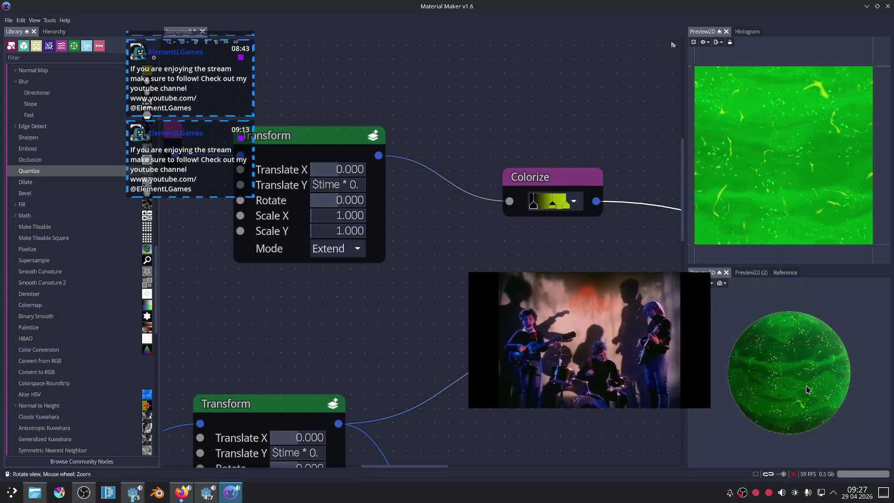
Move the Tiler node left to make room before its particle Colorize node.
{"action": "scroll", "coordinate": [486, 256], "scroll_direction": "down", "scroll_amount": 2}
{"action": "middle_click_drag", "start_coordinate": [297, 290], "coordinate": [409, 216]}
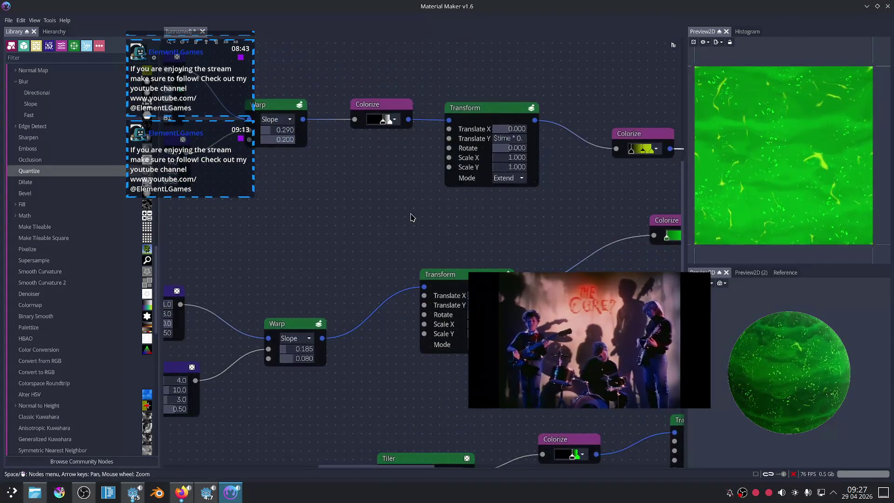
{"action": "scroll", "coordinate": [365, 234], "scroll_direction": "down", "scroll_amount": 3}
{"action": "scroll", "coordinate": [479, 241], "scroll_direction": "right", "scroll_amount": 5}
{"action": "scroll", "coordinate": [479, 241], "scroll_direction": "up", "scroll_amount": 1}
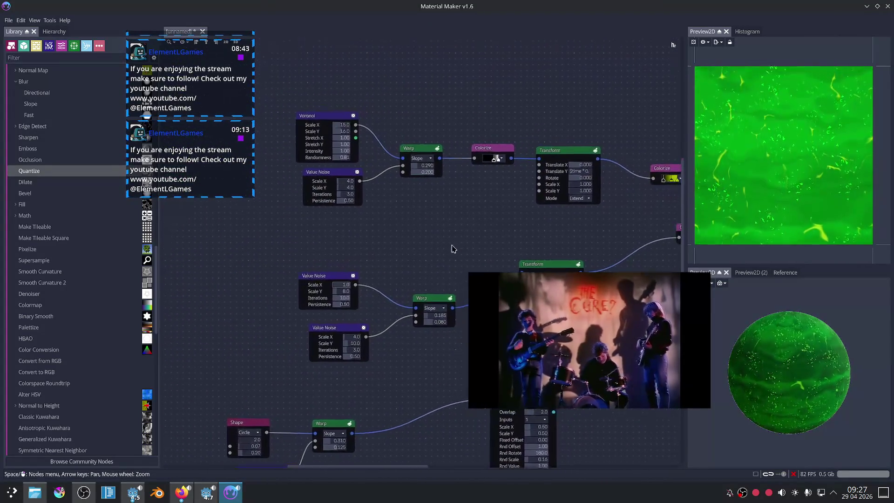
{"action": "scroll", "coordinate": [392, 250], "scroll_direction": "down", "scroll_amount": 3}
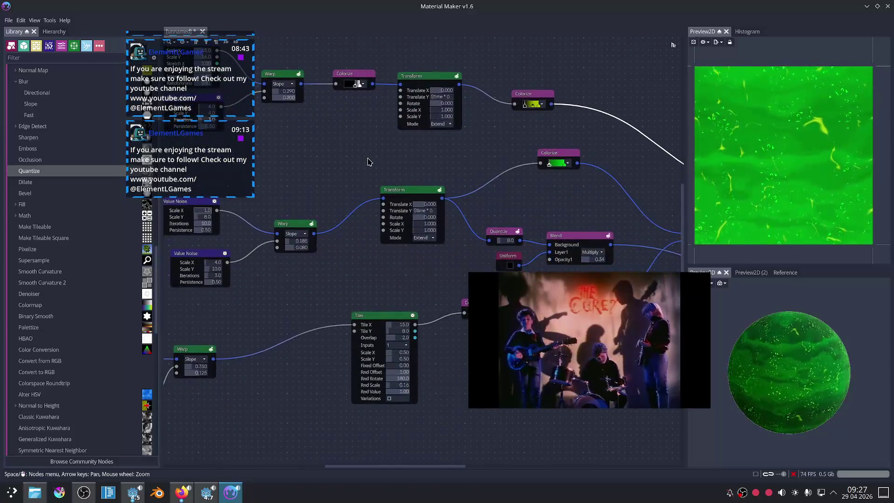
{"action": "scroll", "coordinate": [393, 250], "scroll_direction": "down", "scroll_amount": 2}
{"action": "scroll", "coordinate": [389, 245], "scroll_direction": "right", "scroll_amount": 1}
{"action": "scroll", "coordinate": [386, 240], "scroll_direction": "down", "scroll_amount": 2}
{"action": "mouse_move", "coordinate": [385, 240]}
{"action": "left_mouse_down"}
{"action": "mouse_move", "coordinate": [322, 245]}
{"action": "mouse_move", "coordinate": [410, 246]}
{"action": "left_mouse_up"}
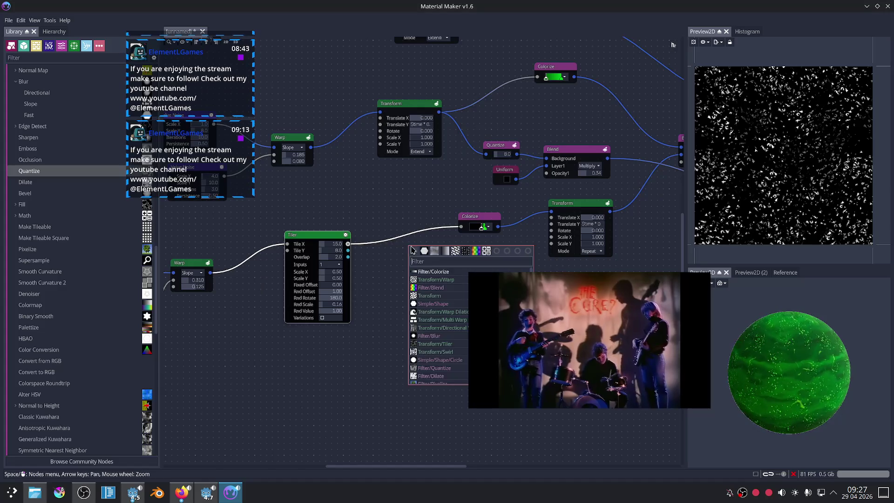
Add a Buffer node after the Tiler, wire it into Colorize, and set its size to 1024×1024.
{"action": "type", "text": "buffer"}
{"action": "left_click", "coordinate": [440, 272]}
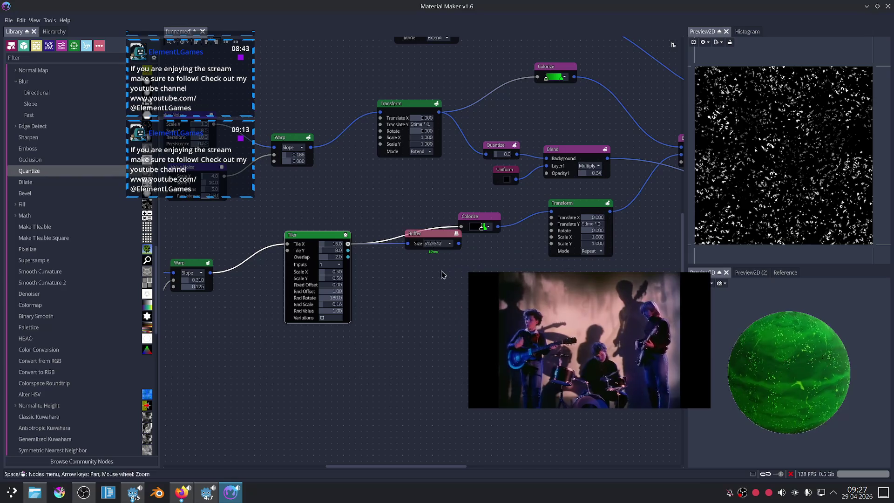
{"action": "mouse_move", "coordinate": [430, 233]}
{"action": "left_mouse_down"}
{"action": "mouse_move", "coordinate": [407, 249]}
{"action": "mouse_move", "coordinate": [460, 227]}
{"action": "left_mouse_up"}
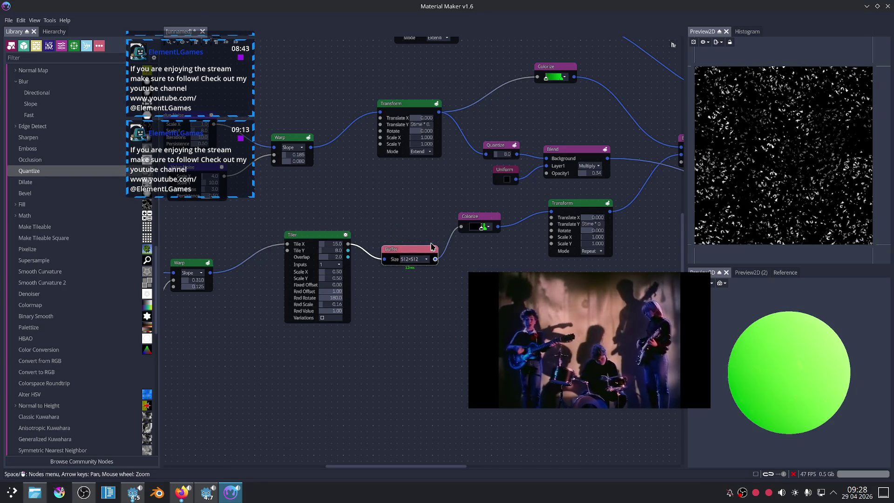
{"action": "scroll", "coordinate": [484, 255], "scroll_direction": "up", "scroll_amount": 2}
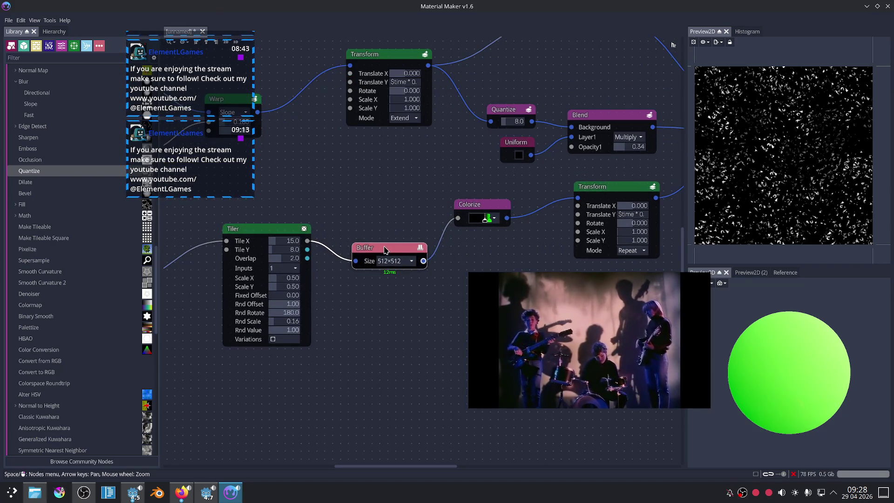
{"action": "left_click", "coordinate": [391, 261]}
{"action": "left_click", "coordinate": [395, 261]}
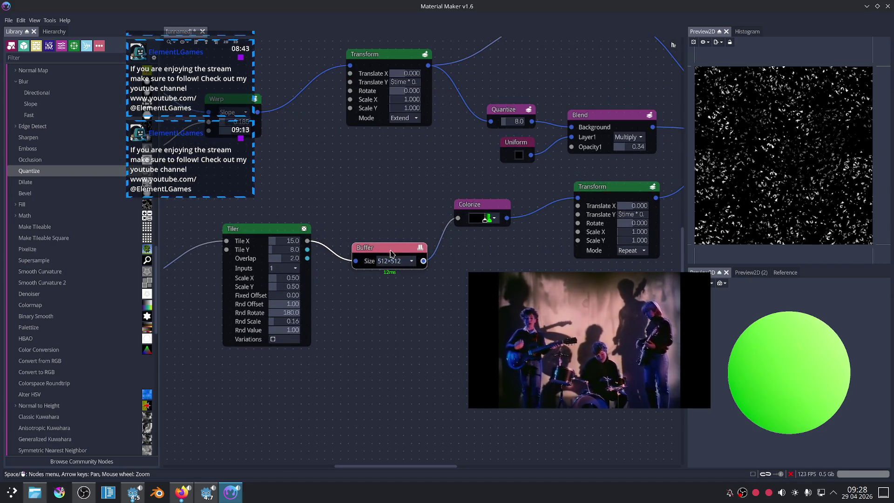
{"action": "left_click", "coordinate": [400, 262]}
{"action": "left_click", "coordinate": [395, 328]}
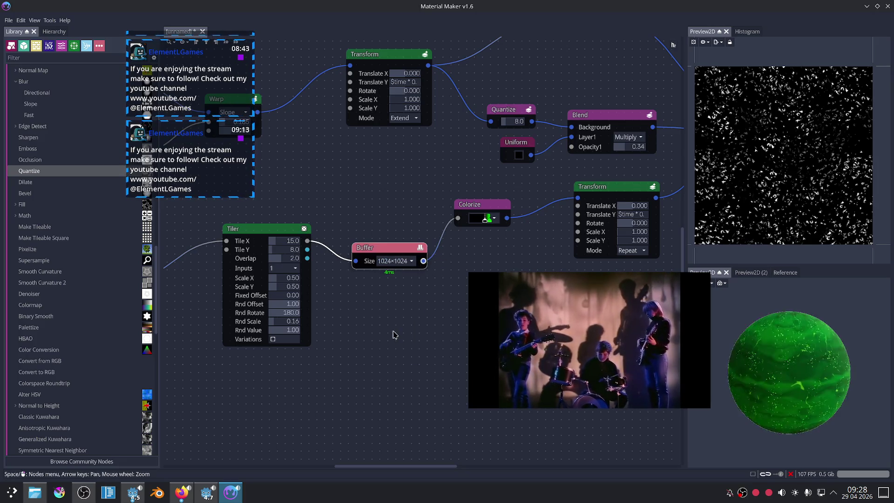
{"action": "mouse_move", "coordinate": [525, 279]}
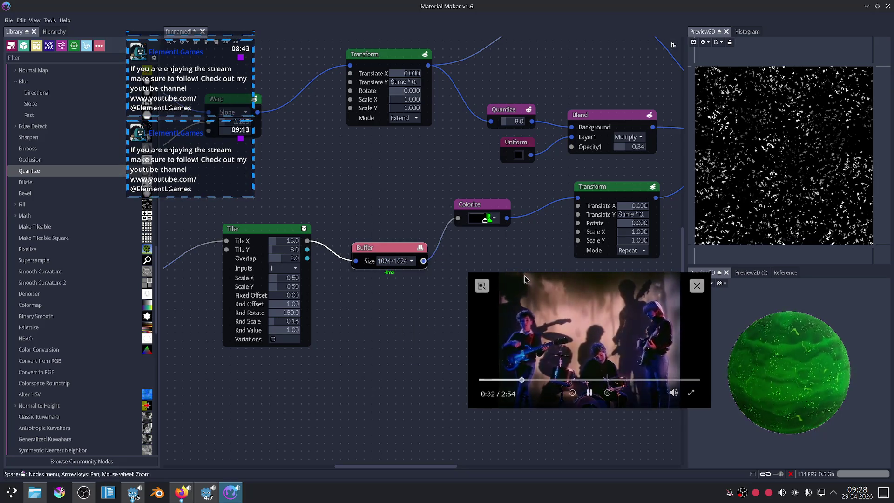
Pan the graph to check the Warp, Tiler and Buffer chain near the Voronoi and Value Noise nodes.
{"action": "scroll", "coordinate": [501, 262], "scroll_direction": "up", "scroll_amount": 3}
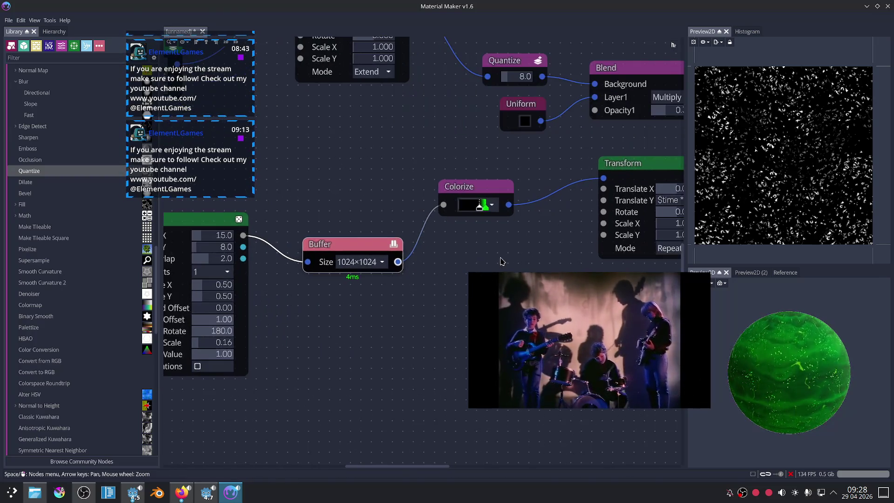
{"action": "middle_click_drag", "start_coordinate": [487, 245], "coordinate": [449, 238]}
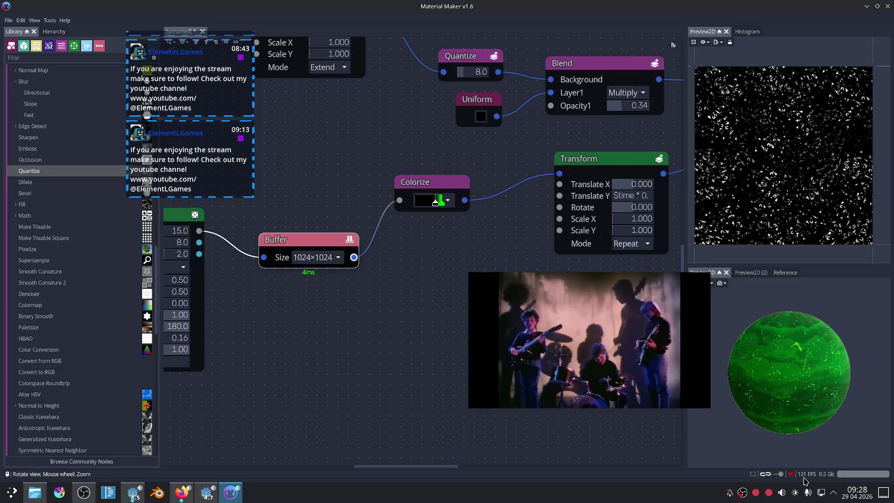
{"action": "middle_click_drag", "start_coordinate": [433, 275], "coordinate": [409, 359]}
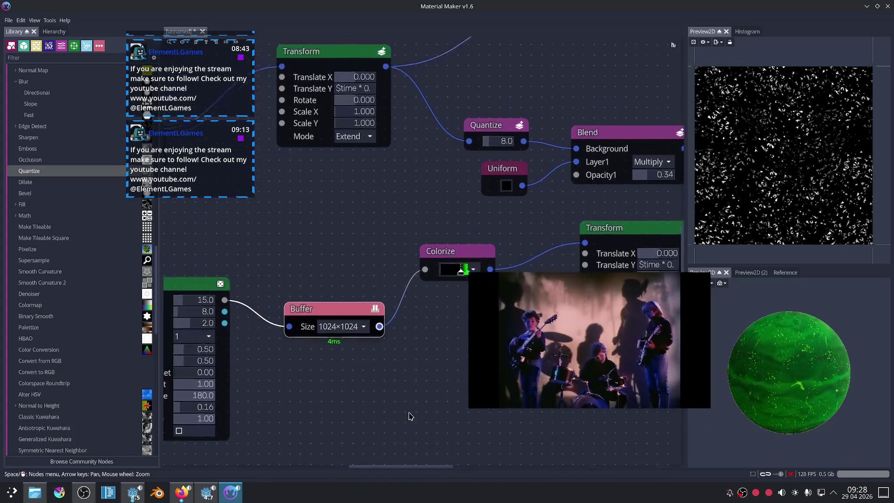
{"action": "middle_click_drag", "start_coordinate": [334, 261], "coordinate": [457, 326]}
{"action": "scroll", "coordinate": [456, 326], "scroll_direction": "down", "scroll_amount": 3}
{"action": "mouse_move", "coordinate": [344, 199]}
{"action": "middle_mouse_down"}
{"action": "mouse_move", "coordinate": [362, 229]}
{"action": "mouse_move", "coordinate": [423, 79]}
{"action": "middle_mouse_up"}
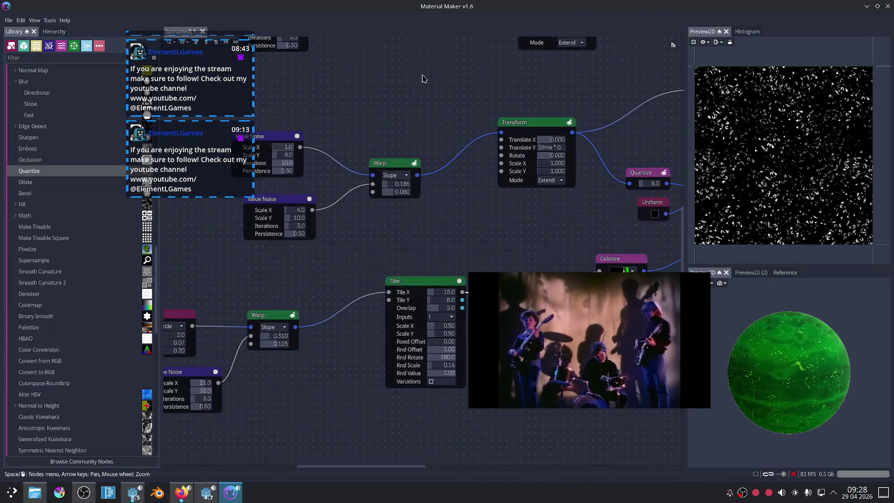
{"action": "middle_click_drag", "start_coordinate": [475, 221], "coordinate": [413, 151]}
{"action": "mouse_move", "coordinate": [481, 293]}
{"action": "middle_mouse_down"}
{"action": "mouse_move", "coordinate": [429, 215]}
{"action": "mouse_move", "coordinate": [460, 255]}
{"action": "mouse_move", "coordinate": [543, 252]}
{"action": "middle_mouse_up"}
Pan across to the Blend and Dynamic PBR Material output nodes.
{"action": "mouse_move", "coordinate": [411, 254]}
{"action": "middle_mouse_down"}
{"action": "mouse_move", "coordinate": [405, 299]}
{"action": "mouse_move", "coordinate": [339, 282]}
{"action": "middle_mouse_up"}
{"action": "mouse_move", "coordinate": [551, 218]}
{"action": "middle_mouse_down"}
{"action": "mouse_move", "coordinate": [524, 224]}
{"action": "mouse_move", "coordinate": [422, 295]}
{"action": "middle_mouse_up"}
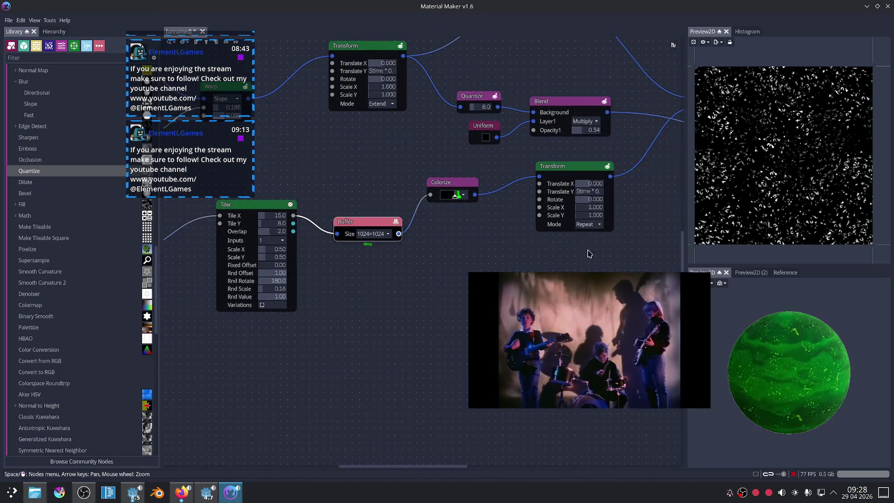
{"action": "mouse_move", "coordinate": [679, 232]}
{"action": "middle_mouse_down"}
{"action": "mouse_move", "coordinate": [450, 247]}
{"action": "mouse_move", "coordinate": [339, 265]}
{"action": "middle_mouse_up"}
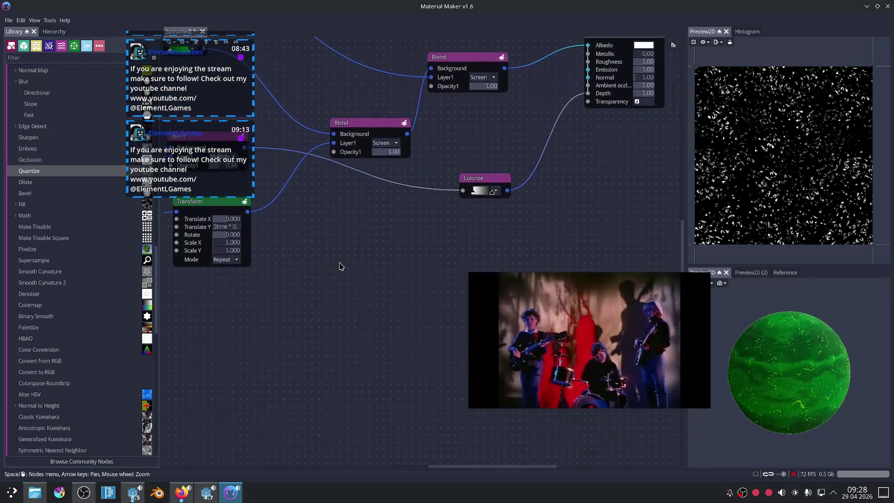
{"action": "middle_click_drag", "start_coordinate": [581, 216], "coordinate": [482, 279]}
{"action": "scroll", "coordinate": [511, 221], "scroll_direction": "up", "scroll_amount": 2}
{"action": "scroll", "coordinate": [511, 220], "scroll_direction": "up", "scroll_amount": 2}
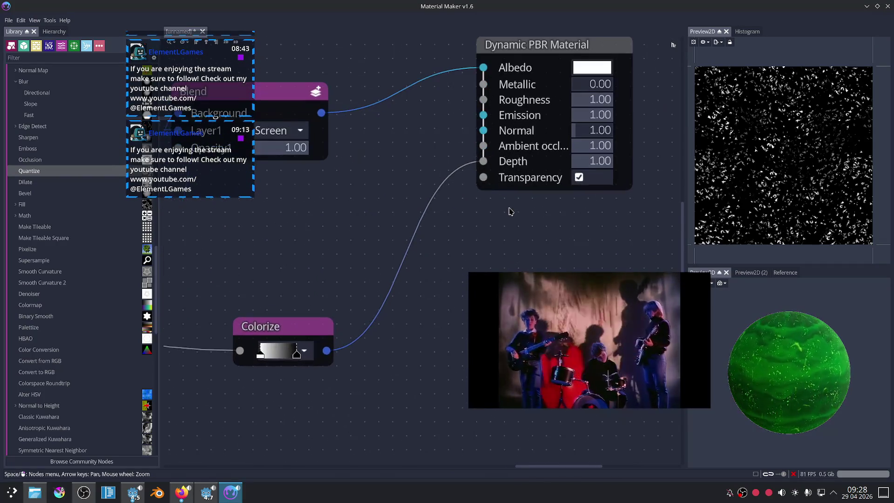
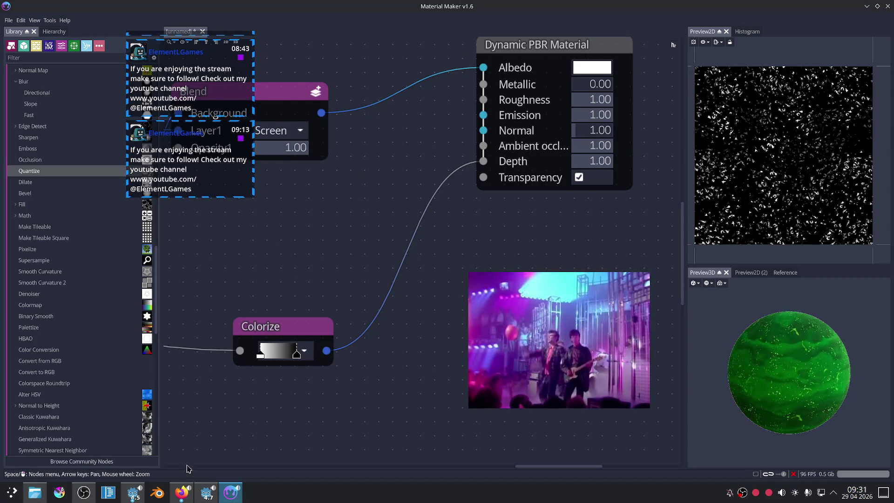
Play the Lauv & LANY 'Mean It' video on YouTube, then return to the Twitch tab and Material Maker.
{"action": "left_click", "coordinate": [183, 493]}
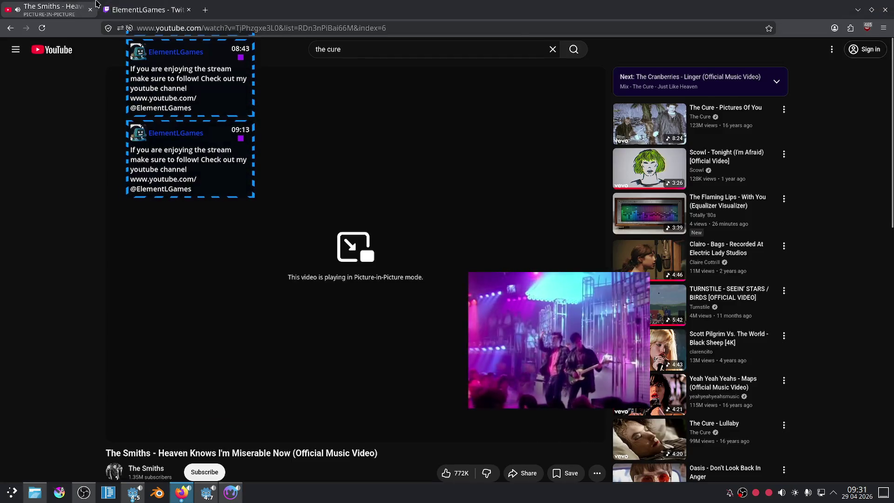
{"action": "left_click", "coordinate": [108, 7]}
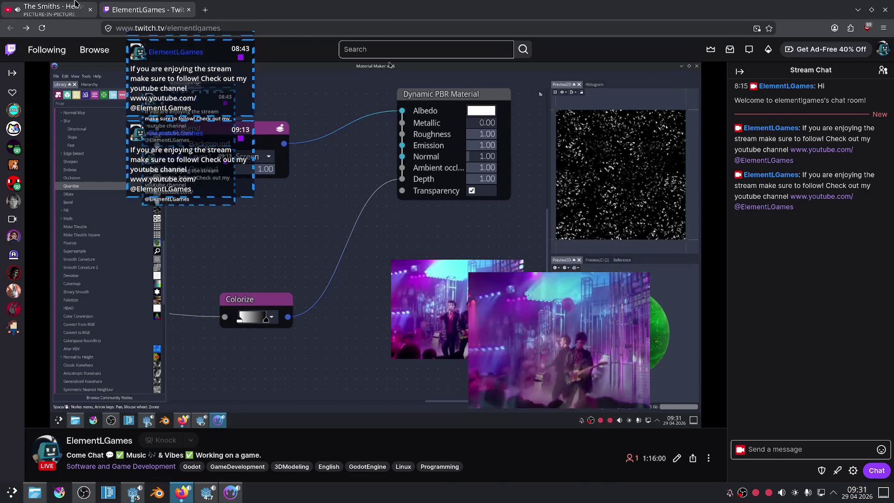
{"action": "left_click", "coordinate": [68, 14]}
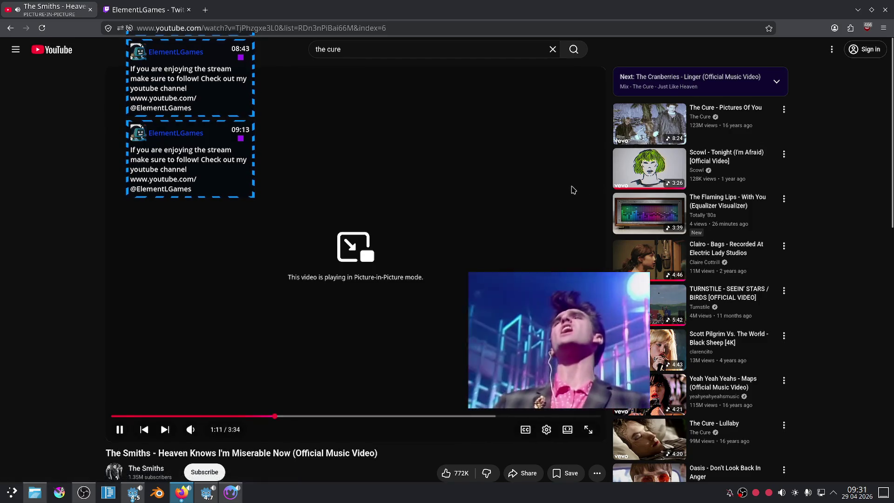
{"action": "scroll", "coordinate": [580, 185], "scroll_direction": "down", "scroll_amount": 3}
{"action": "scroll", "coordinate": [647, 219], "scroll_direction": "down", "scroll_amount": 4}
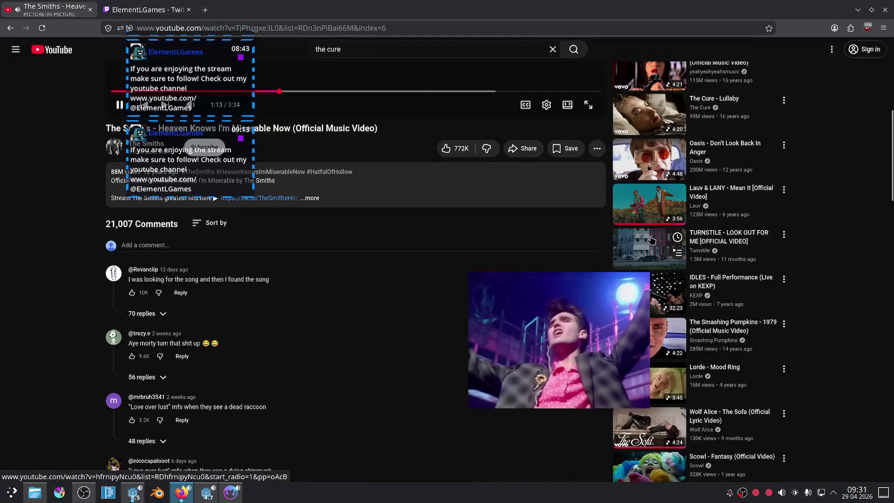
{"action": "left_click", "coordinate": [647, 219]}
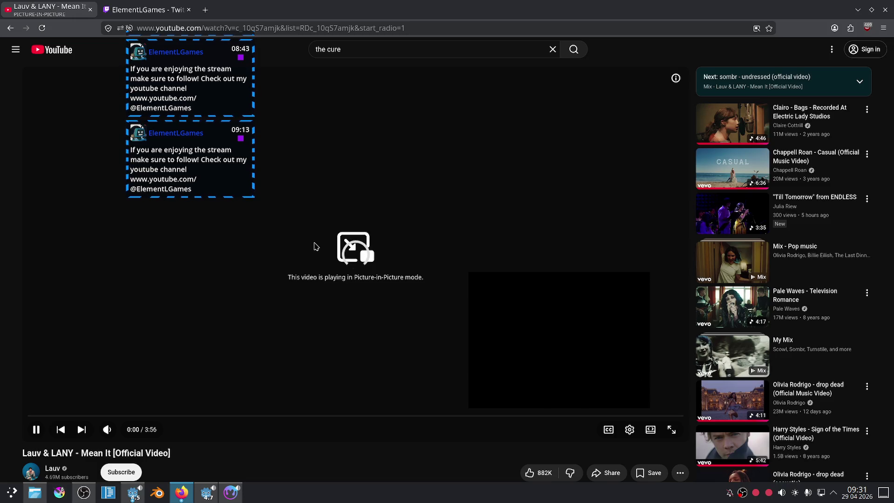
{"action": "key", "text": "ctrl+Tab"}
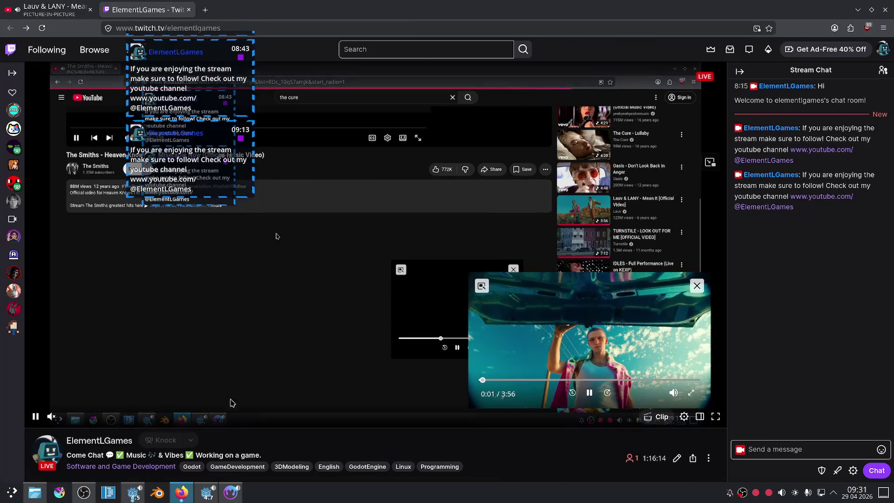
{"action": "key", "text": "alt+Tab"}
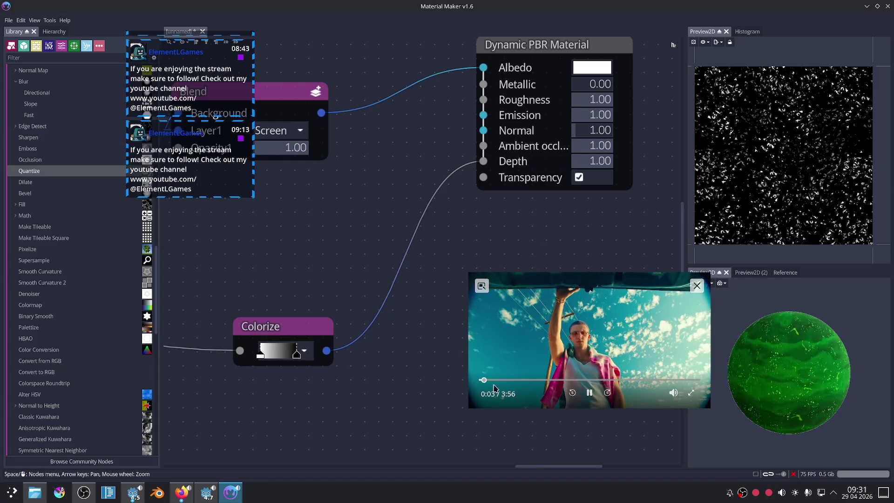
Shrink the floating video player and move it toward the lower right.
{"action": "left_click_drag", "start_coordinate": [470, 413], "coordinate": [539, 386]}
{"action": "left_click_drag", "start_coordinate": [629, 319], "coordinate": [642, 401]}
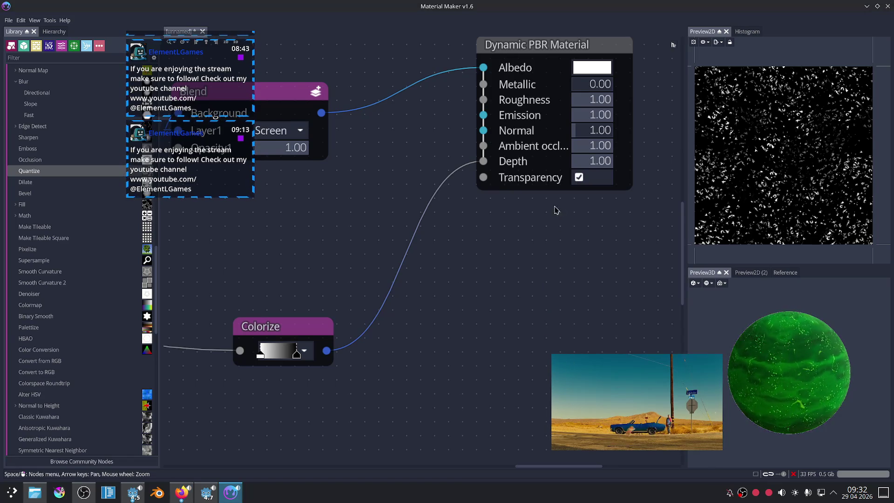
{"action": "middle_click_drag", "start_coordinate": [547, 277], "coordinate": [554, 284]}
{"action": "scroll", "coordinate": [828, 366], "scroll_direction": "up", "scroll_amount": 3}
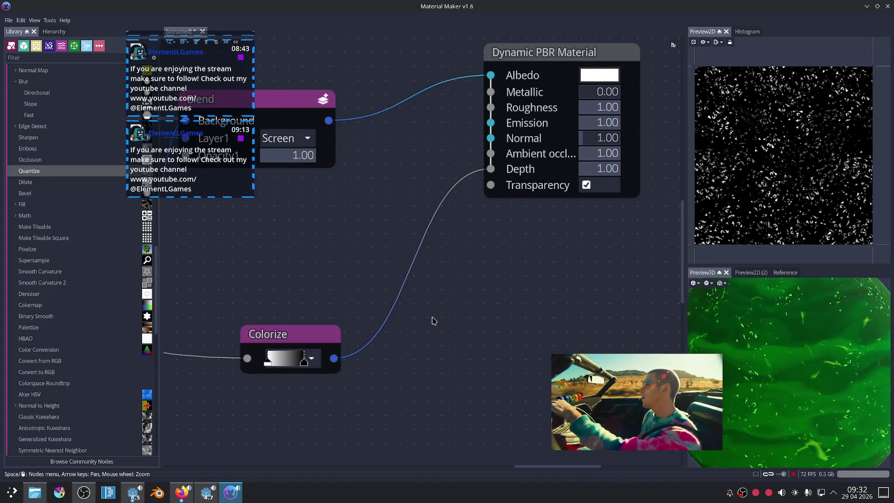
Quit Material Maker, discarding the unsaved material graph, and bring Godot forward.
{"action": "key", "text": "ctrl+q"}
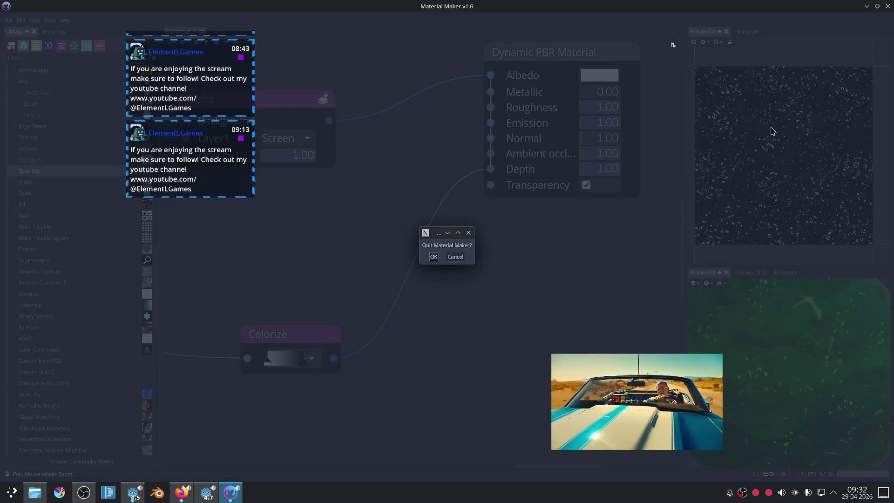
{"action": "left_click", "coordinate": [433, 257]}
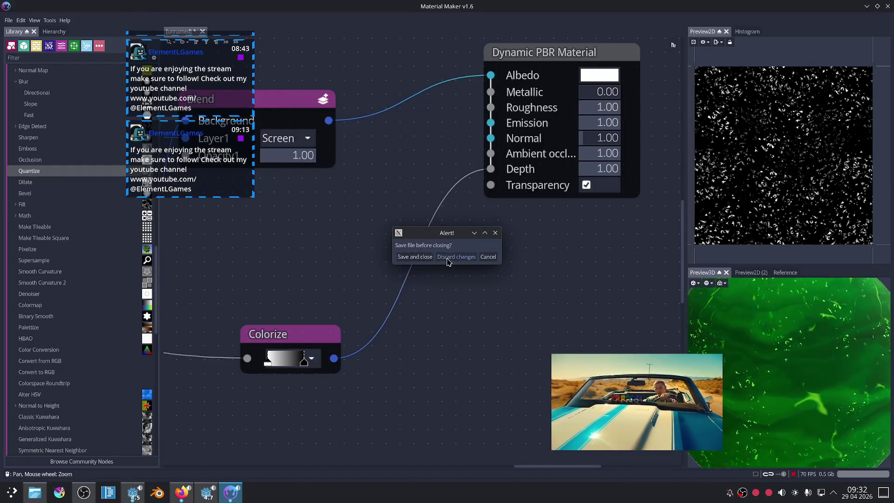
{"action": "left_click", "coordinate": [447, 257]}
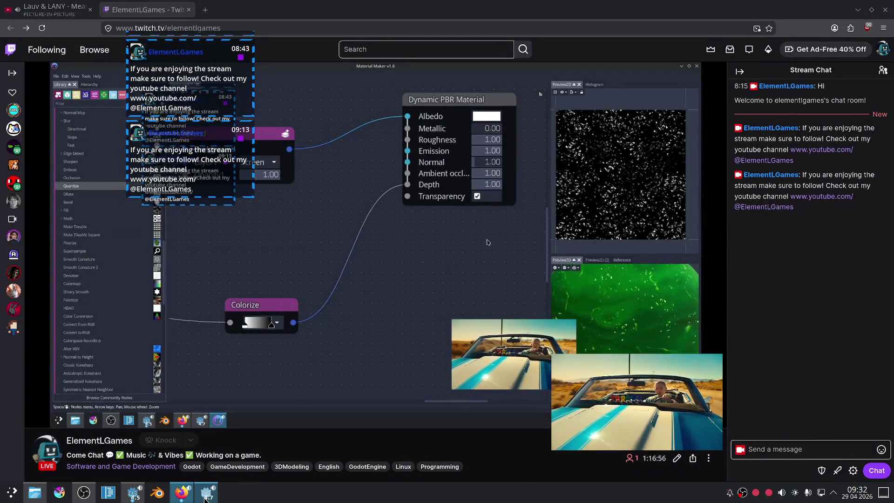
{"action": "left_click", "coordinate": [205, 495]}
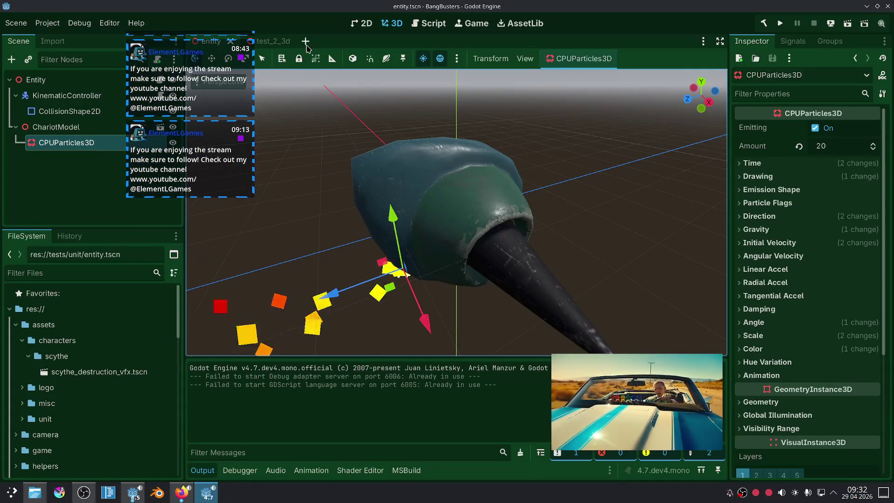
Start a new scene with a Node3D root.
{"action": "left_click", "coordinate": [306, 43]}
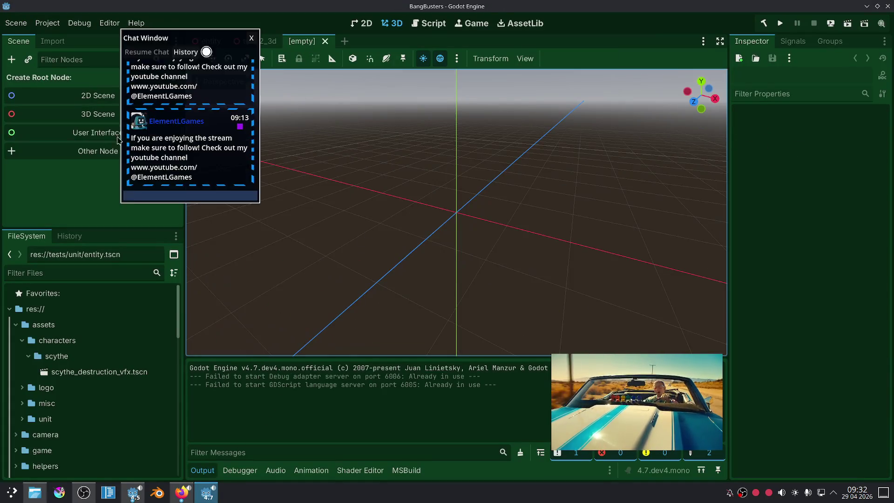
{"action": "left_click", "coordinate": [64, 114]}
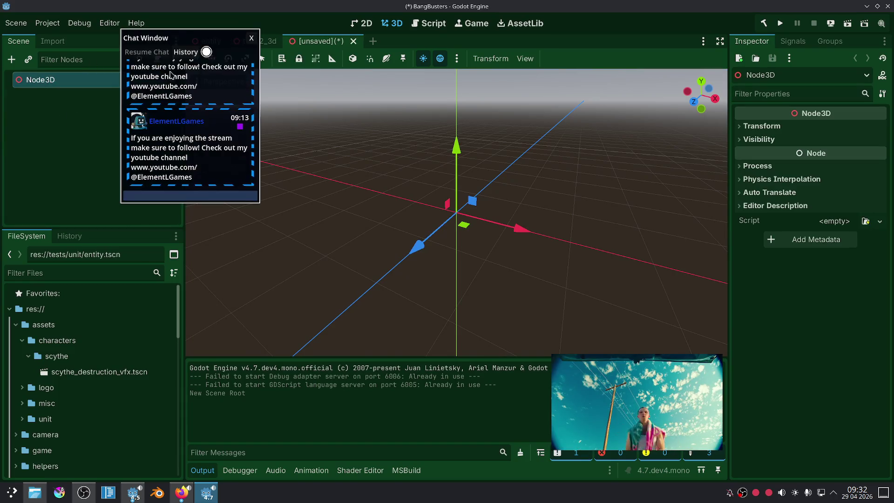
{"action": "right_click", "coordinate": [91, 81]}
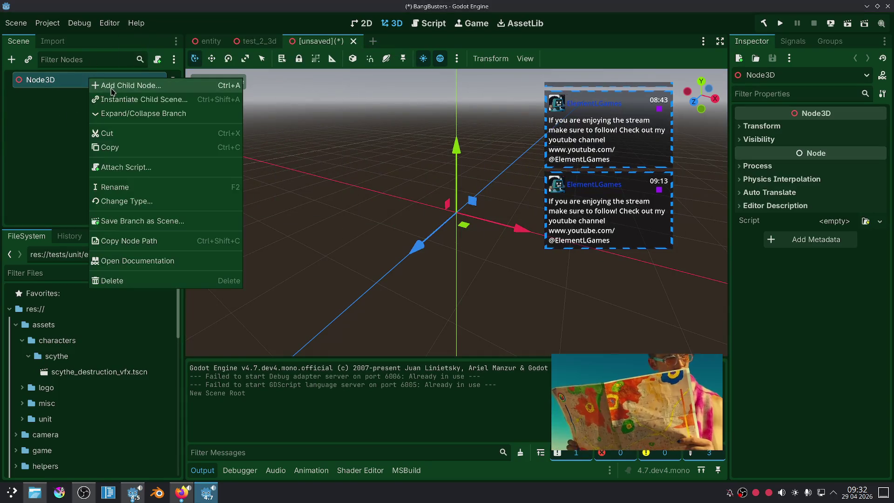
{"action": "left_click", "coordinate": [47, 84]}
{"action": "right_click", "coordinate": [46, 85]}
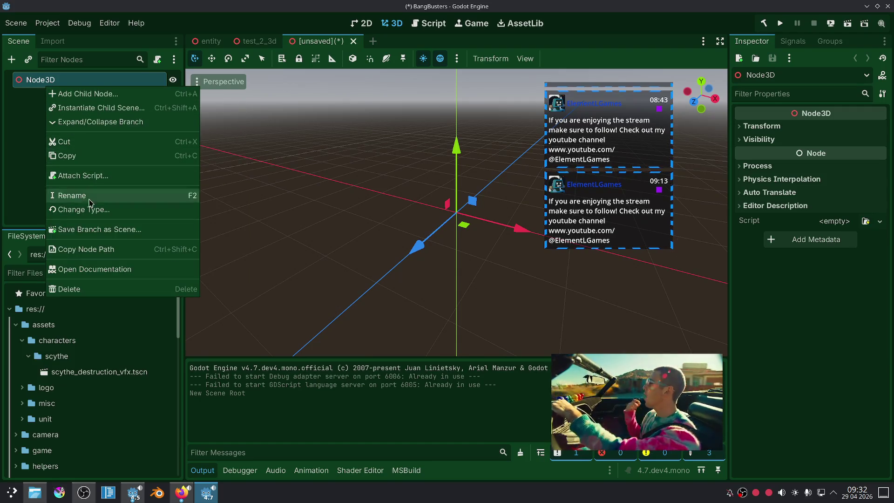
{"action": "key", "text": "Escape"}
Close the unsaved, test_2_3d and entity scenes without saving.
{"action": "left_click", "coordinate": [353, 41]}
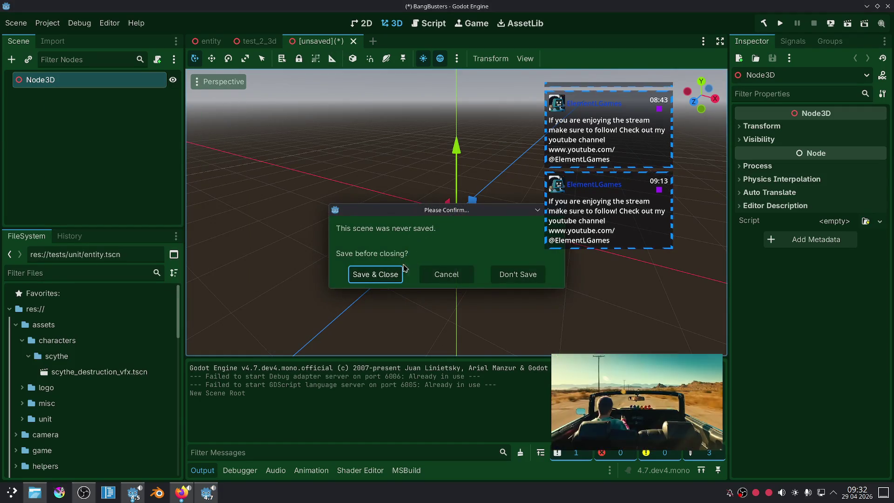
{"action": "left_click", "coordinate": [515, 279]}
{"action": "left_click", "coordinate": [516, 278]}
{"action": "left_click", "coordinate": [228, 41]}
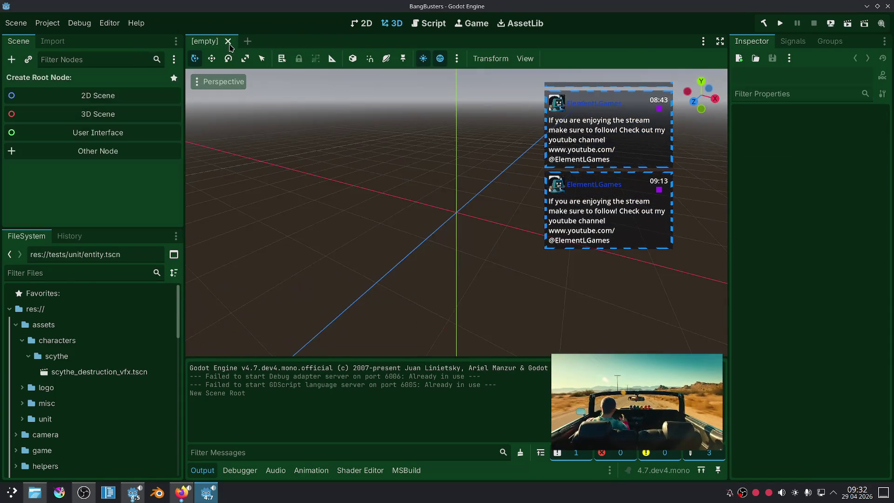
Create a scene whose root is a MeshInstance3D, found by searching 'mesh'.
{"action": "left_click", "coordinate": [108, 155]}
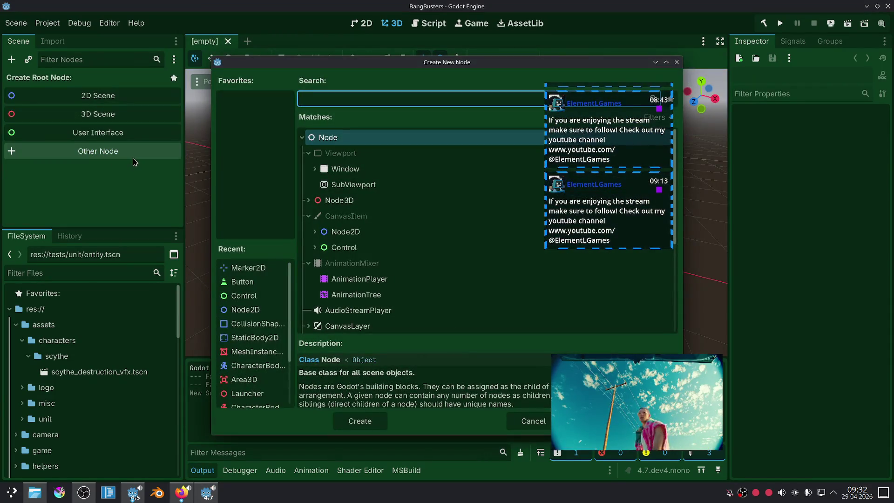
{"action": "type", "text": "mesh"}
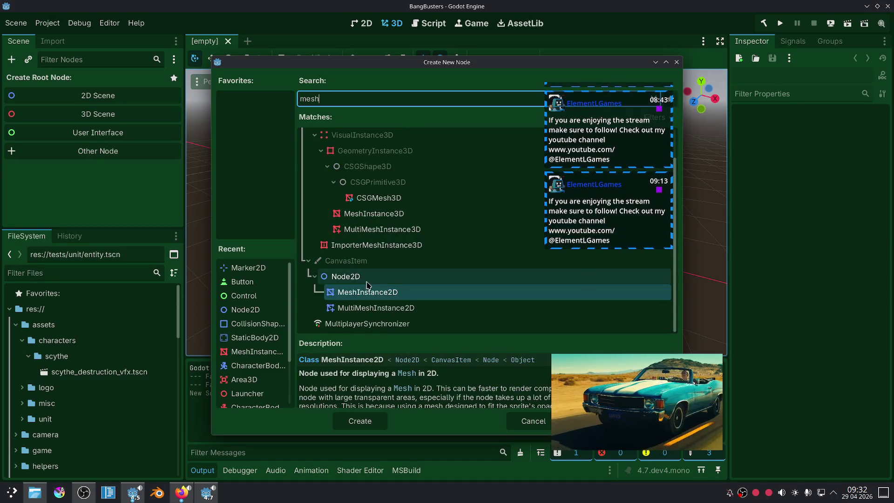
{"action": "double_click", "coordinate": [353, 213]}
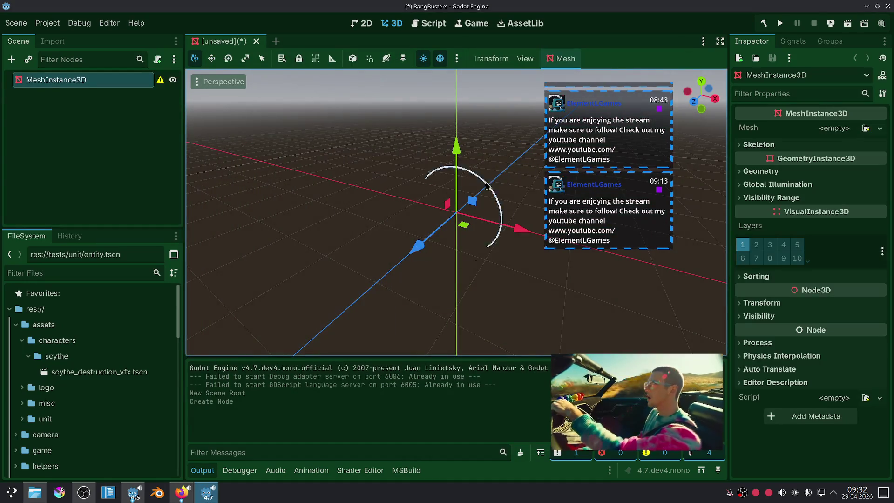
{"action": "left_click", "coordinate": [834, 128]}
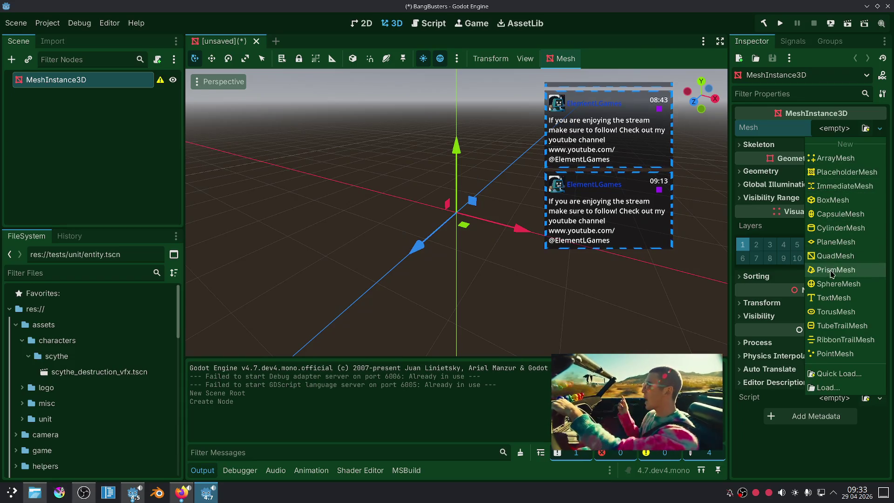
Give the root MeshInstance3D a SphereMesh.
{"action": "left_click", "coordinate": [838, 283]}
{"action": "left_click", "coordinate": [842, 137]}
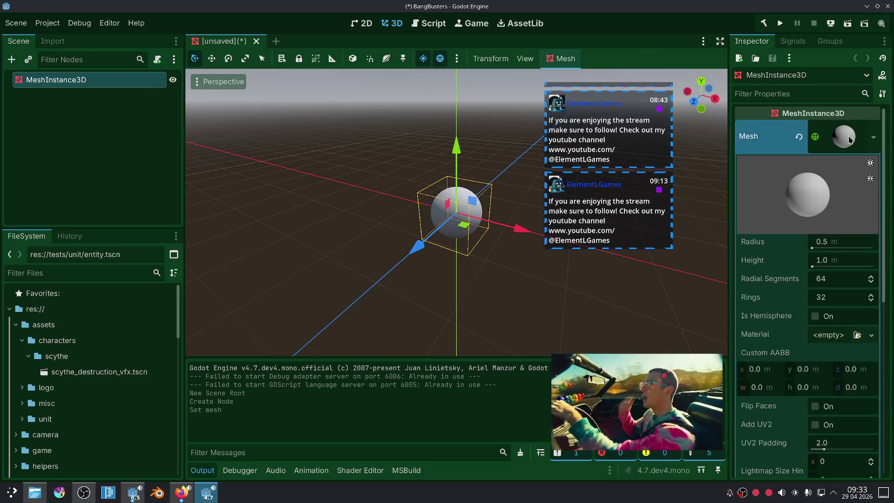
{"action": "left_click", "coordinate": [86, 133]}
{"action": "left_click", "coordinate": [96, 87]}
Add a child MeshInstance3D with its own SphereMesh.
{"action": "right_click", "coordinate": [95, 84]}
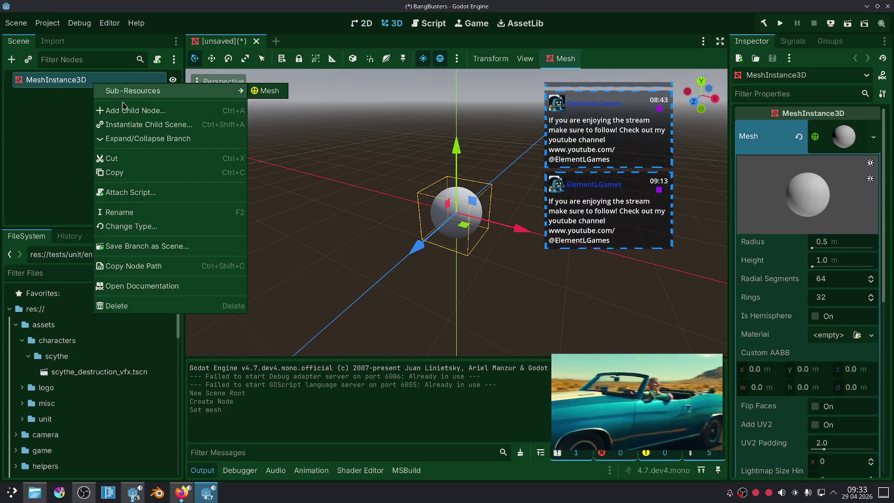
{"action": "left_click", "coordinate": [119, 90]}
{"action": "left_click", "coordinate": [376, 231]}
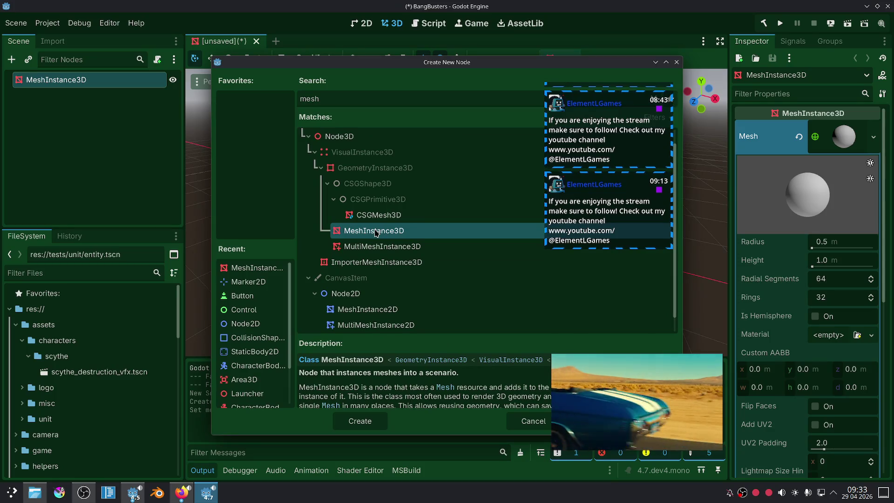
{"action": "double_click", "coordinate": [376, 231]}
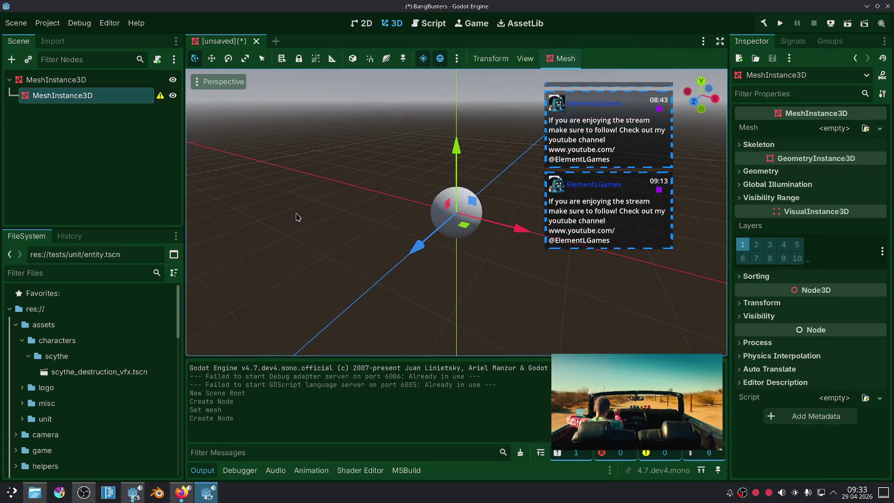
{"action": "left_click", "coordinate": [834, 128]}
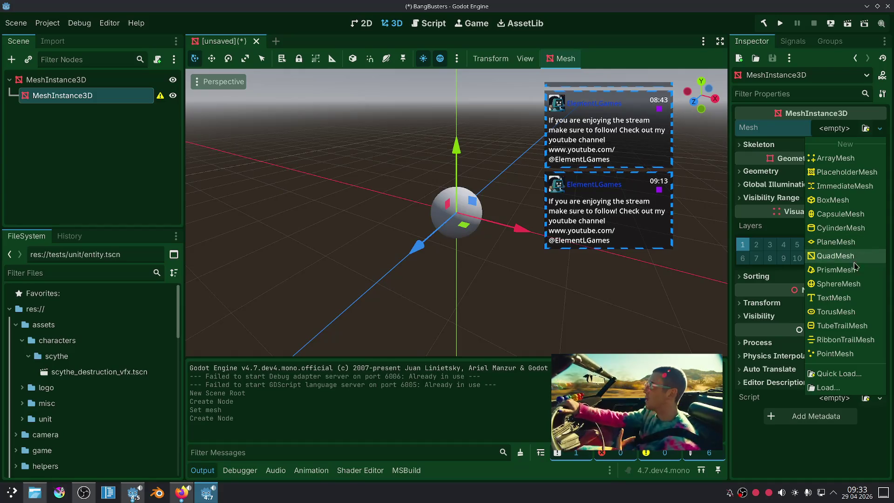
{"action": "left_click", "coordinate": [855, 282]}
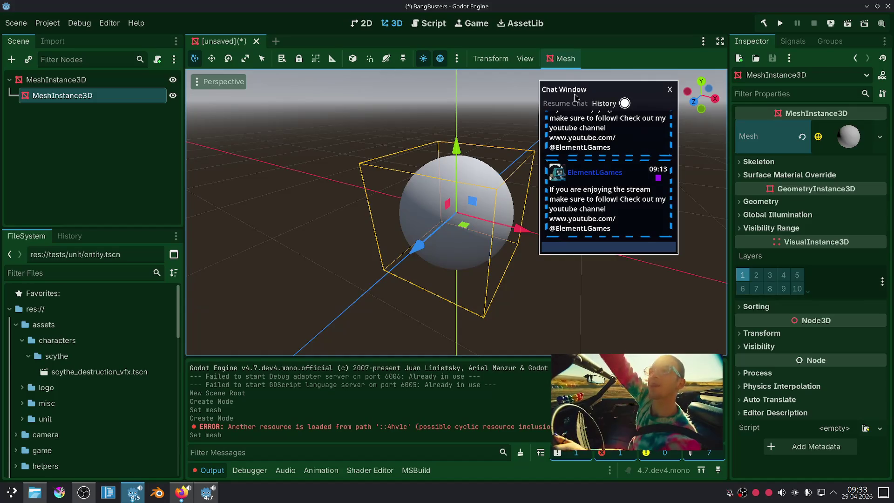
Select the child MeshInstance3D and expand its SphereMesh properties in the Inspector.
{"action": "left_click_drag", "start_coordinate": [581, 99], "coordinate": [728, 139]}
{"action": "scroll", "coordinate": [241, 132], "scroll_direction": "up", "scroll_amount": 2}
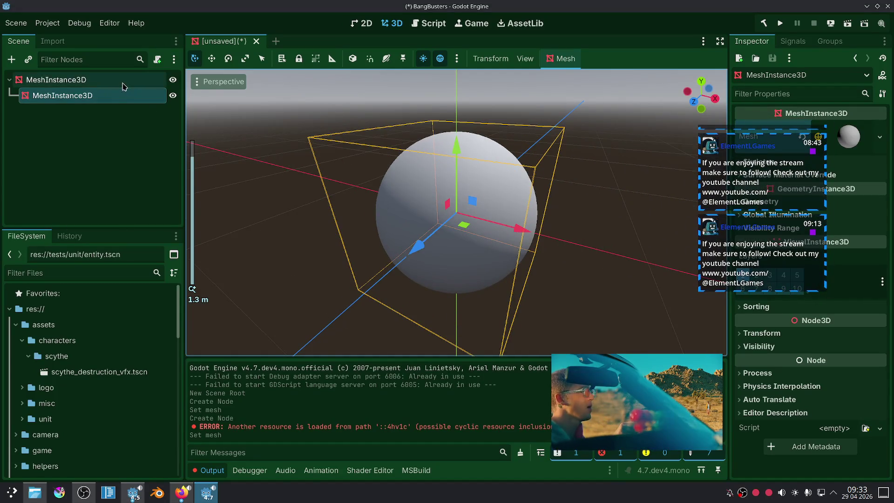
{"action": "left_click", "coordinate": [138, 80]}
{"action": "left_click_drag", "start_coordinate": [744, 123], "coordinate": [702, 101]}
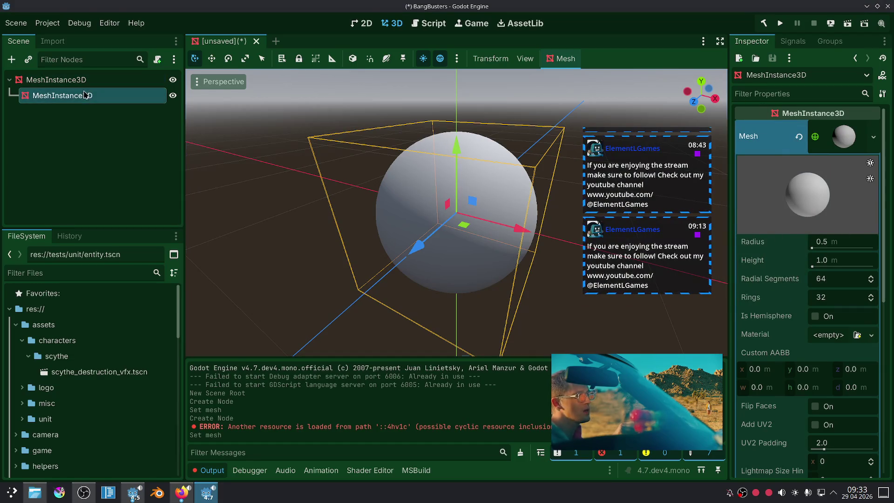
{"action": "key", "text": "Down"}
{"action": "left_click", "coordinate": [848, 136]}
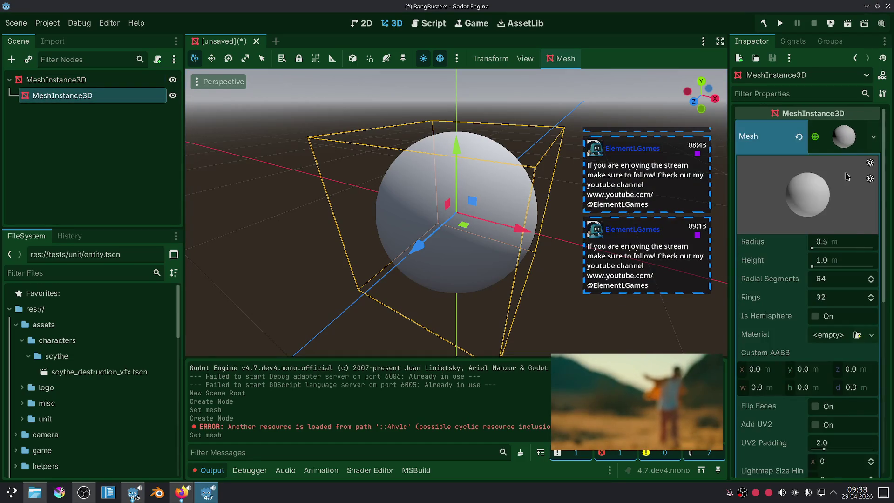
Set the child SphereMesh's radius to 0.4 m and height to 0.5 m.
{"action": "left_click", "coordinate": [842, 242]}
{"action": "left_click", "coordinate": [823, 242]}
{"action": "type", "text": "2"}
{"action": "left_click", "coordinate": [836, 261]}
{"action": "type", "text": "0.5"}
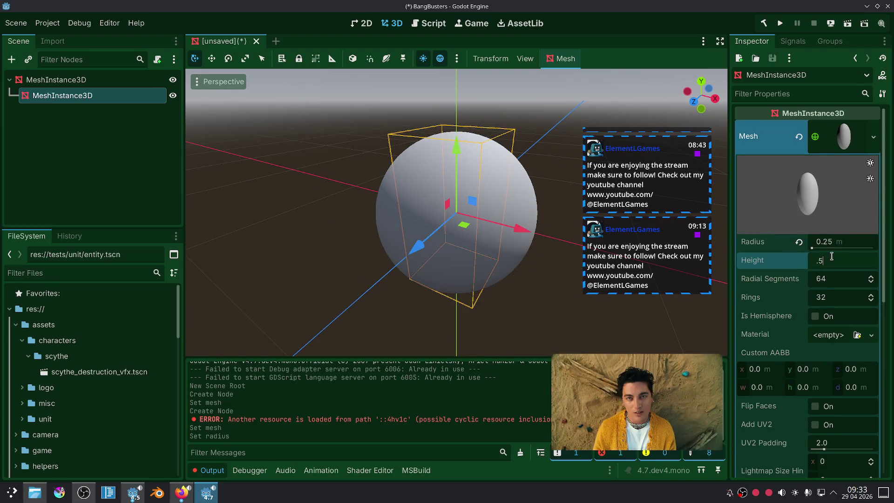
{"action": "key", "text": "Return"}
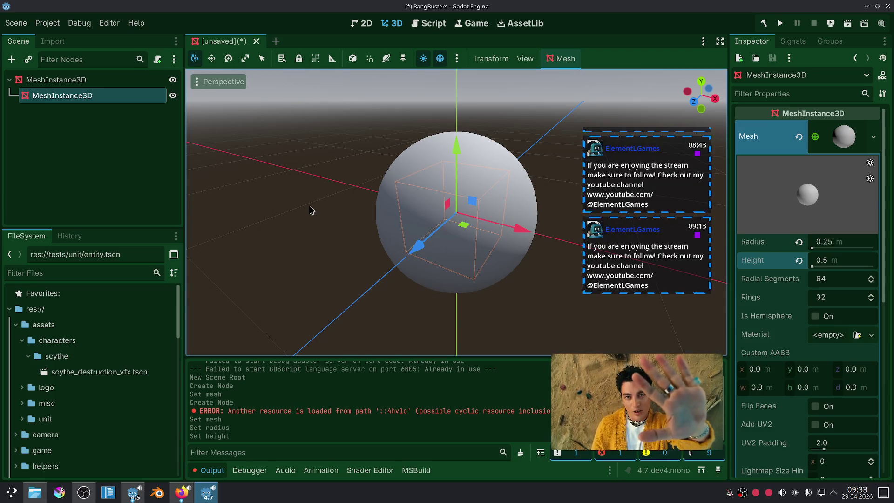
{"action": "left_click", "coordinate": [842, 242]}
{"action": "left_click_drag", "start_coordinate": [842, 242], "coordinate": [823, 242]}
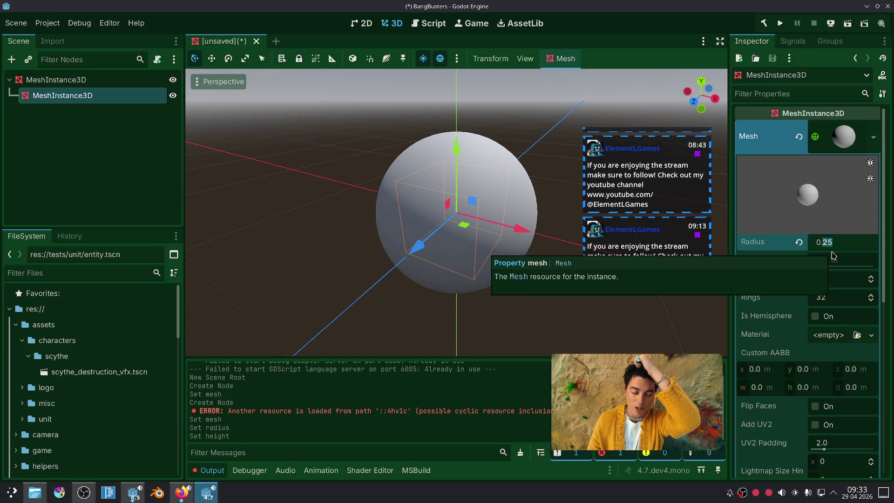
{"action": "type", "text": "4"}
{"action": "key", "text": "Return"}
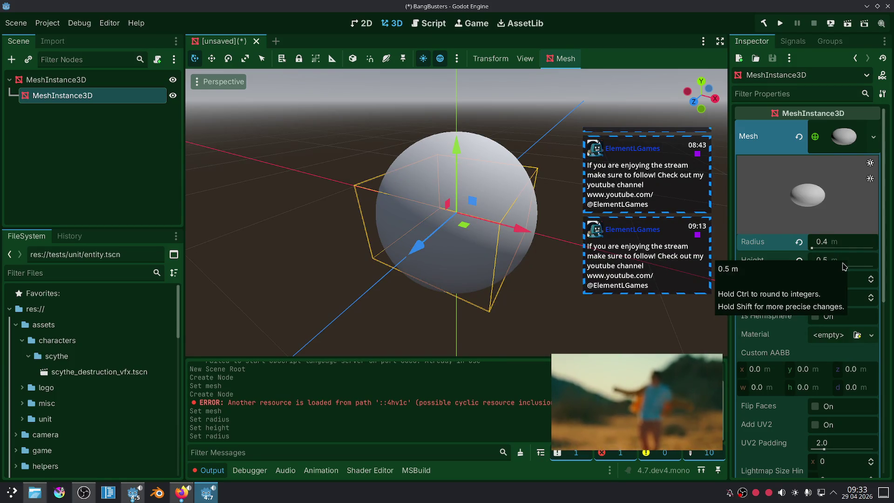
{"action": "left_click", "coordinate": [828, 260]}
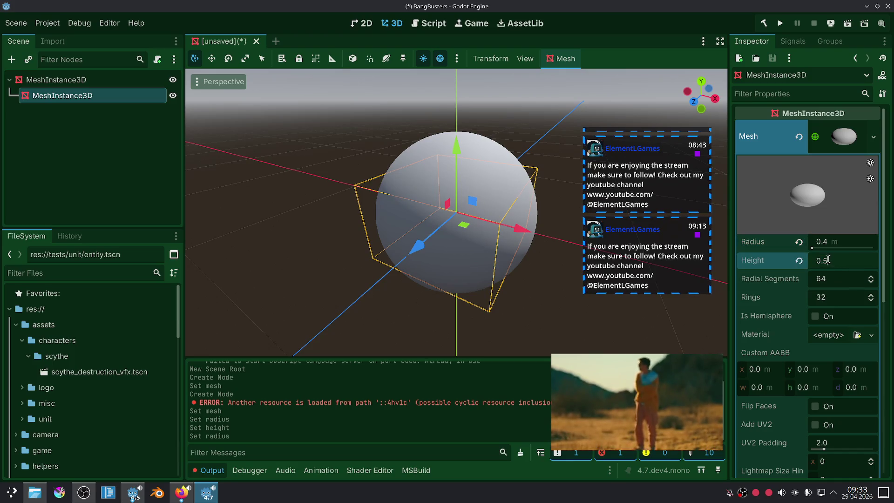
{"action": "left_click", "coordinate": [56, 79]}
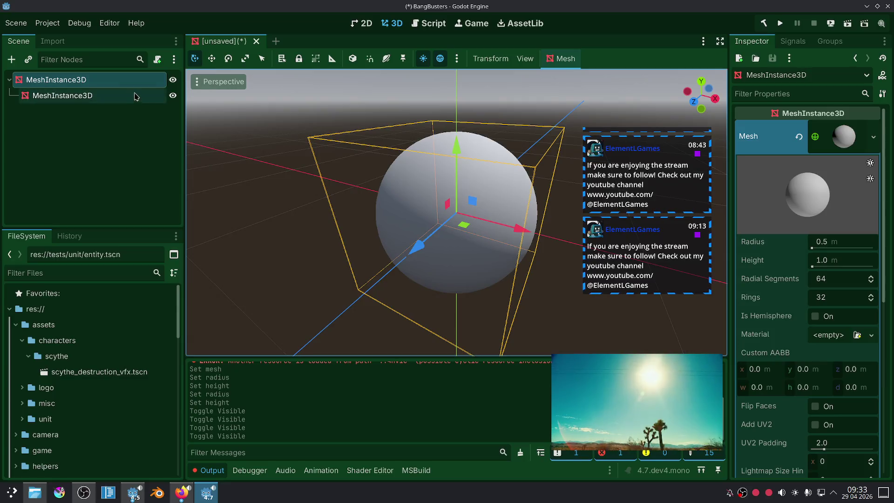
Assign a new ShaderMaterial to the root sphere's Material slot and begin a new shader.
{"action": "scroll", "coordinate": [775, 292], "scroll_direction": "down", "scroll_amount": 2}
{"action": "scroll", "coordinate": [775, 292], "scroll_direction": "down", "scroll_amount": 3}
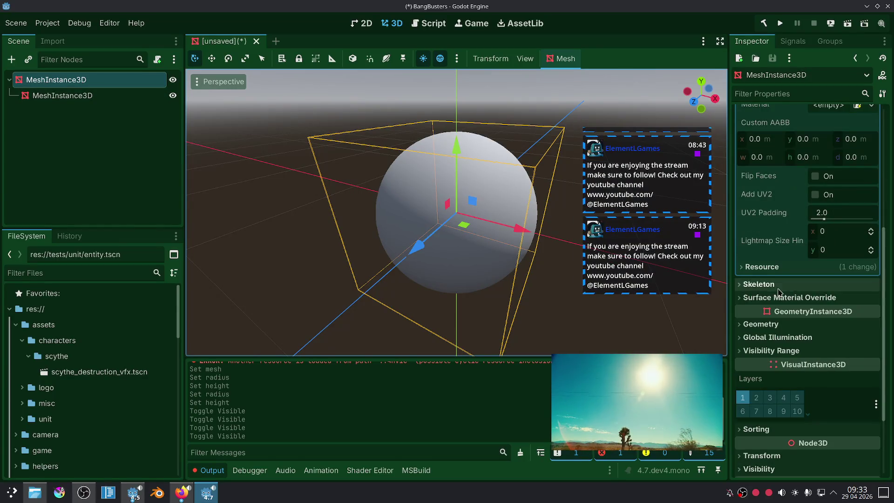
{"action": "scroll", "coordinate": [822, 285], "scroll_direction": "up", "scroll_amount": 3}
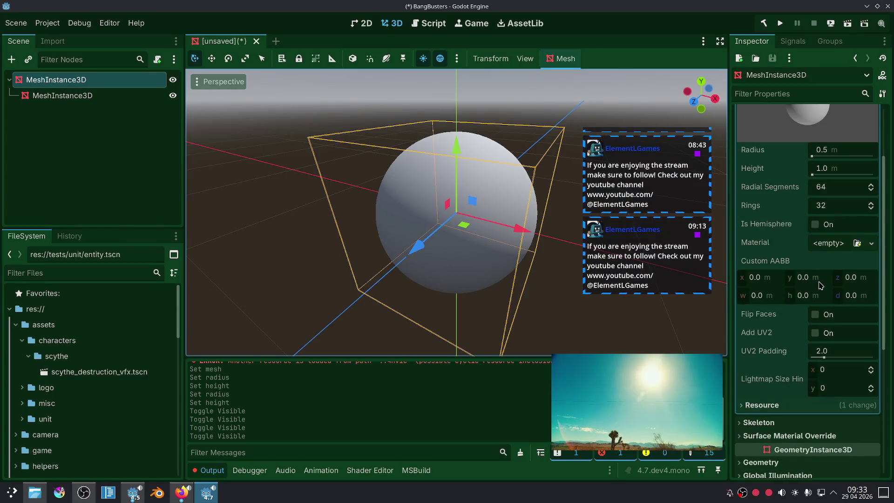
{"action": "left_click", "coordinate": [871, 243]}
{"action": "left_click", "coordinate": [832, 305]}
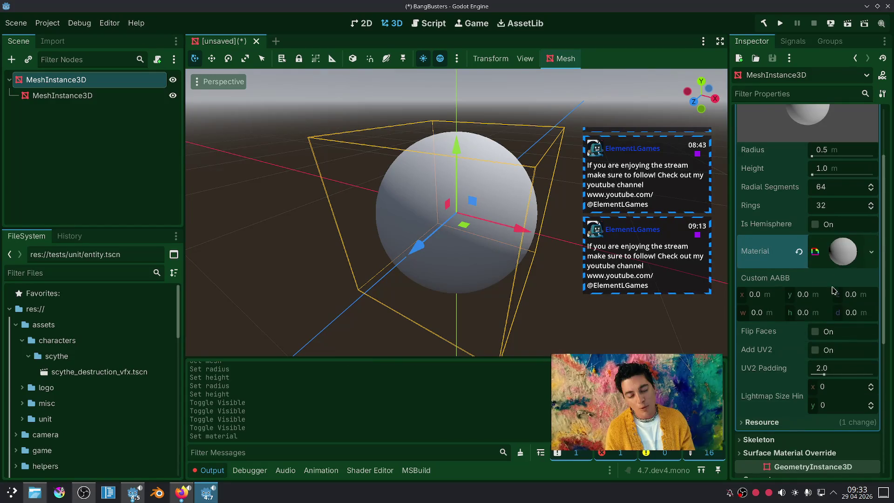
{"action": "left_click", "coordinate": [868, 357]}
{"action": "left_click", "coordinate": [833, 372]}
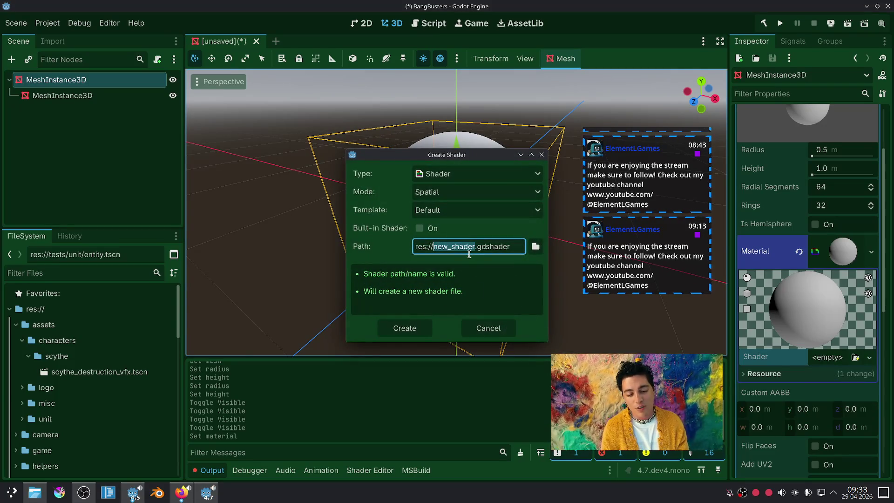
Name the shader goo and save it in a new res://assets/characters/goo folder.
{"action": "key", "text": "BackSpace"}
{"action": "type", "text": "goo"}
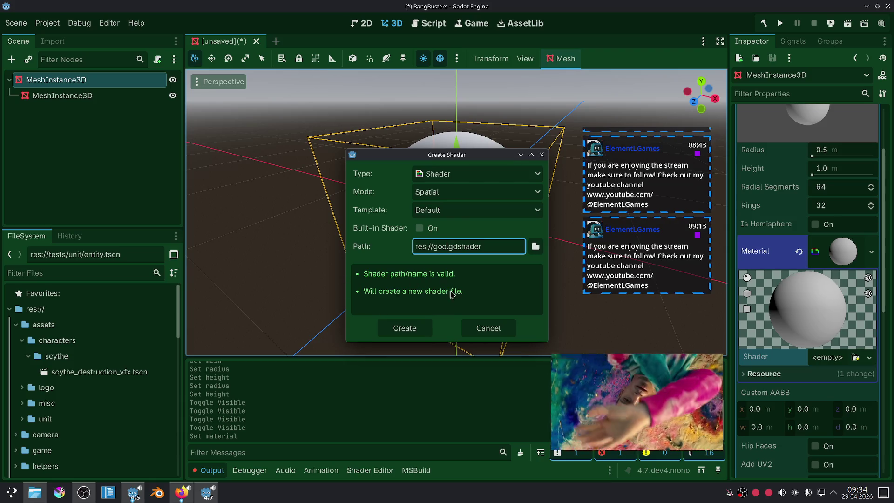
{"action": "left_click", "coordinate": [535, 245]}
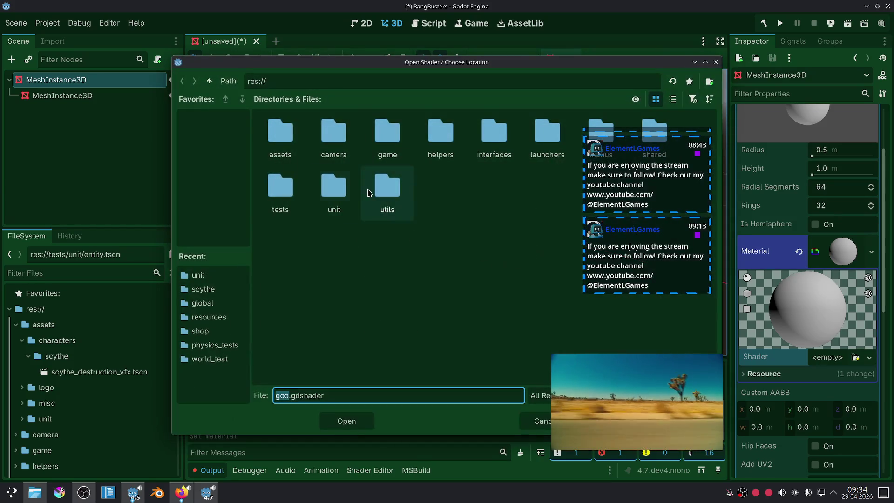
{"action": "double_click", "coordinate": [280, 136]}
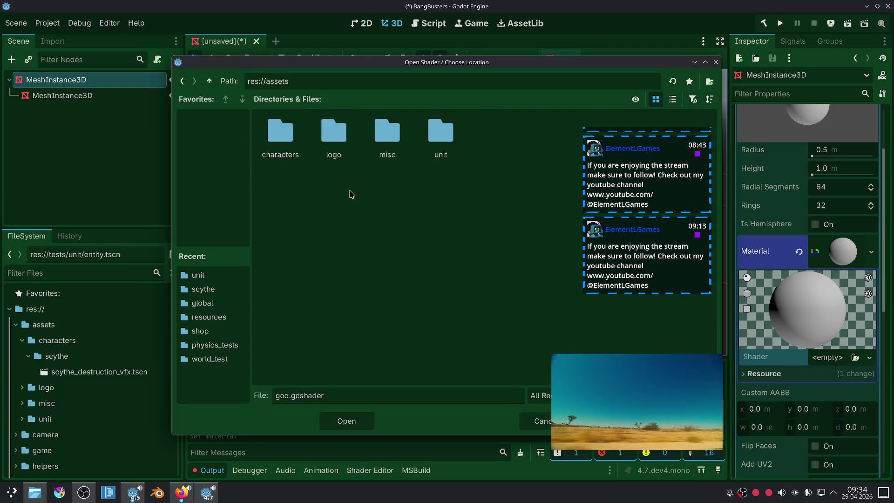
{"action": "double_click", "coordinate": [285, 148]}
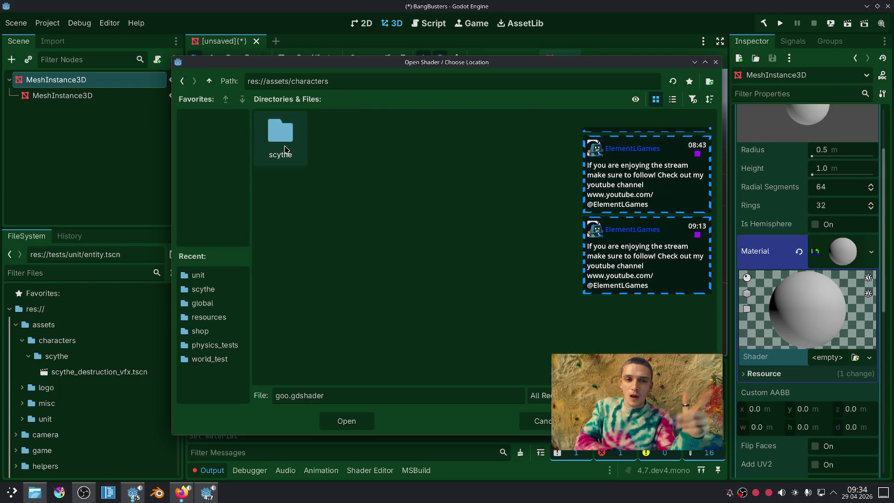
{"action": "right_click", "coordinate": [350, 170]}
{"action": "left_click", "coordinate": [359, 177]}
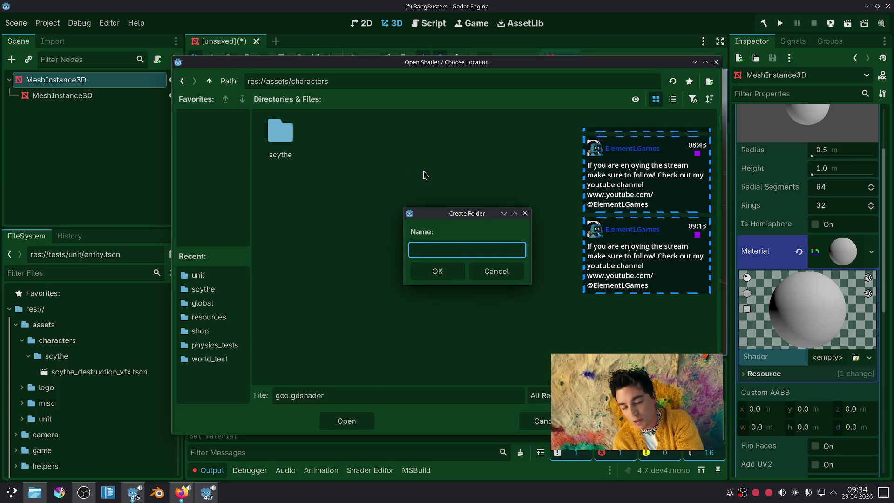
{"action": "left_click", "coordinate": [448, 271]}
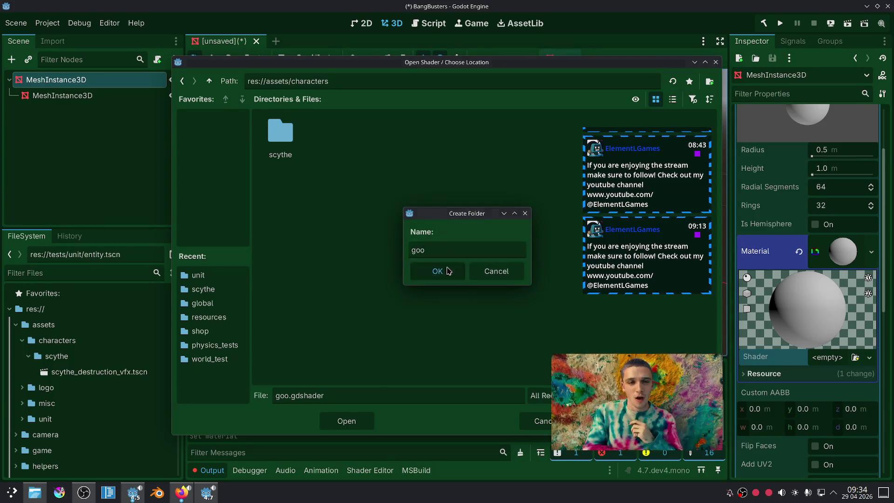
{"action": "left_click", "coordinate": [365, 420]}
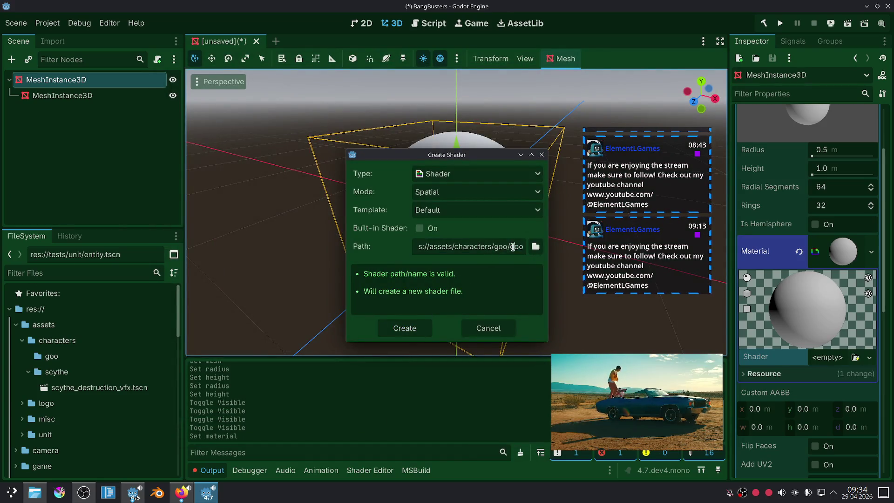
{"action": "left_click_drag", "start_coordinate": [512, 247], "coordinate": [534, 267]}
{"action": "left_click", "coordinate": [404, 331]}
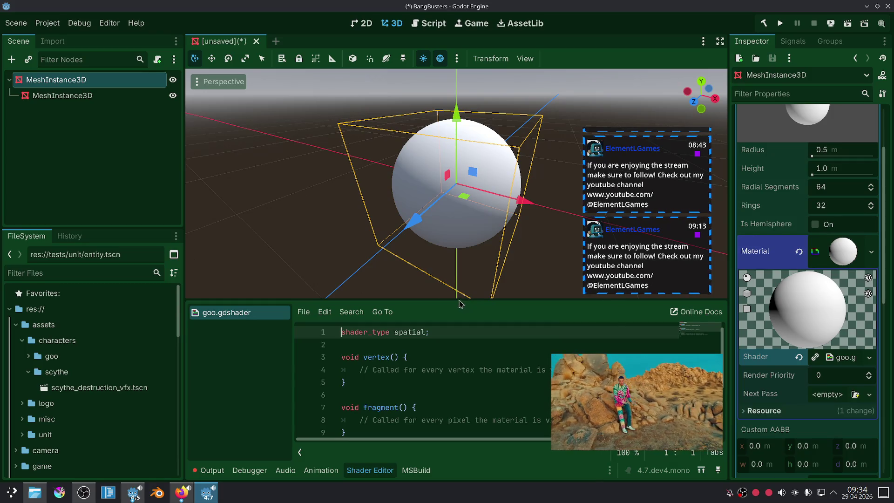
Replace the fragment() placeholder comment with ALPHA = 0.1 for a translucent sphere.
{"action": "left_click_drag", "start_coordinate": [459, 303], "coordinate": [460, 205]}
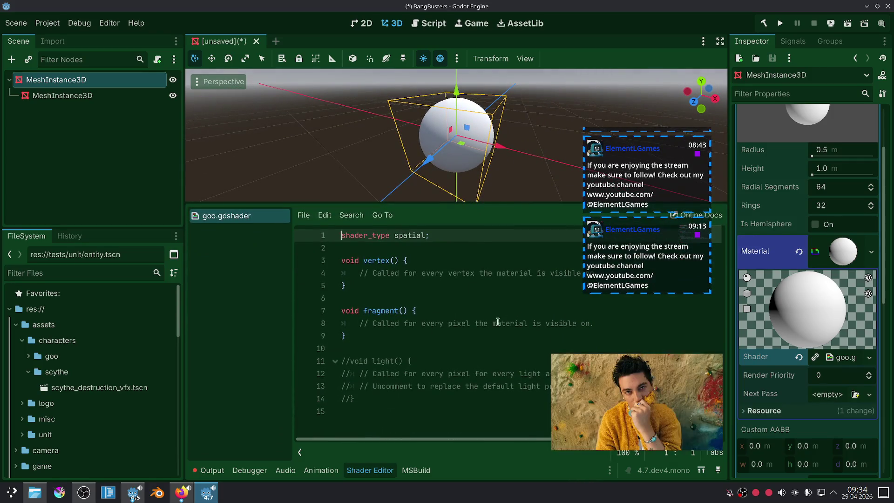
{"action": "left_click_drag", "start_coordinate": [599, 324], "coordinate": [358, 323]}
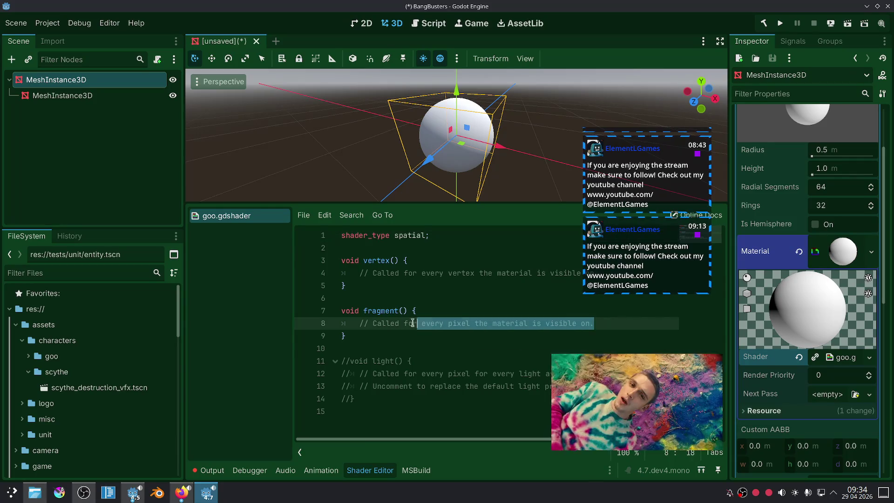
{"action": "key", "text": "BackSpace"}
{"action": "type", "text": "ALPHA = 0.1"}
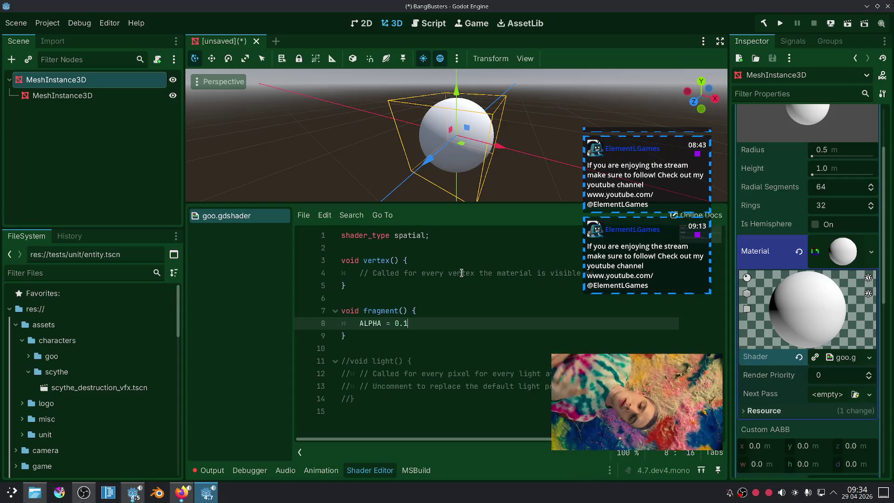
{"action": "type", "text": "f"}
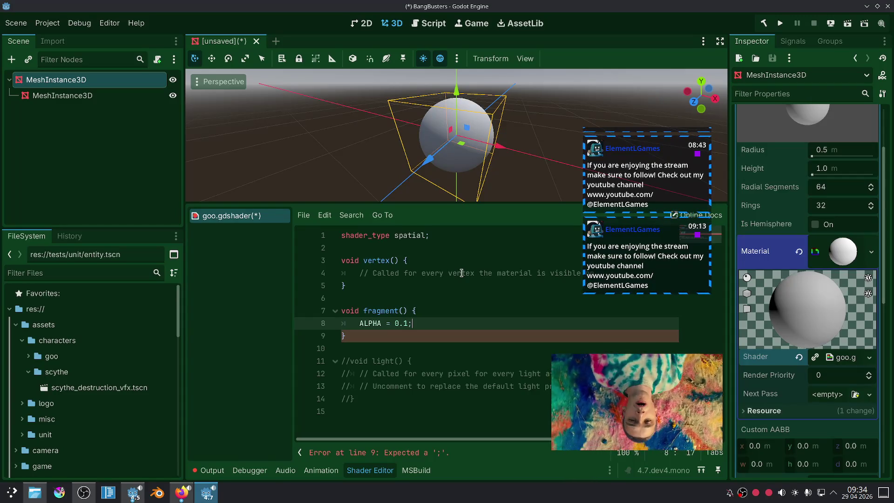
Delete the commented-out light() function from goo.gdshader.
{"action": "scroll", "coordinate": [479, 140], "scroll_direction": "up", "scroll_amount": 5}
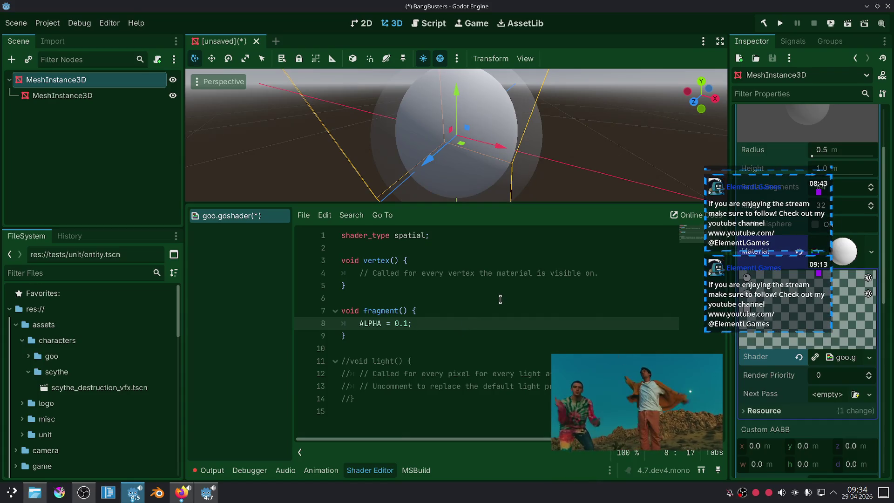
{"action": "left_click_drag", "start_coordinate": [453, 414], "coordinate": [330, 365]}
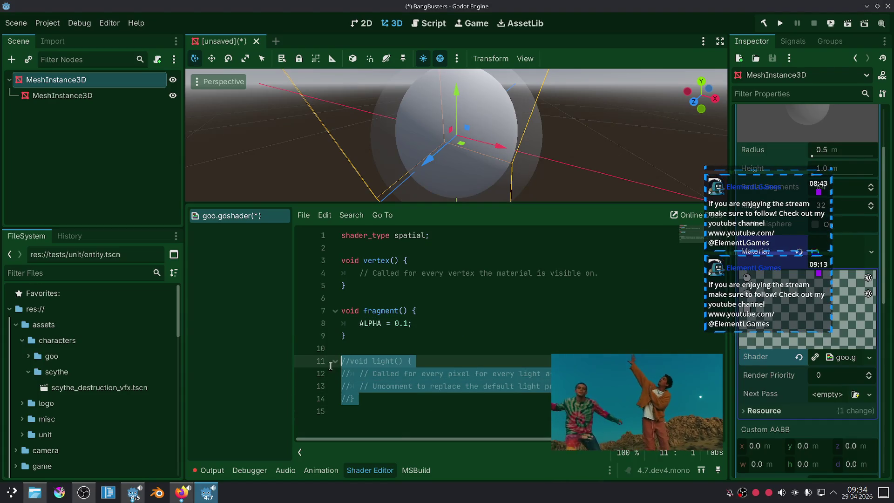
{"action": "key", "text": "BackSpace"}
{"action": "key", "text": "BackSpace"}
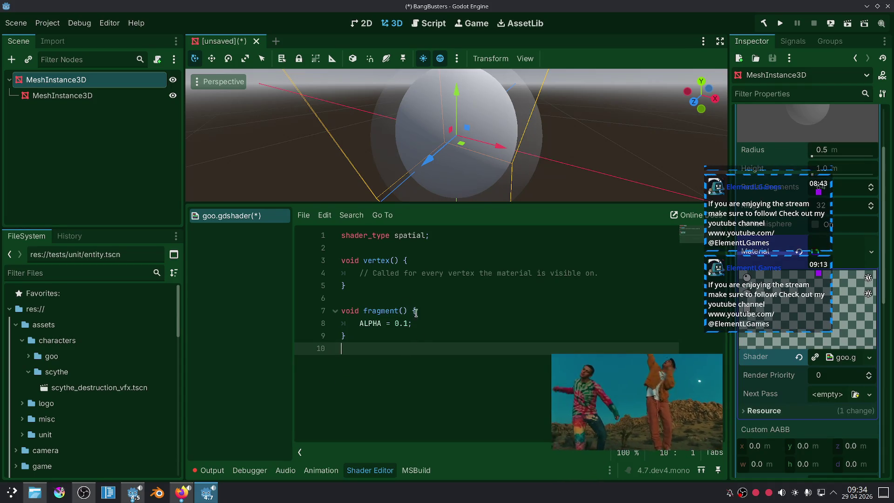
{"action": "left_click", "coordinate": [376, 249]}
Add 'uniform vec4 base_color : source_color;' on line 3 of goo.gdshader.
{"action": "key", "text": "Return"}
{"action": "key", "text": "Return"}
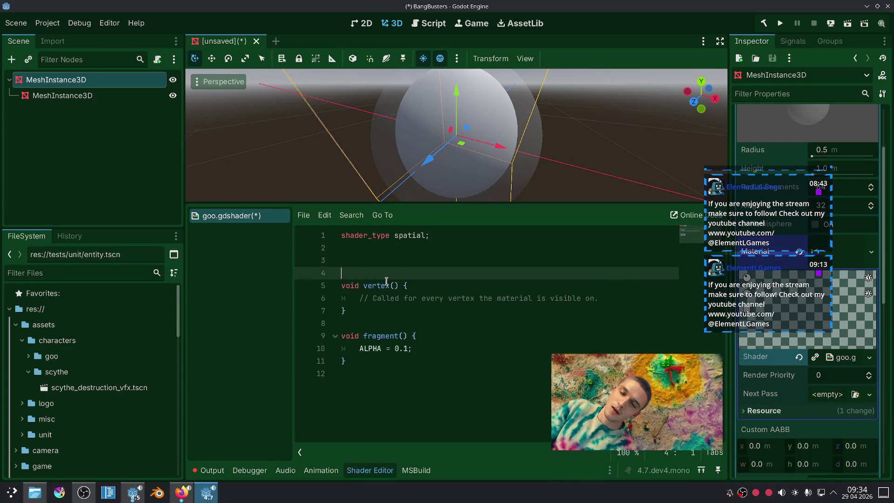
{"action": "key", "text": "Return"}
{"action": "key", "text": "Up"}
{"action": "key", "text": "Up"}
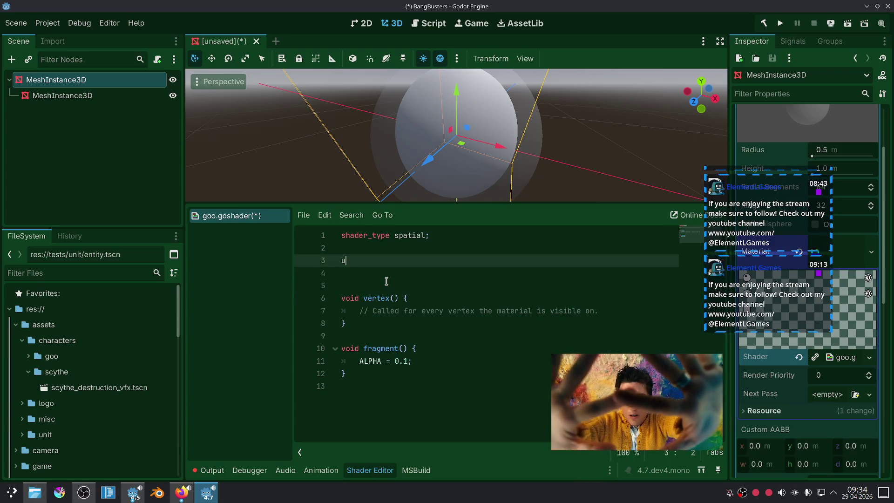
{"action": "type", "text": "uni"}
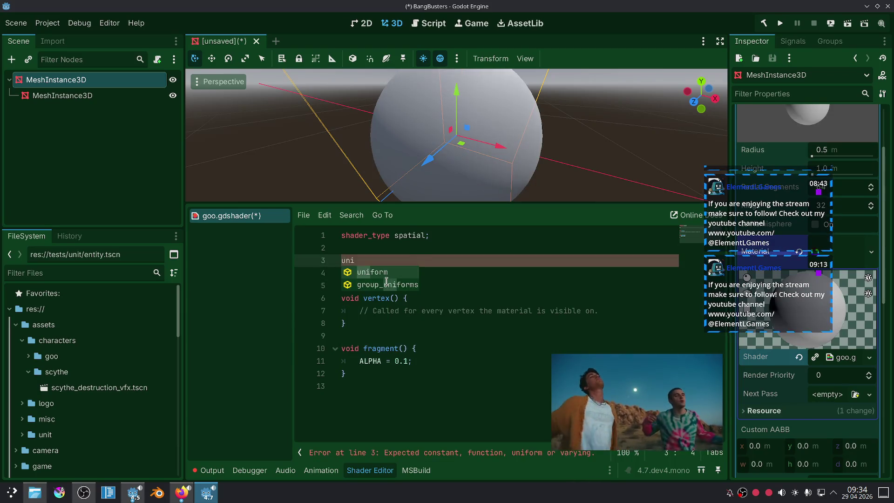
{"action": "key", "text": "Return"}
{"action": "type", "text": "vec"}
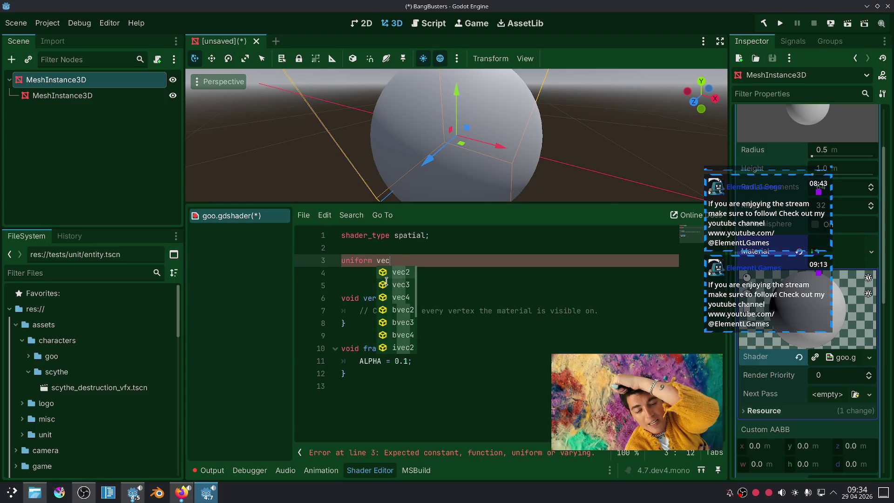
{"action": "type", "text": "4 :"}
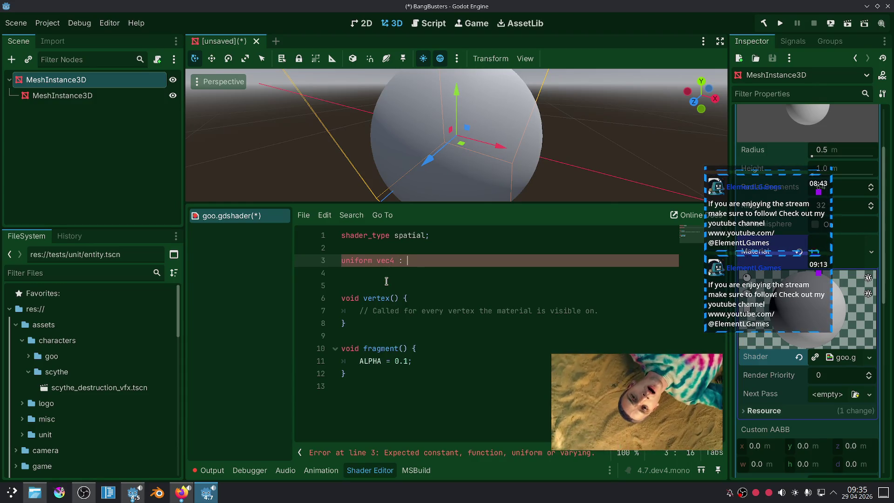
{"action": "type", "text": " c"}
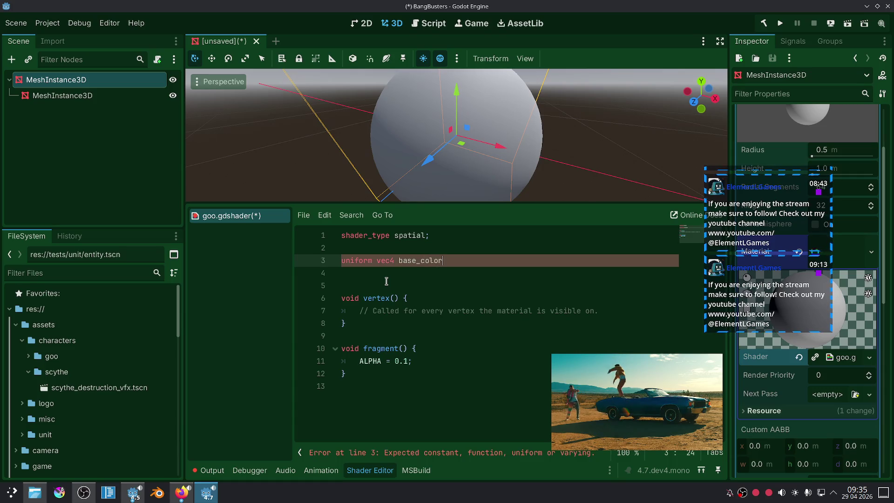
{"action": "type", "text": "hint_color"}
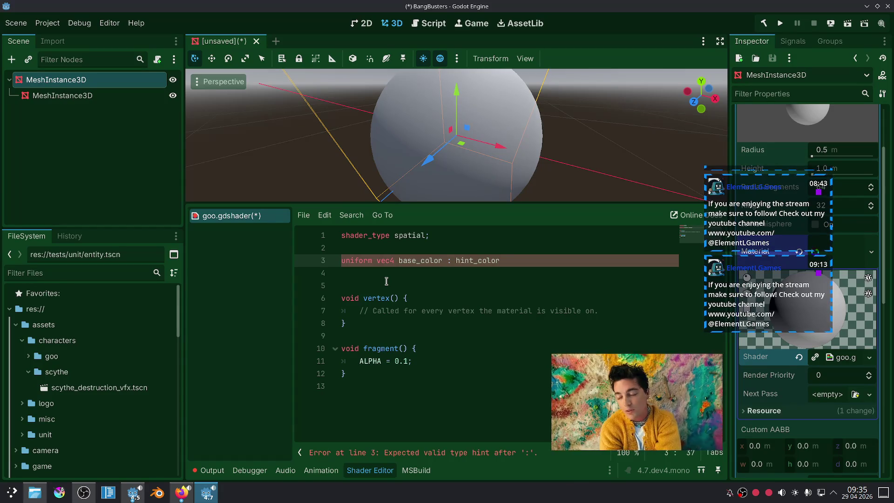
{"action": "key", "text": "BackSpace"}
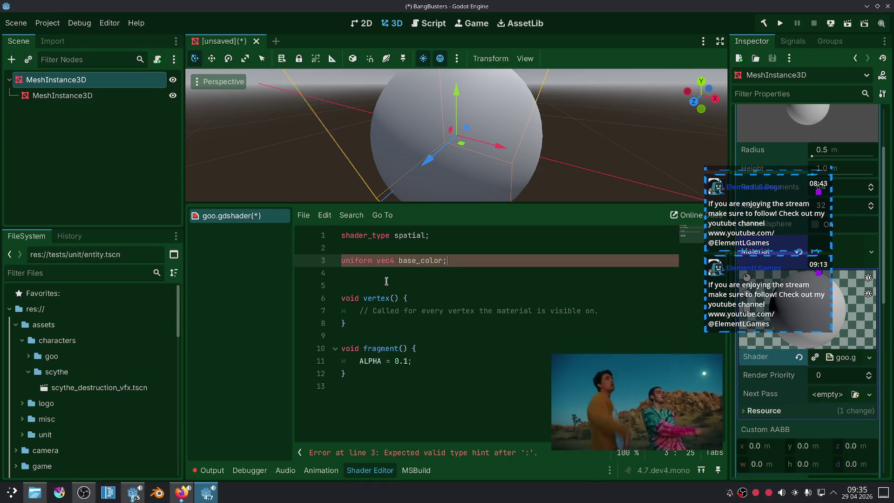
{"action": "key", "text": "Left"}
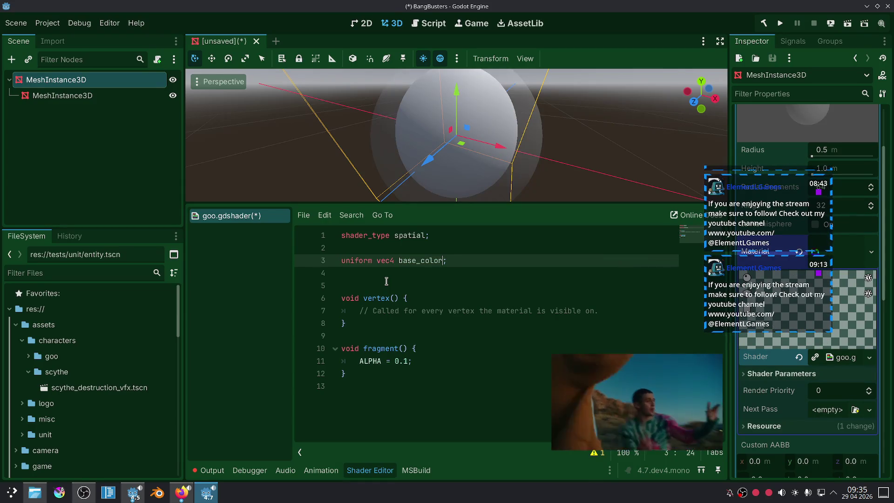
{"action": "type", "text": "c"}
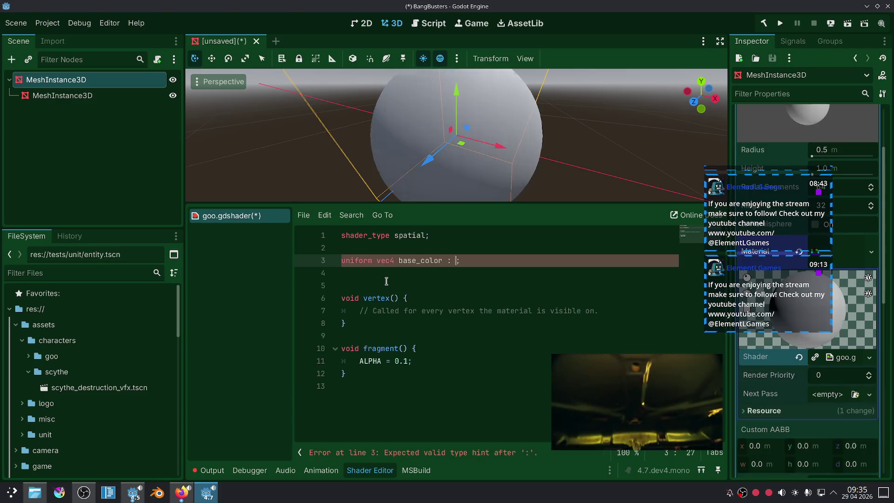
{"action": "type", "text": "o"}
{"action": "key", "text": "Down"}
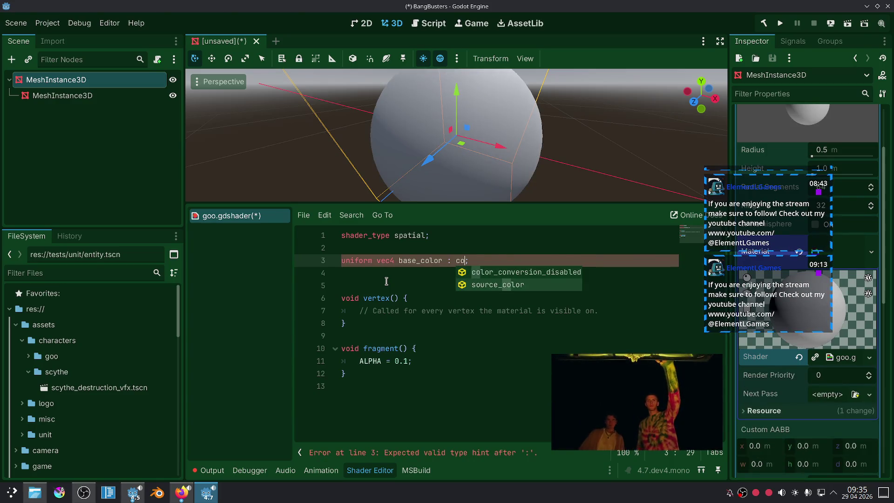
{"action": "key", "text": "Return"}
{"action": "left_click", "coordinate": [461, 273]}
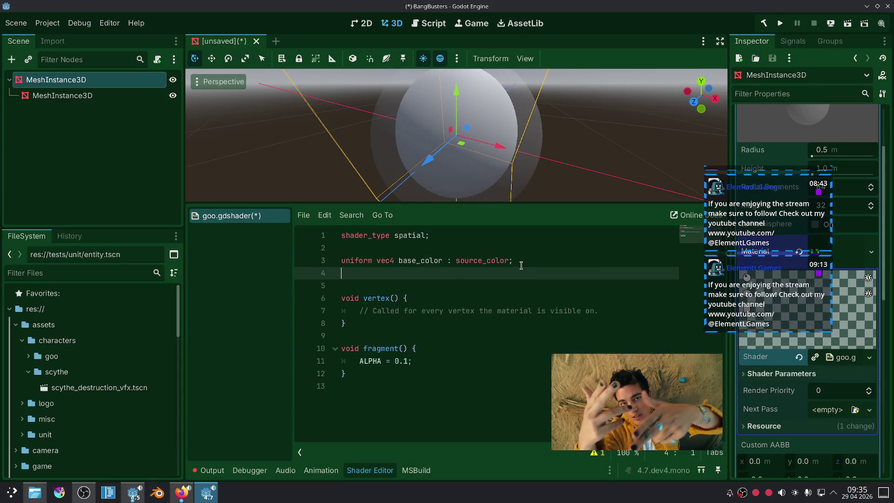
{"action": "left_click_drag", "start_coordinate": [521, 265], "coordinate": [332, 265]}
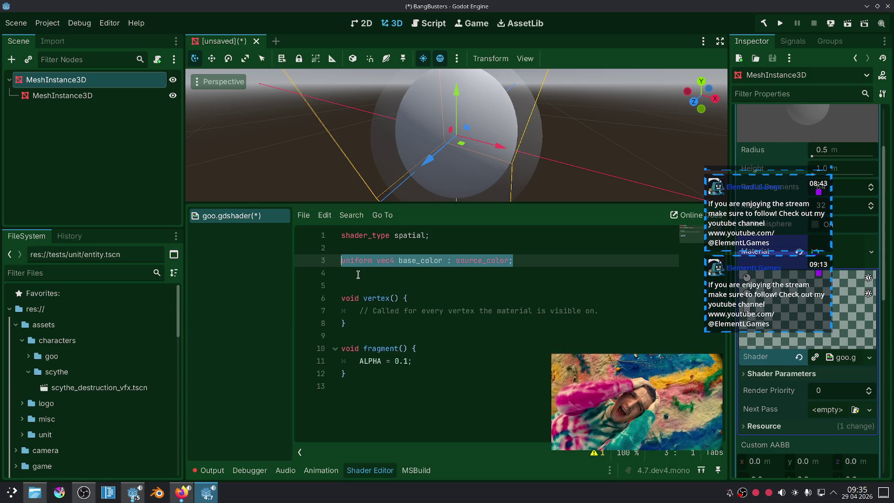
Duplicate the base_color line and rename the copy highlight_color.
{"action": "key", "text": "ctrl+c"}
{"action": "key", "text": "Down"}
{"action": "key", "text": "ctrl+v"}
{"action": "left_click_drag", "start_coordinate": [416, 274], "coordinate": [398, 273]}
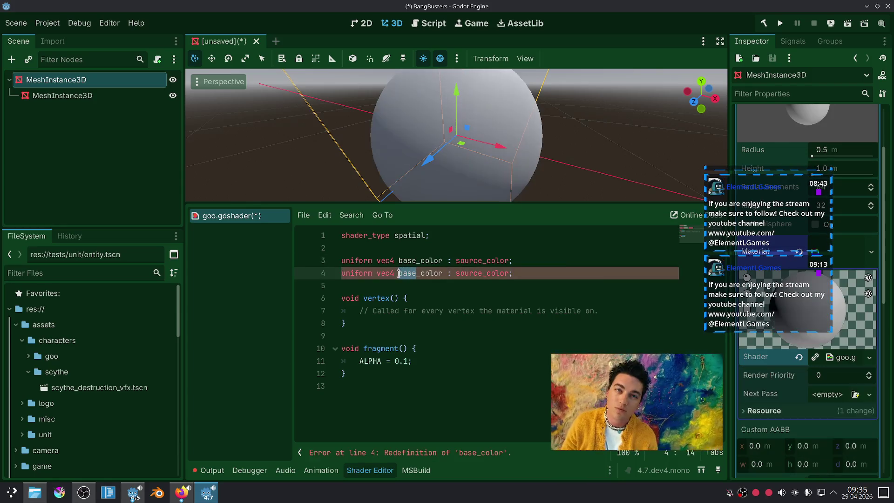
{"action": "type", "text": "highlight"}
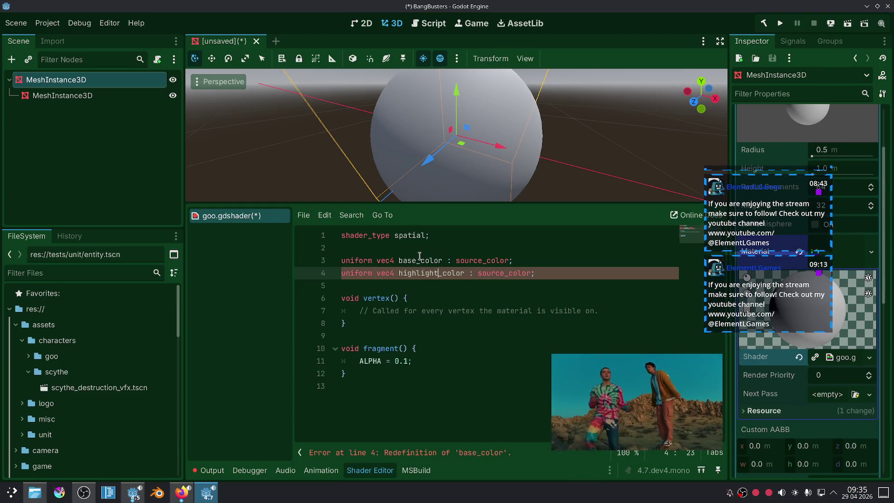
Paste another color uniform on line 5 and rename it gradient.
{"action": "left_click", "coordinate": [421, 285]}
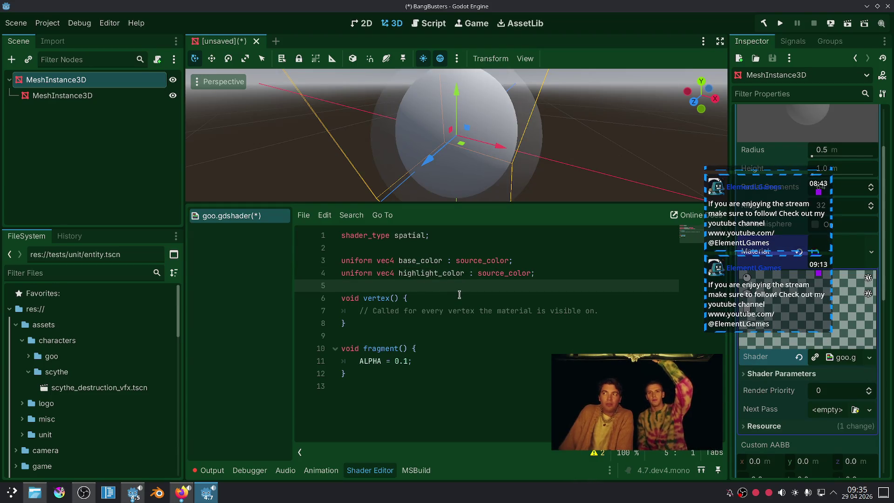
{"action": "key", "text": "Return"}
{"action": "key", "text": "Up"}
{"action": "key", "text": "Return"}
{"action": "key", "text": "Up"}
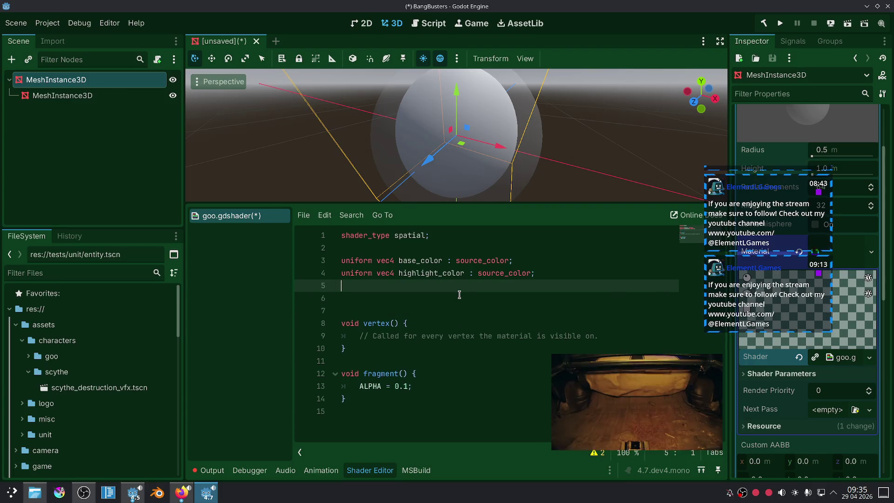
{"action": "key", "text": "ctrl+v"}
{"action": "double_click", "coordinate": [435, 286]}
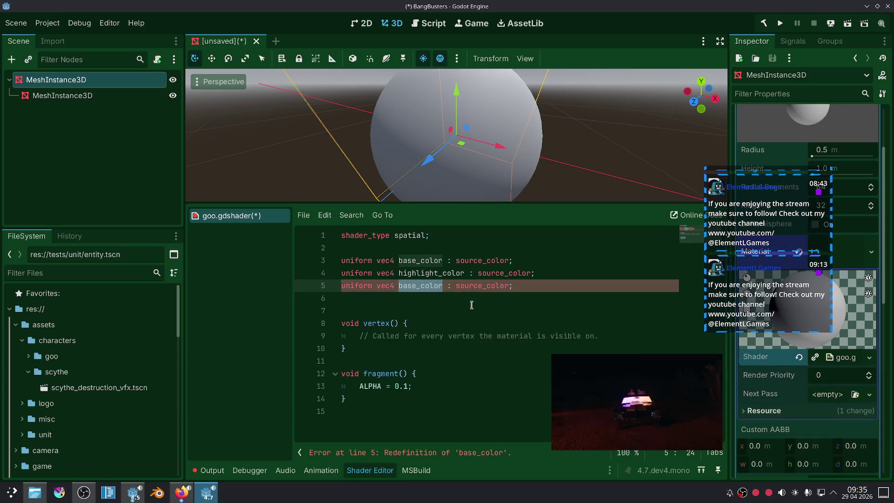
{"action": "left_click", "coordinate": [528, 289]}
{"action": "double_click", "coordinate": [506, 286]}
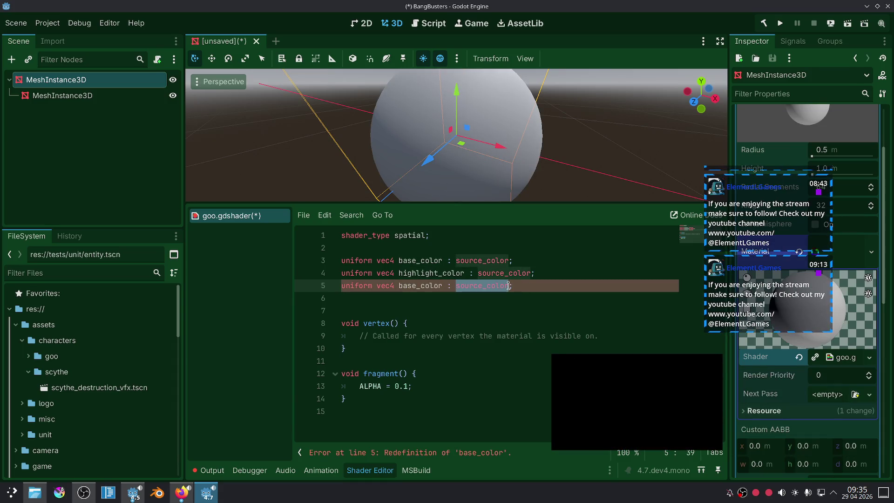
{"action": "double_click", "coordinate": [422, 286]}
{"action": "type", "text": "gradient"}
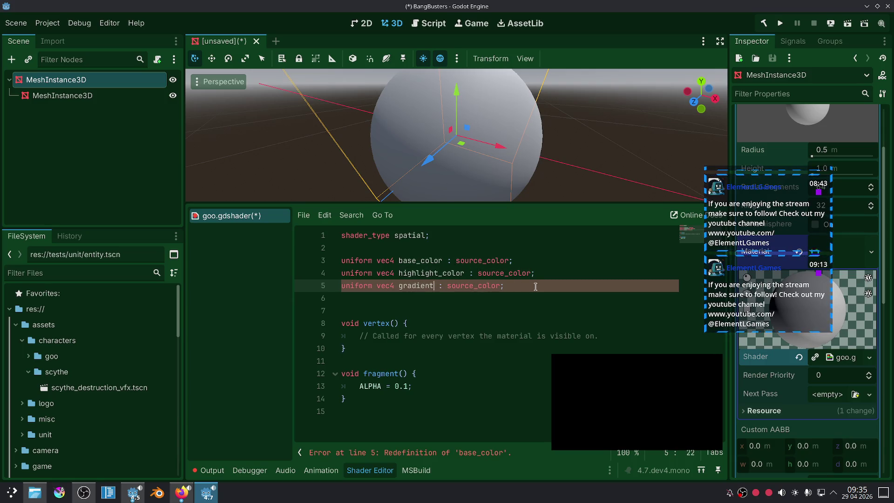
{"action": "left_click", "coordinate": [470, 293]}
Change line 5 to 'uniform sampler2D gradient;', removing the color hint.
{"action": "double_click", "coordinate": [470, 286]}
{"action": "type", "text": "g"}
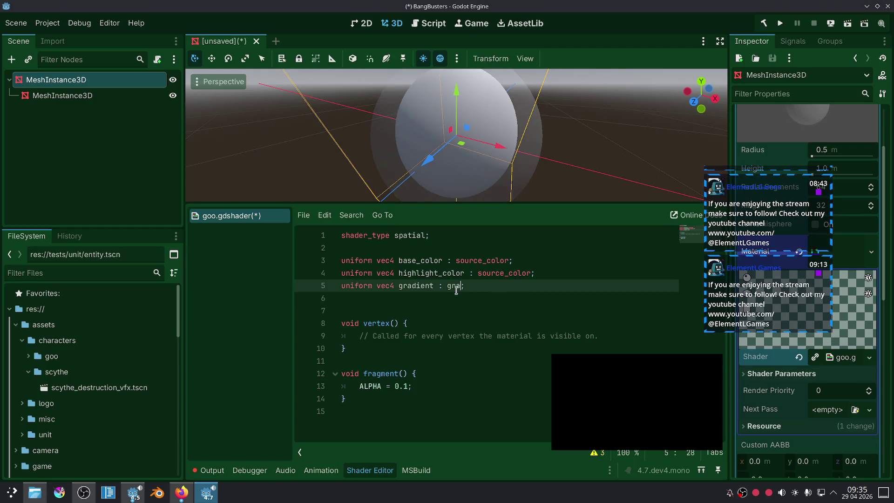
{"action": "key", "text": "BackSpace"}
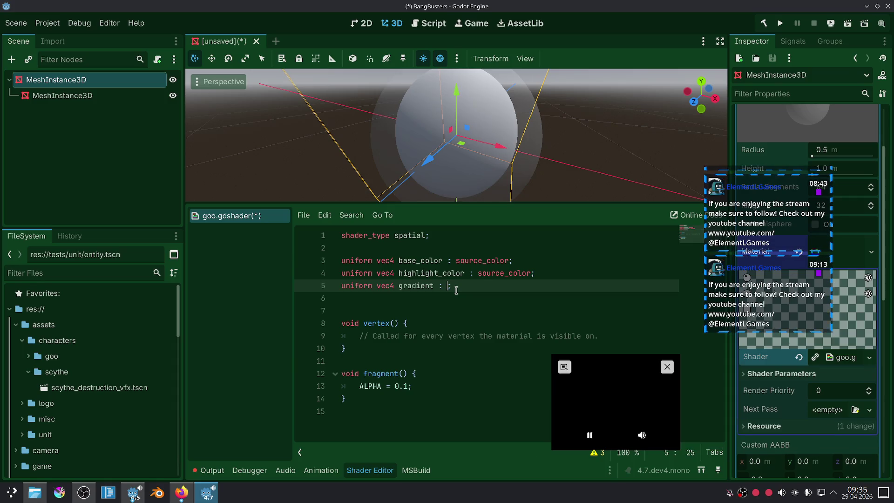
{"action": "type", "text": "tex"}
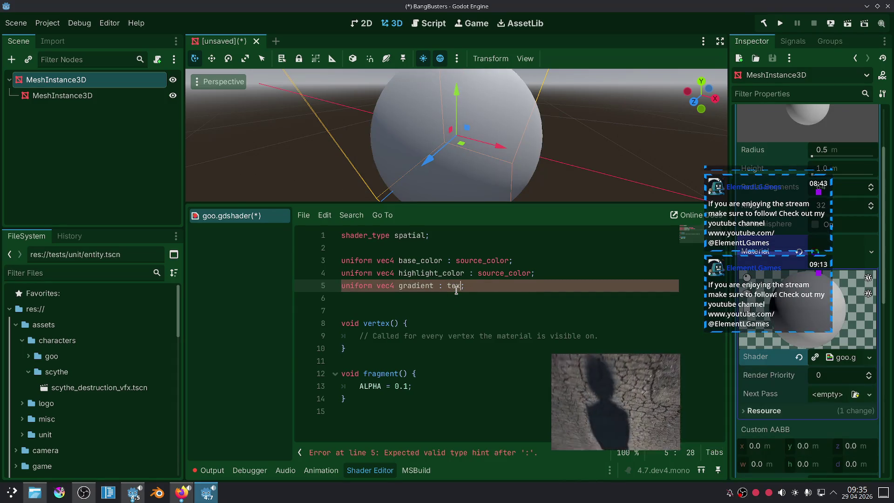
{"action": "double_click", "coordinate": [386, 285]}
{"action": "type", "text": "text"}
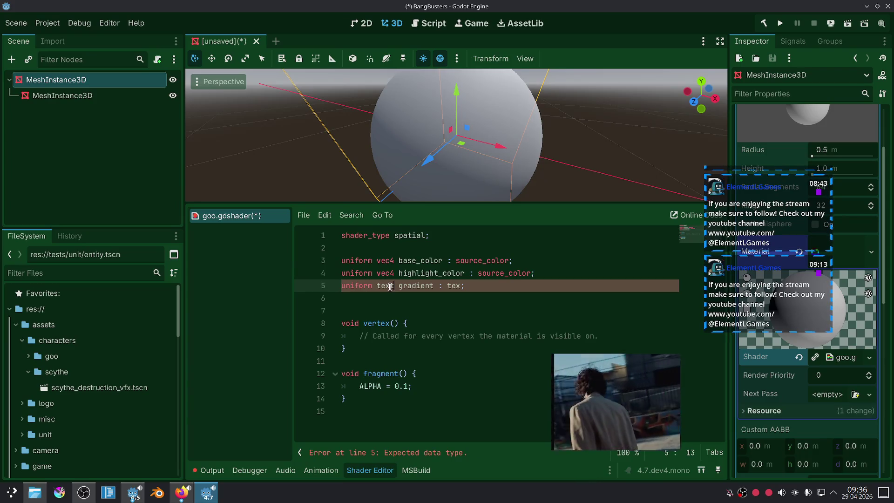
{"action": "key", "text": "BackSpace"}
{"action": "key", "text": "BackSpace"}
{"action": "key", "text": "BackSpace"}
{"action": "type", "text": "2ds"}
{"action": "key", "text": "BackSpace"}
{"action": "key", "text": "BackSpace"}
{"action": "type", "text": "D"}
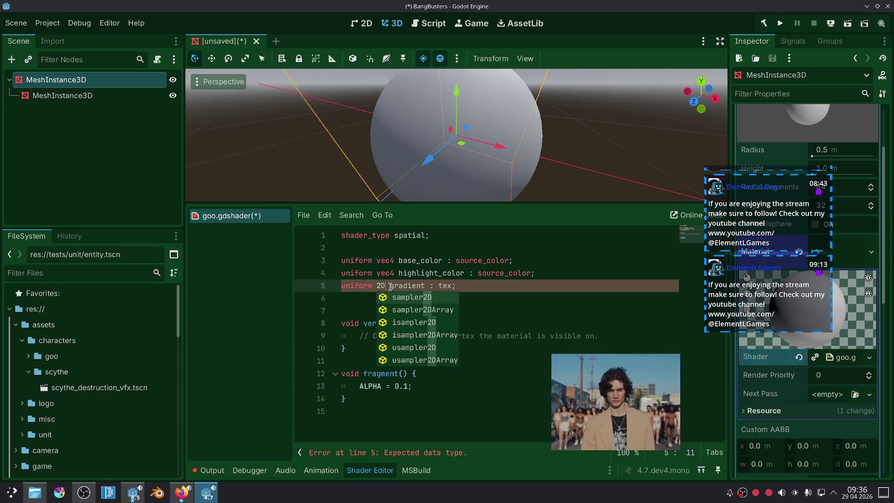
{"action": "key", "text": "Return"}
{"action": "double_click", "coordinate": [473, 284]}
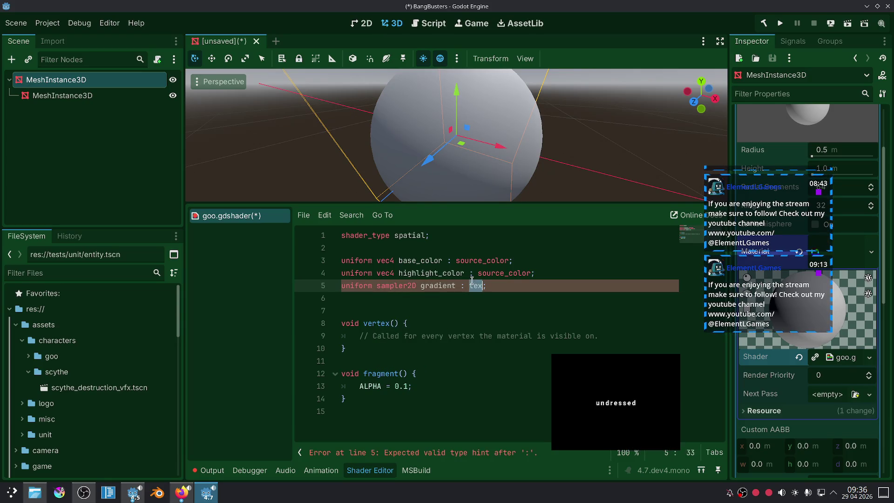
{"action": "key", "text": "BackSpace"}
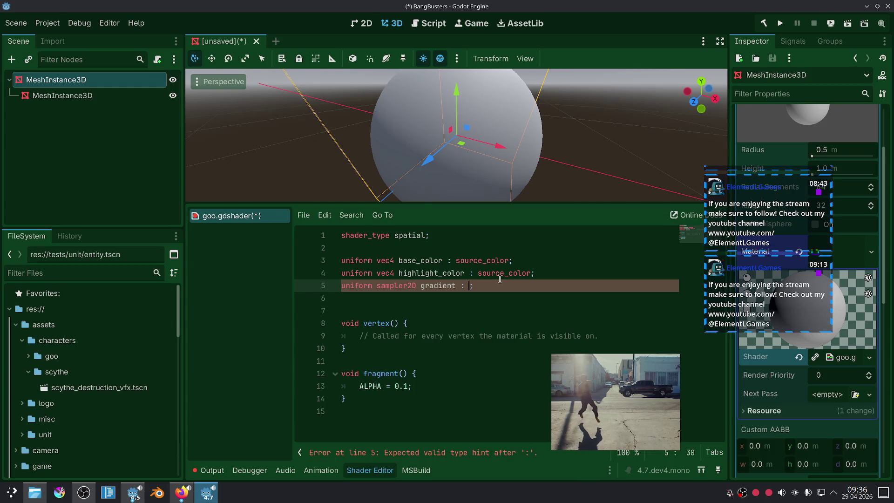
{"action": "type", "text": "gr"}
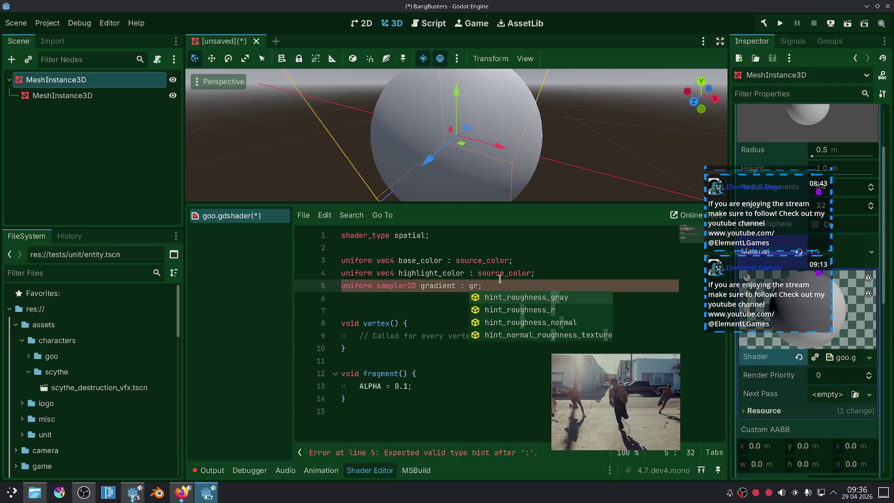
{"action": "key", "text": "BackSpace"}
{"action": "key", "text": "BackSpace"}
{"action": "key", "text": "BackSpace"}
{"action": "key", "text": "BackSpace"}
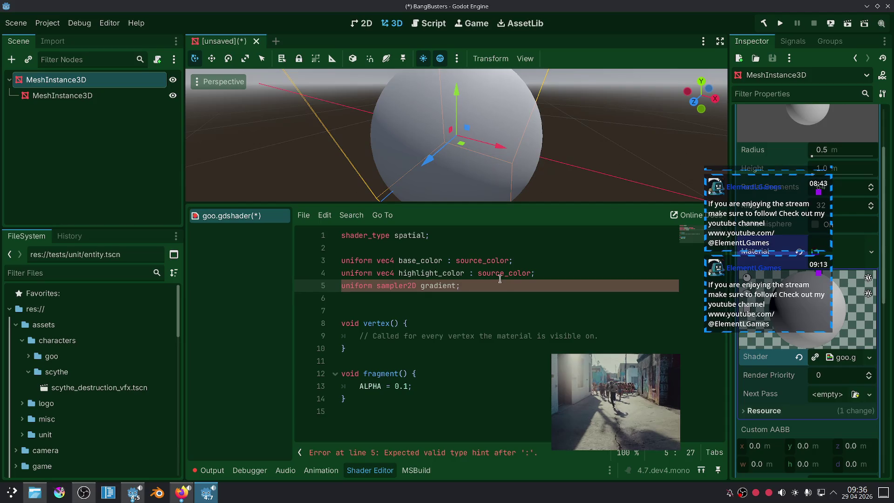
{"action": "left_click", "coordinate": [454, 313]}
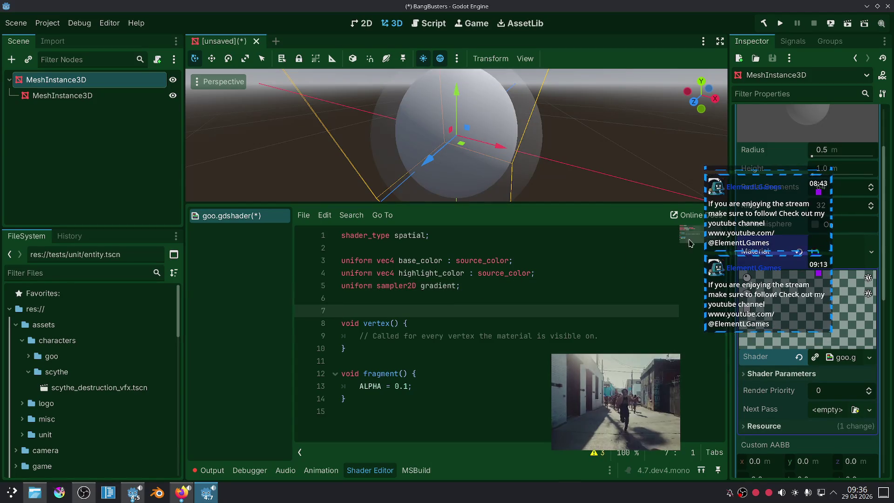
Set the inner child sphere's mesh to radius 0.5 m and height 1.0 m.
{"action": "mouse_move", "coordinate": [747, 180]}
{"action": "left_mouse_down"}
{"action": "mouse_move", "coordinate": [221, 136]}
{"action": "mouse_move", "coordinate": [142, 169]}
{"action": "left_mouse_up"}
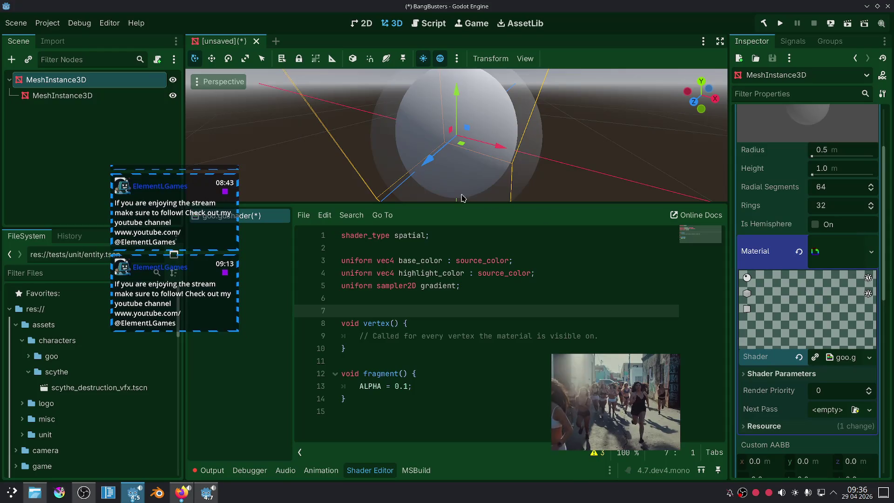
{"action": "left_click", "coordinate": [516, 300]}
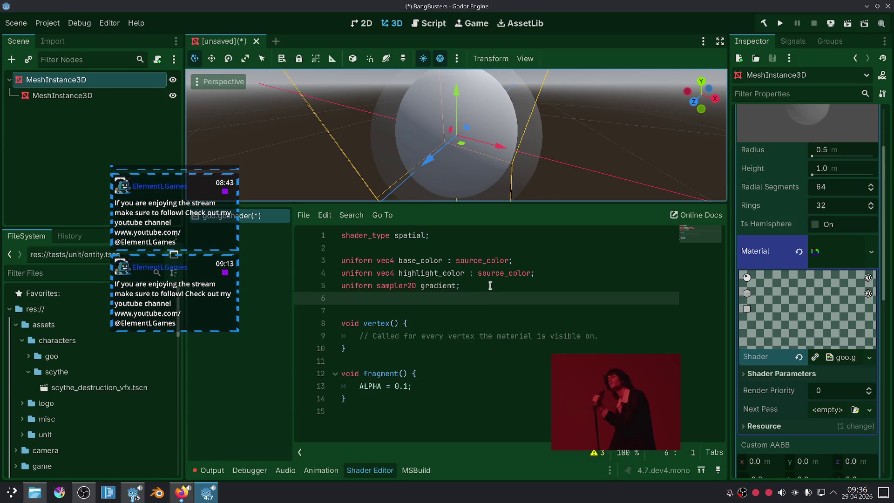
{"action": "left_click", "coordinate": [40, 97]}
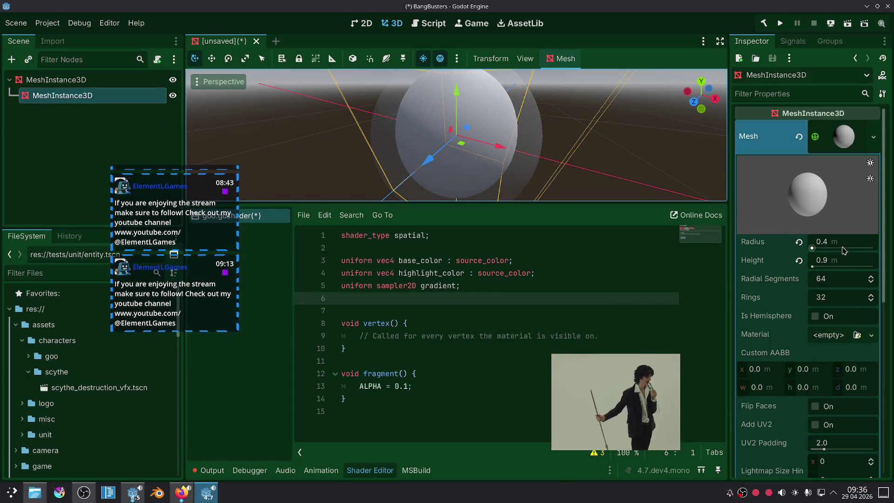
{"action": "left_click_drag", "start_coordinate": [844, 250], "coordinate": [846, 250]}
{"action": "left_click", "coordinate": [844, 263]}
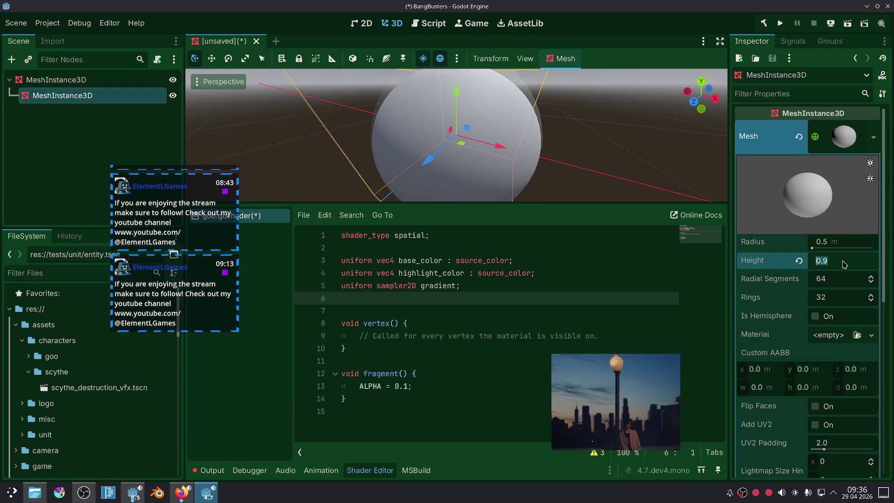
{"action": "type", "text": "1"}
{"action": "key", "text": "Return"}
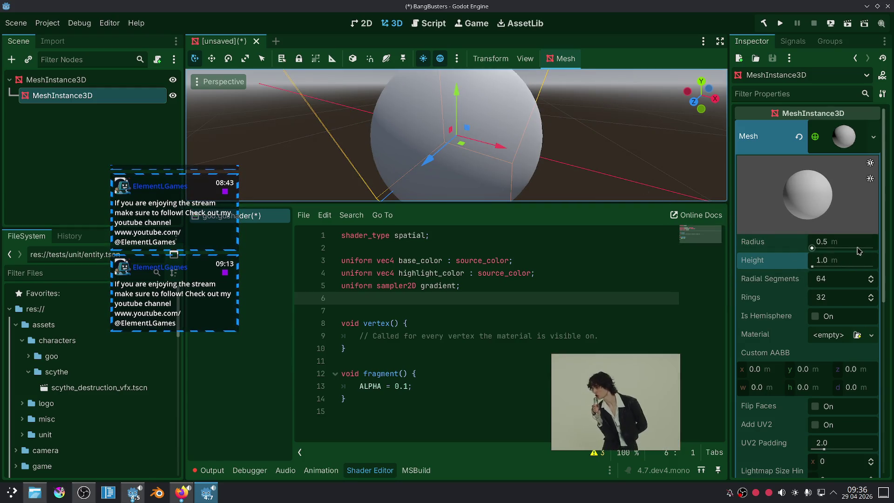
Give the outer goo sphere's mesh radius 0.52 m and height 1.01 m.
{"action": "left_click", "coordinate": [56, 79]}
{"action": "left_click", "coordinate": [834, 149]}
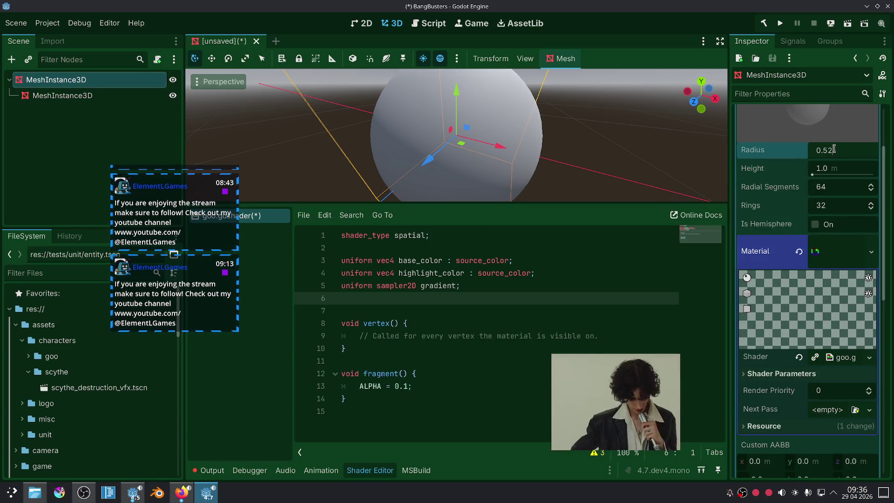
{"action": "type", "text": "2"}
{"action": "key", "text": "Return"}
{"action": "left_click", "coordinate": [836, 168]}
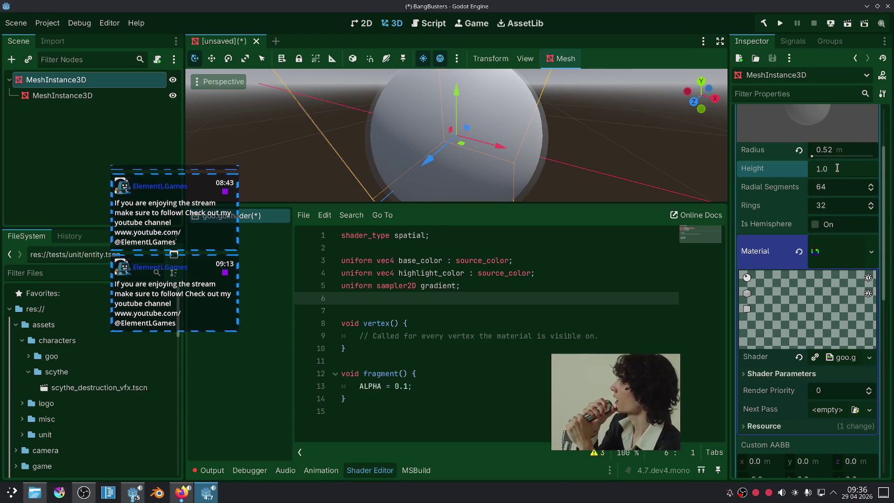
{"action": "key", "text": "BackSpace"}
{"action": "type", "text": "2"}
{"action": "key", "text": "Return"}
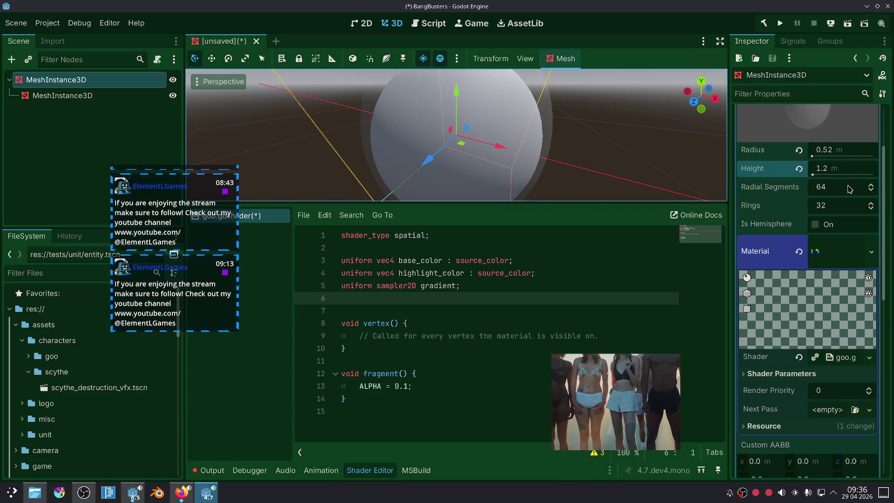
{"action": "left_click", "coordinate": [839, 170]}
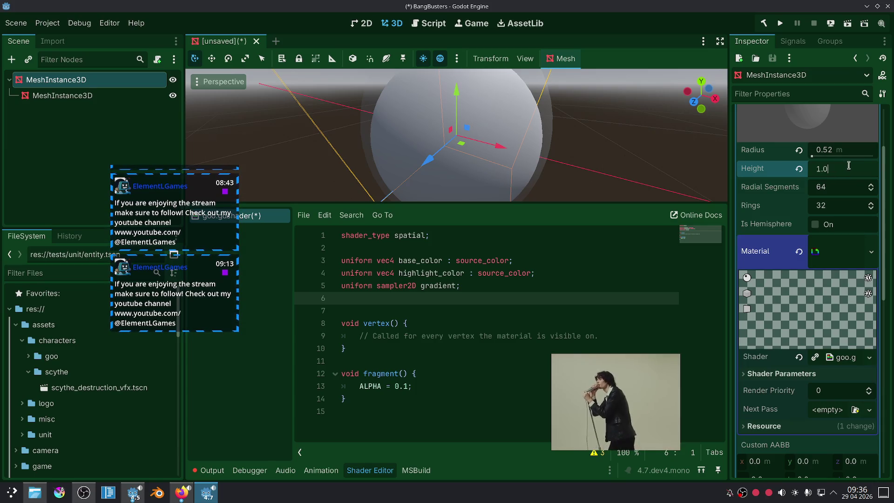
{"action": "type", "text": "1"}
{"action": "key", "text": "Return"}
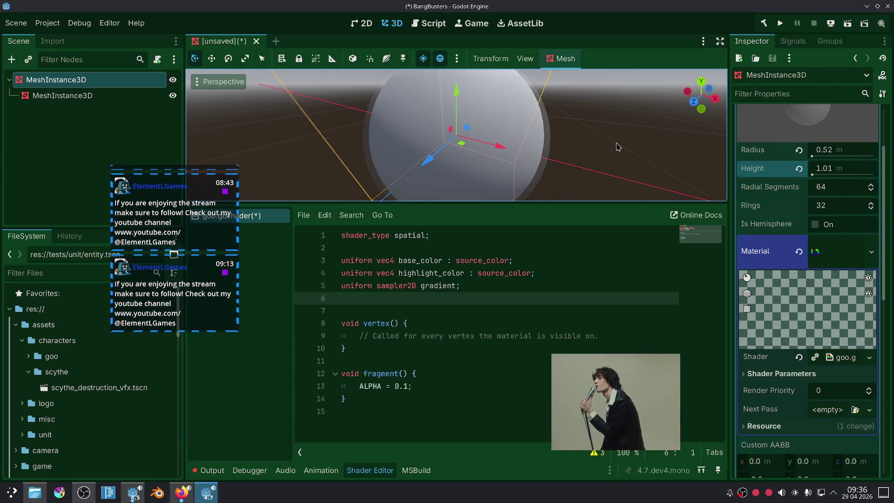
Switch between the inner and outer sphere nodes to compare sizes, then return to the shader code.
{"action": "scroll", "coordinate": [617, 147], "scroll_direction": "down", "scroll_amount": 4}
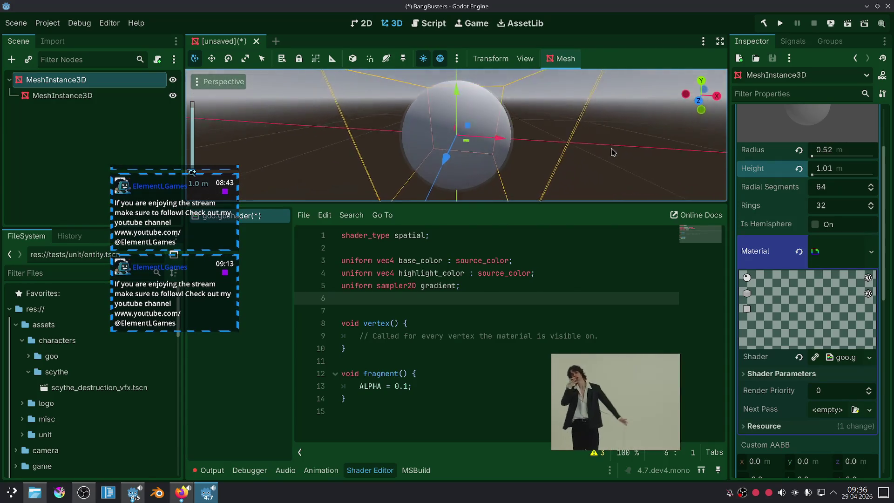
{"action": "scroll", "coordinate": [613, 152], "scroll_direction": "up", "scroll_amount": 2}
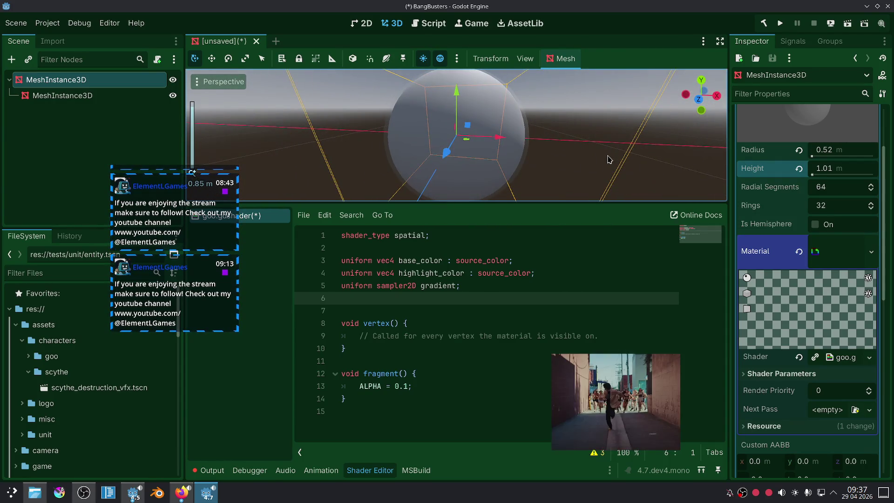
{"action": "left_click", "coordinate": [73, 95]}
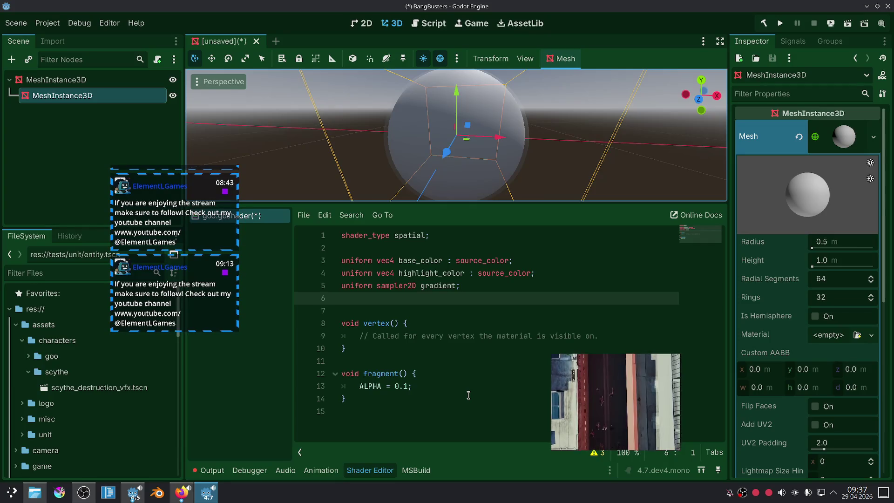
{"action": "left_click", "coordinate": [73, 81]}
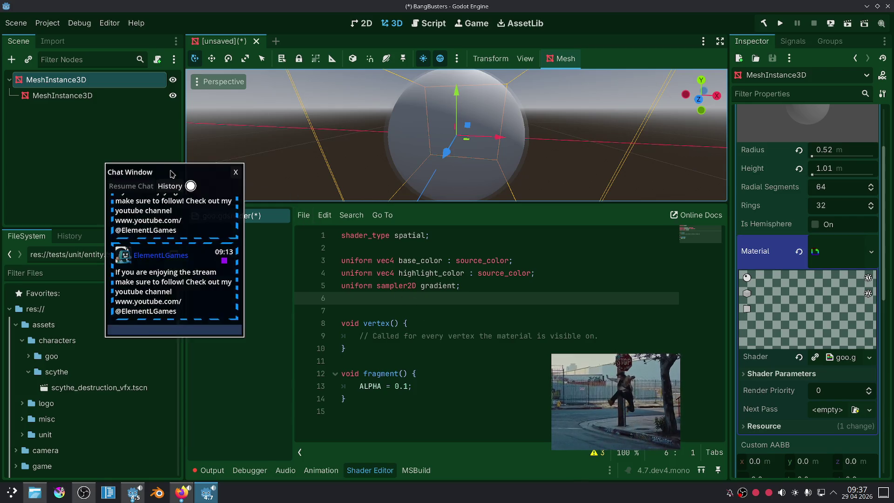
{"action": "left_click", "coordinate": [98, 95]}
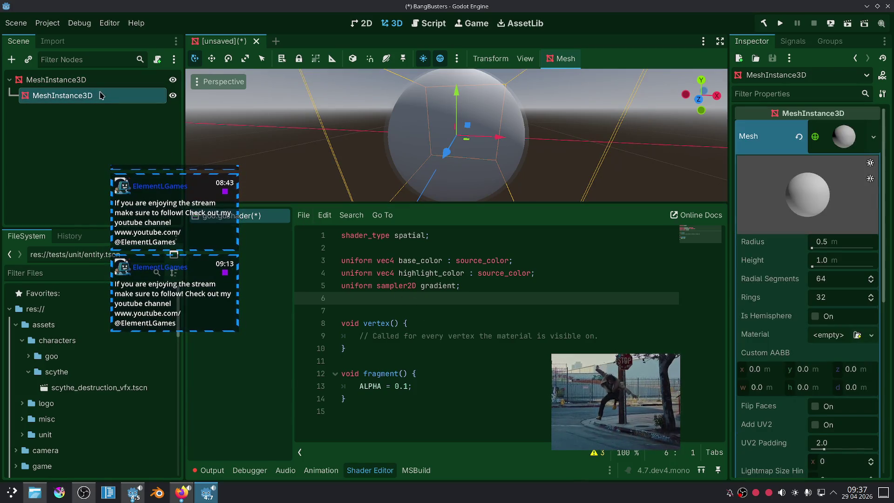
{"action": "left_click", "coordinate": [117, 79]}
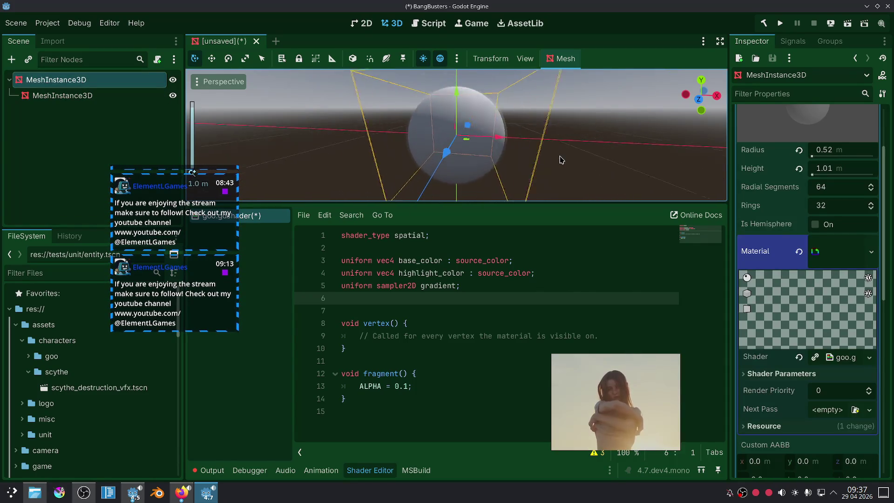
{"action": "scroll", "coordinate": [561, 160], "scroll_direction": "down", "scroll_amount": 2}
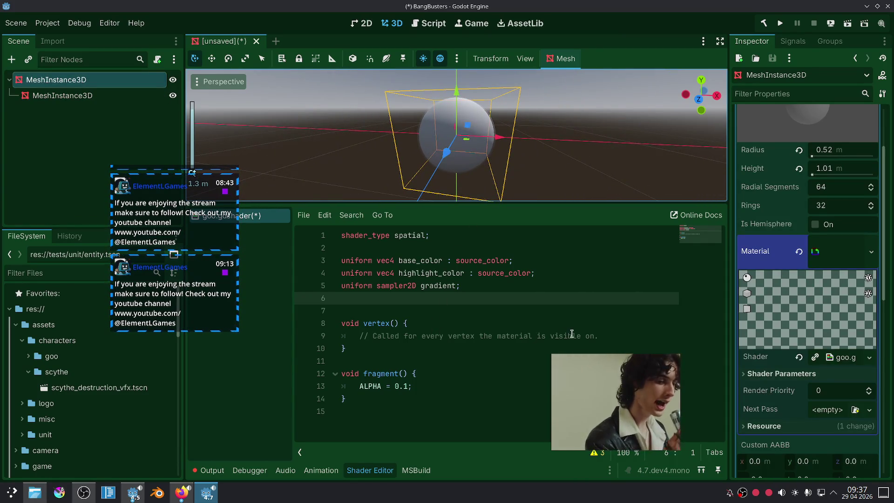
{"action": "left_click_drag", "start_coordinate": [599, 336], "coordinate": [363, 336]}
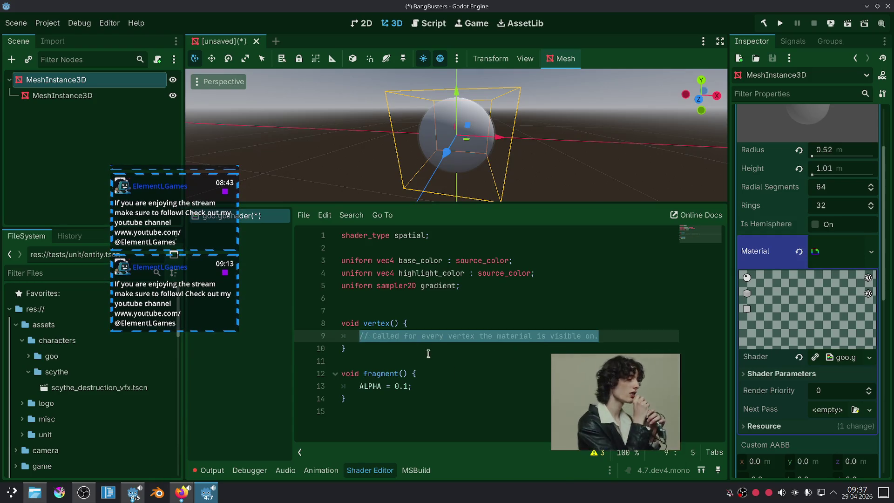
{"action": "left_click", "coordinate": [401, 300]}
Add 'uniform sampler2D noise_tex;' on a new line 6 of goo.gdshader.
{"action": "key", "text": "Down"}
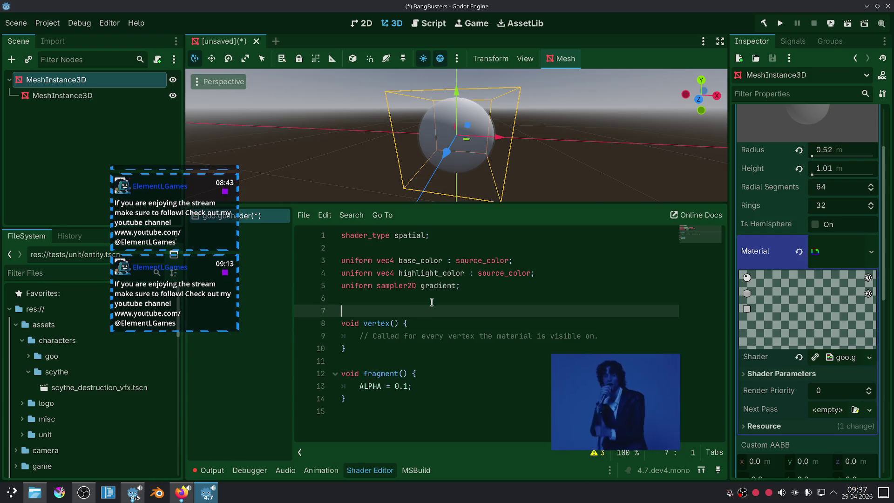
{"action": "left_click", "coordinate": [437, 296]}
{"action": "type", "text": "uniform sampl"}
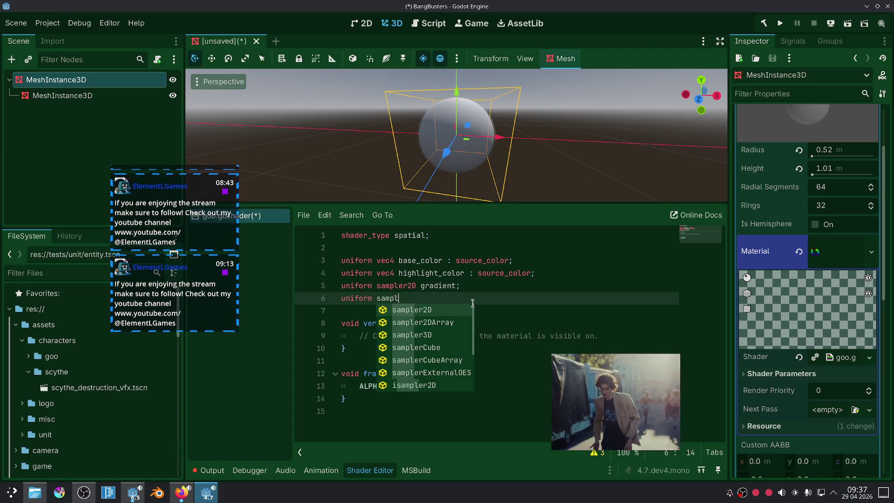
{"action": "key", "text": "Return"}
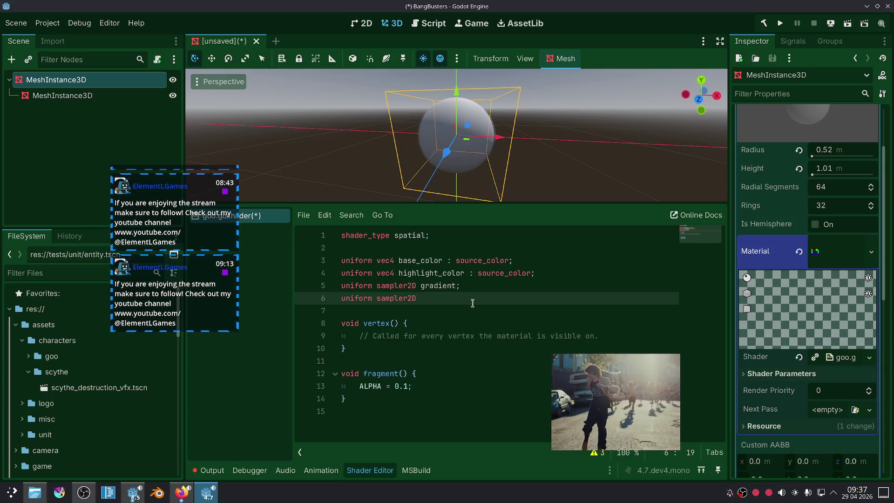
{"action": "type", "text": "noise_t"}
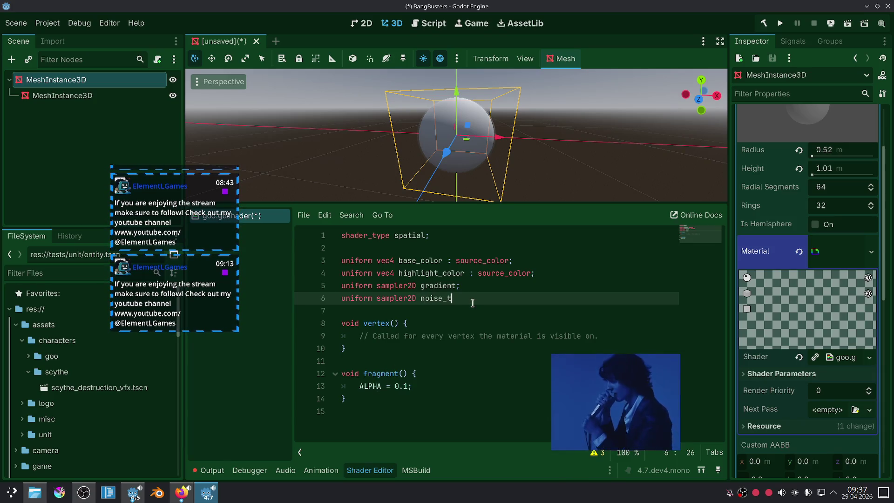
{"action": "type", "text": "ex;"}
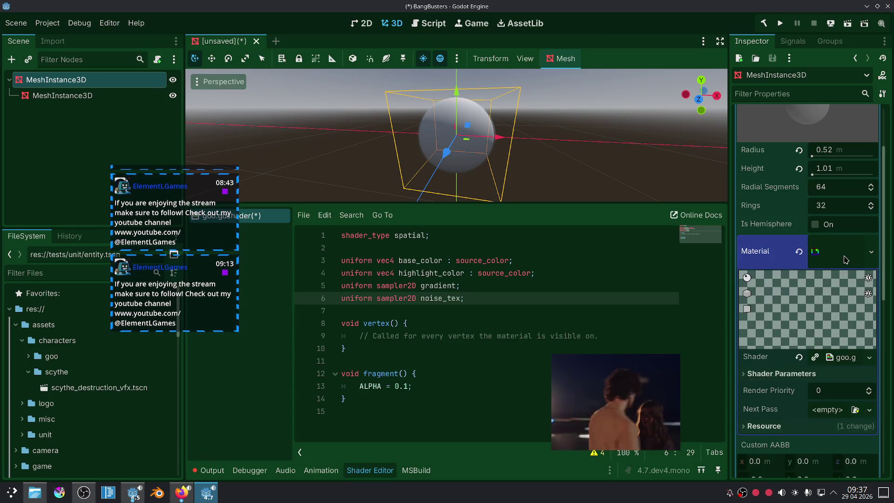
{"action": "scroll", "coordinate": [779, 327], "scroll_direction": "down", "scroll_amount": 3}
Assign a new NoiseTexture2D with a FastNoiseLite generator to the Noise Tex parameter.
{"action": "left_click", "coordinate": [780, 282]}
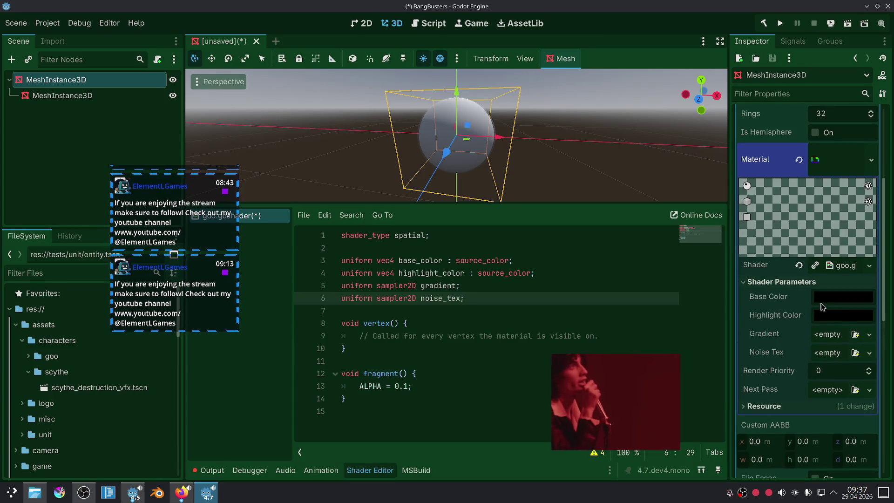
{"action": "left_click", "coordinate": [823, 303]}
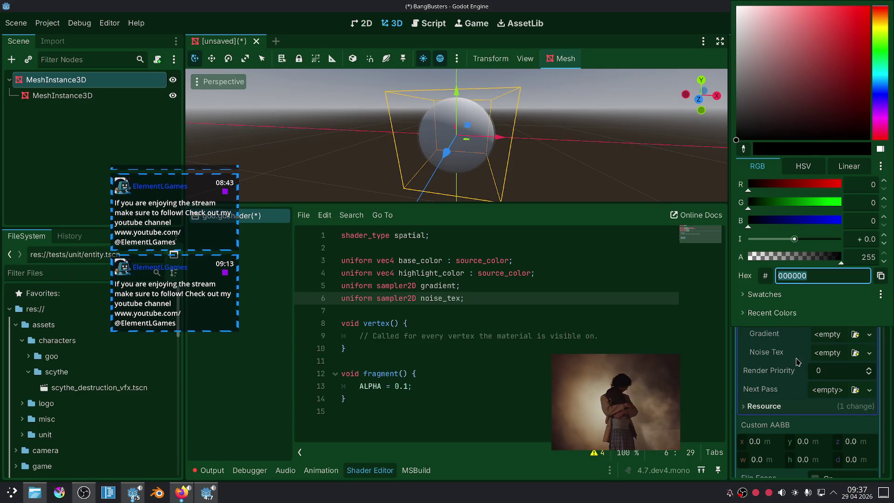
{"action": "left_click", "coordinate": [799, 369]}
{"action": "left_click", "coordinate": [868, 352]}
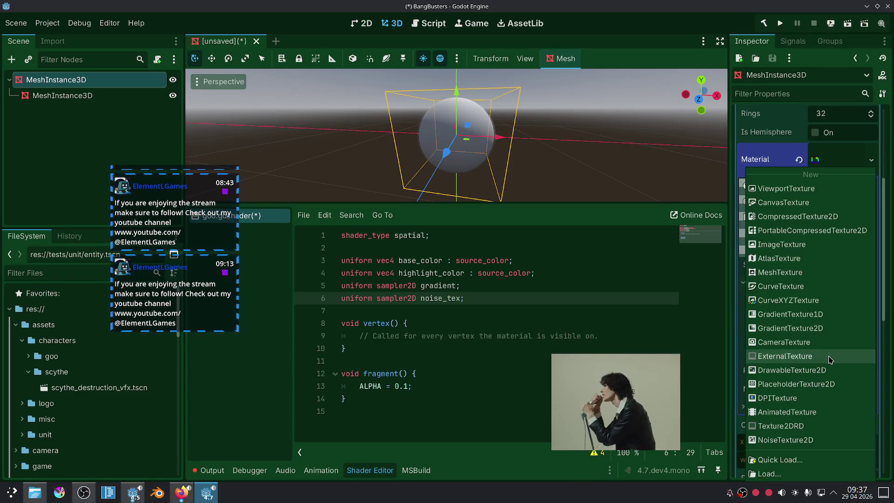
{"action": "left_click", "coordinate": [785, 439]}
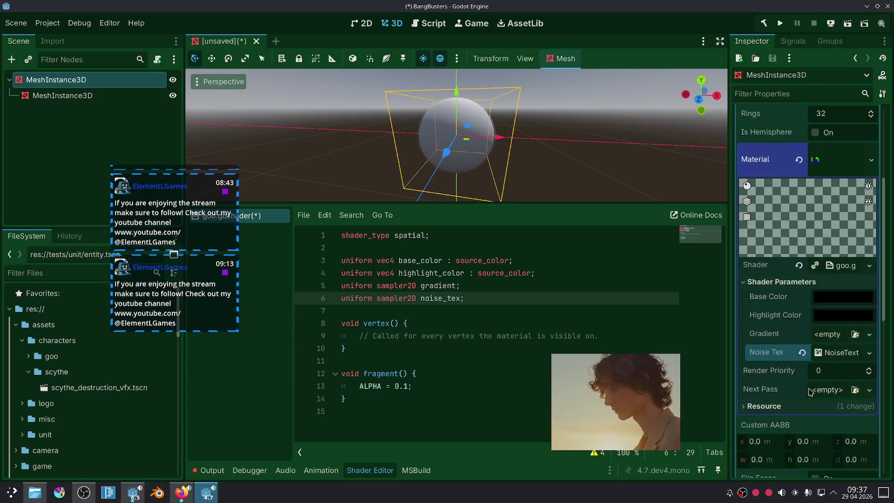
{"action": "left_click", "coordinate": [830, 356]}
{"action": "scroll", "coordinate": [810, 354], "scroll_direction": "down", "scroll_amount": 2}
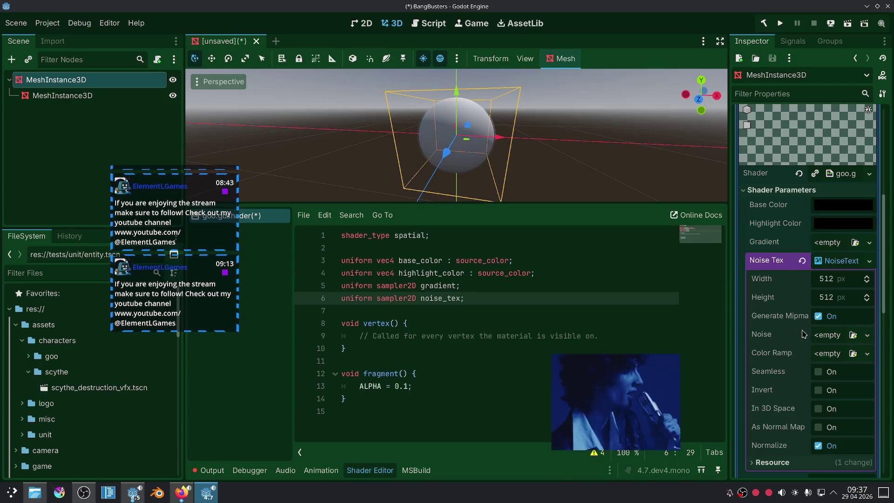
{"action": "left_click", "coordinate": [822, 335]}
{"action": "left_click", "coordinate": [834, 365]}
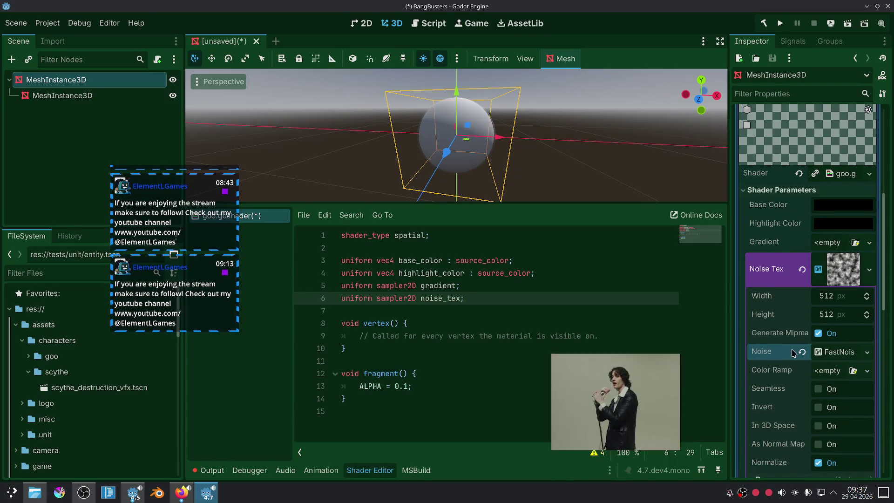
Reassign a fresh noise texture to Noise Tex, leaving Color Ramp empty.
{"action": "scroll", "coordinate": [782, 346], "scroll_direction": "down", "scroll_amount": 2}
{"action": "left_click", "coordinate": [825, 279]}
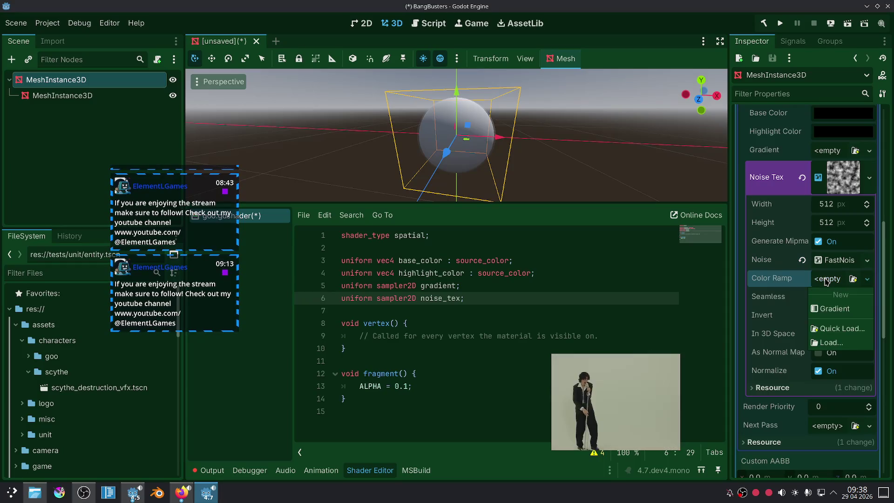
{"action": "left_click", "coordinate": [791, 284]}
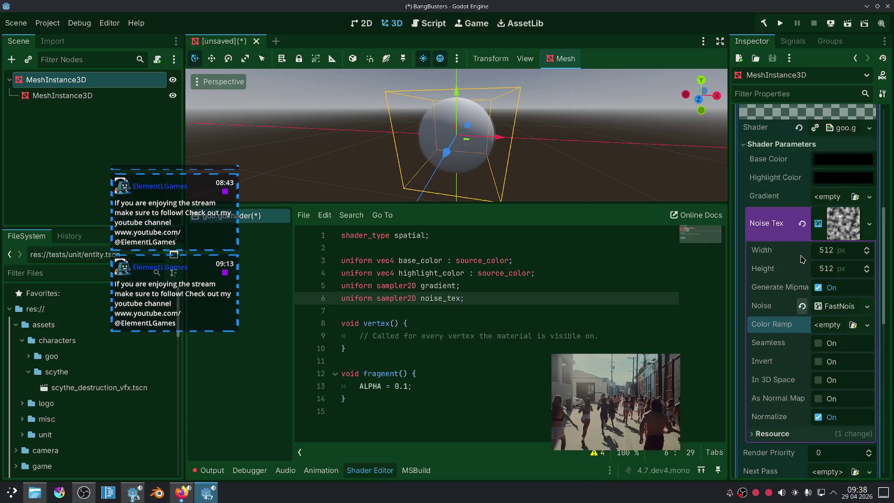
{"action": "scroll", "coordinate": [797, 263], "scroll_direction": "up", "scroll_amount": 1}
{"action": "left_click", "coordinate": [868, 224]}
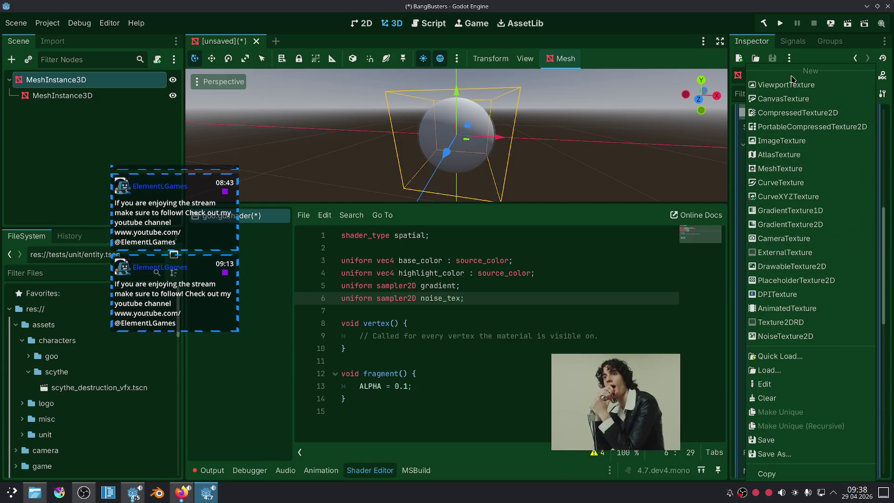
{"action": "left_click", "coordinate": [785, 335]}
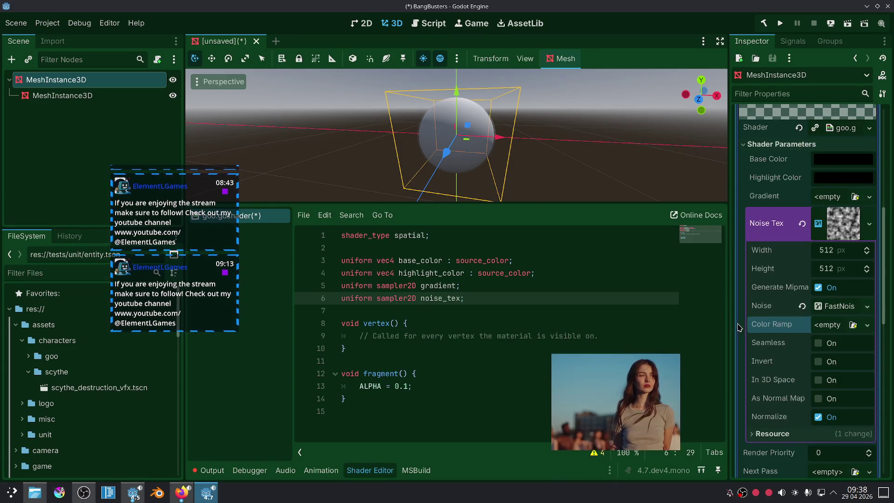
{"action": "scroll", "coordinate": [785, 344], "scroll_direction": "down", "scroll_amount": 2}
{"action": "scroll", "coordinate": [785, 330], "scroll_direction": "down", "scroll_amount": 2}
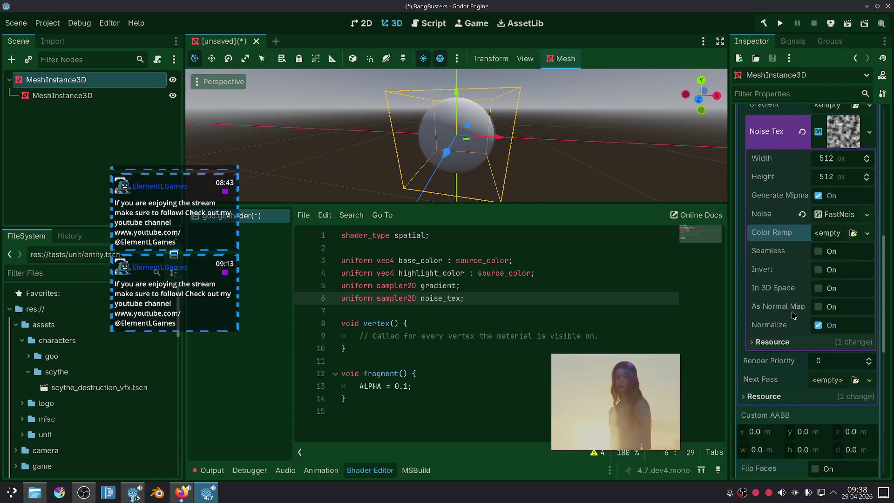
{"action": "scroll", "coordinate": [782, 322], "scroll_direction": "up", "scroll_amount": 1}
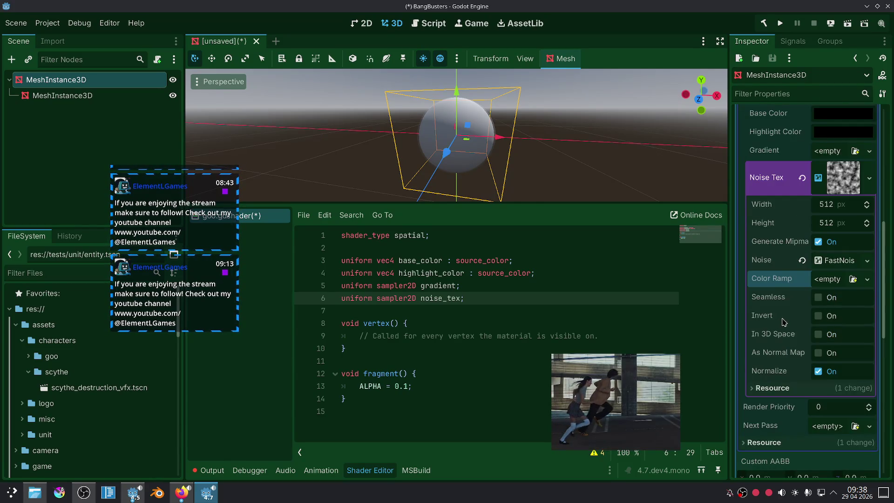
Expand the noise generator settings, nudging the y offset and resetting it to zero.
{"action": "left_click", "coordinate": [837, 260]}
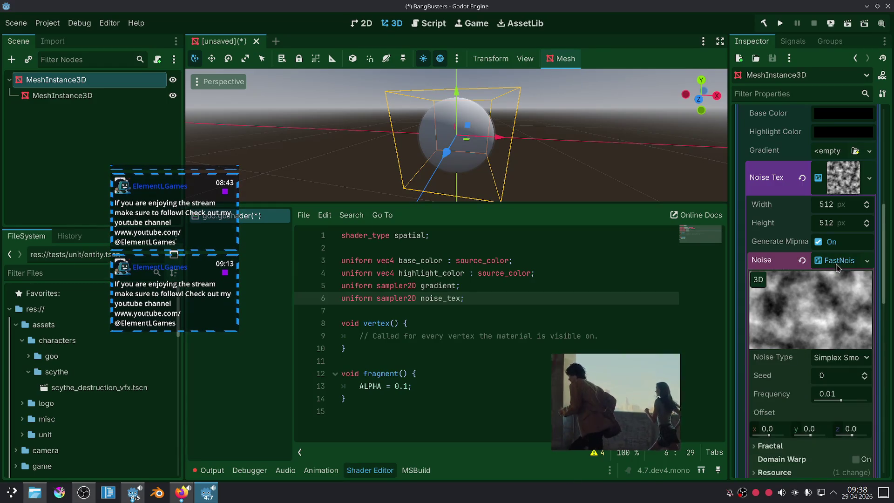
{"action": "scroll", "coordinate": [793, 316], "scroll_direction": "down", "scroll_amount": 2}
{"action": "left_click", "coordinate": [838, 265]}
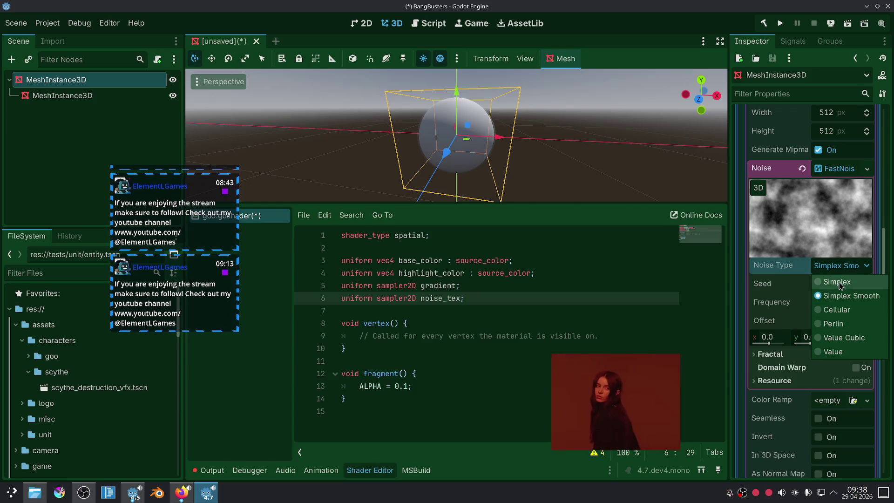
{"action": "left_click", "coordinate": [818, 296]}
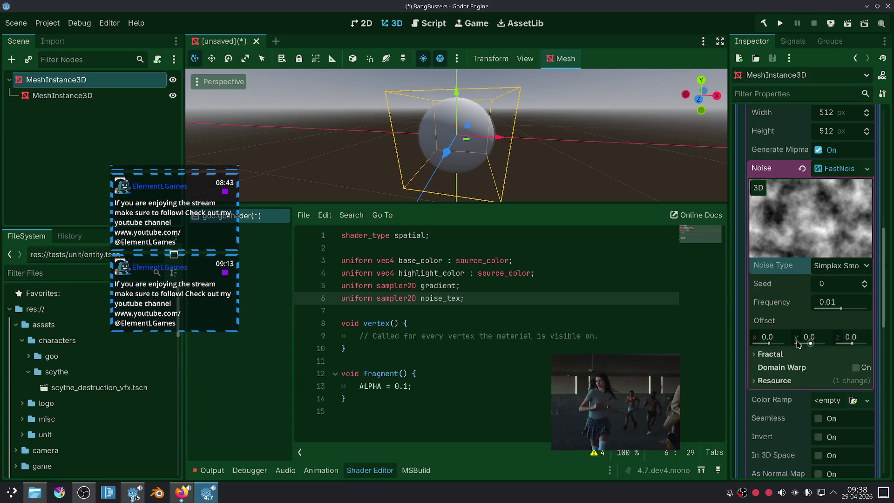
{"action": "left_click_drag", "start_coordinate": [808, 342], "coordinate": [862, 323]}
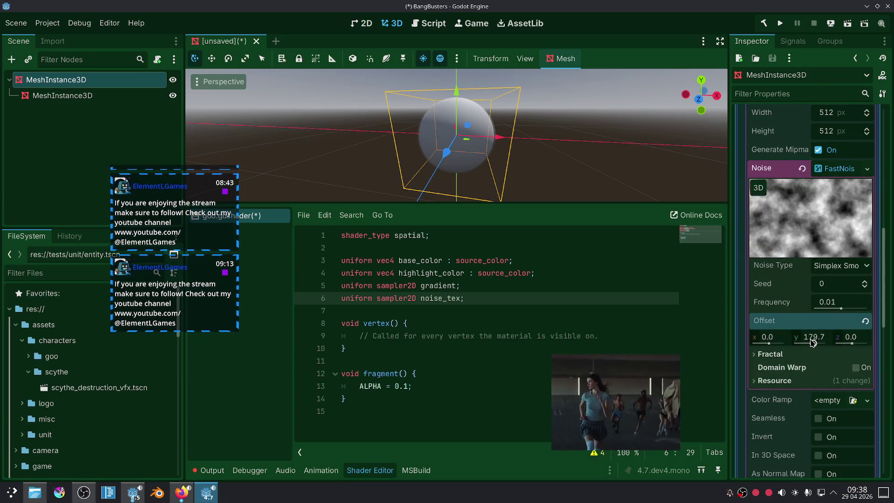
{"action": "left_click", "coordinate": [864, 322]}
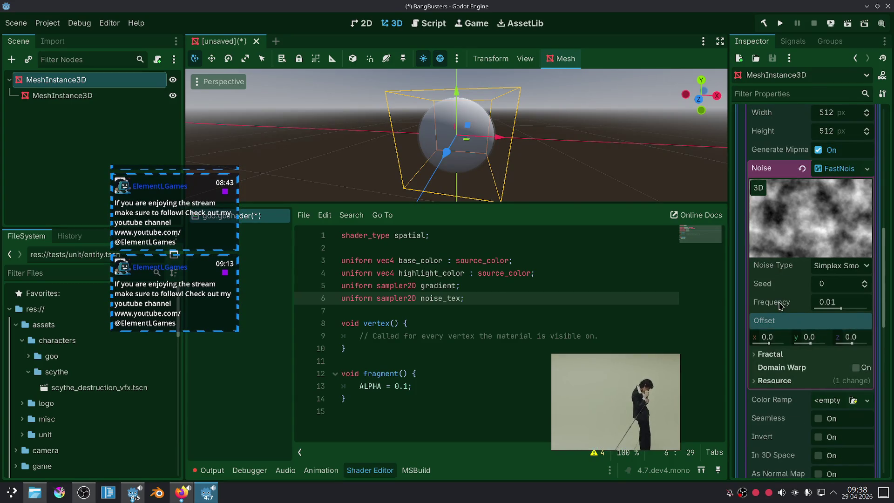
{"action": "scroll", "coordinate": [780, 305], "scroll_direction": "down", "scroll_amount": 3}
{"action": "scroll", "coordinate": [780, 305], "scroll_direction": "up", "scroll_amount": 3}
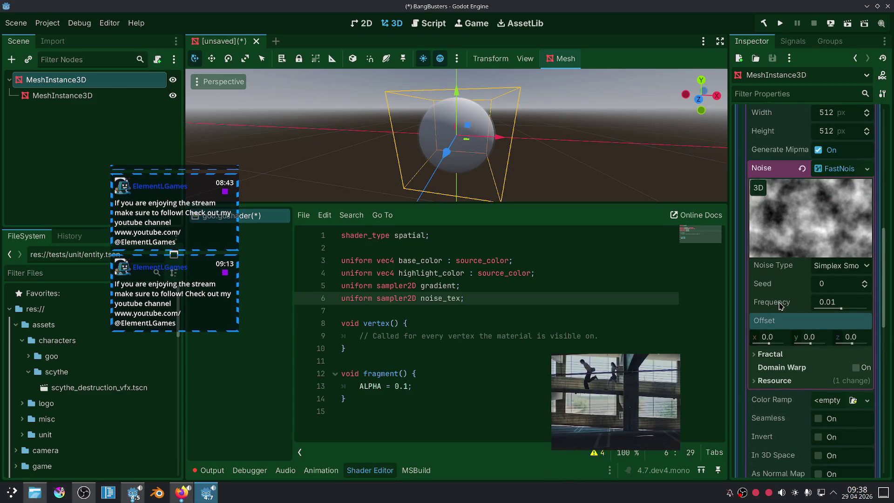
Set the FastNoiseLite noise type to Simplex.
{"action": "left_click", "coordinate": [825, 270]}
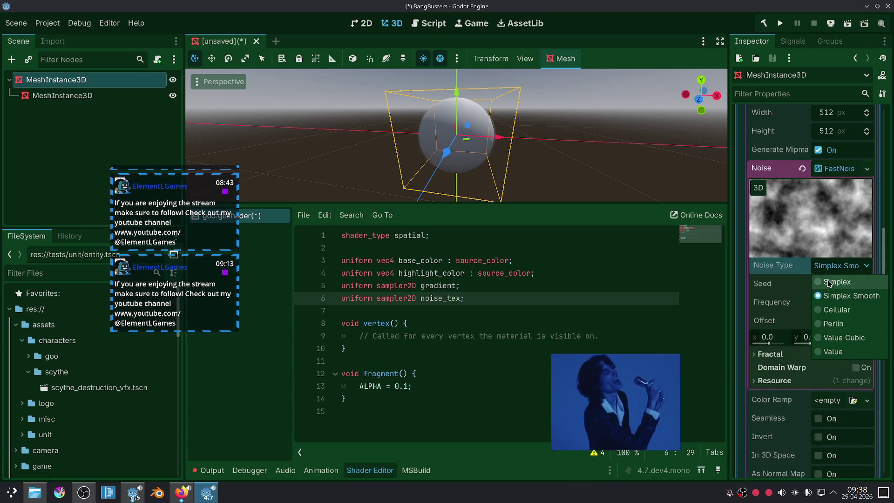
{"action": "left_click", "coordinate": [826, 281]}
{"action": "scroll", "coordinate": [785, 296], "scroll_direction": "down", "scroll_amount": 2}
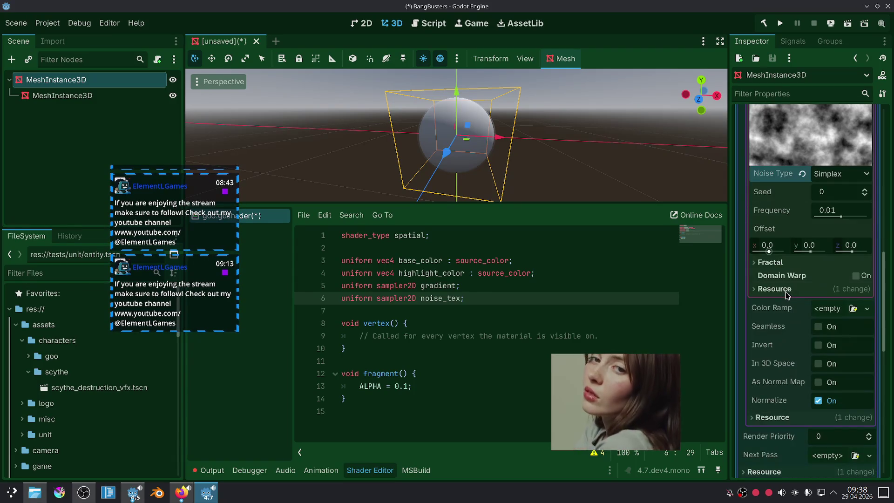
{"action": "scroll", "coordinate": [784, 333], "scroll_direction": "up", "scroll_amount": 4}
{"action": "scroll", "coordinate": [784, 333], "scroll_direction": "up", "scroll_amount": 2}
{"action": "scroll", "coordinate": [785, 332], "scroll_direction": "up", "scroll_amount": 2}
{"action": "scroll", "coordinate": [788, 330], "scroll_direction": "down", "scroll_amount": 3}
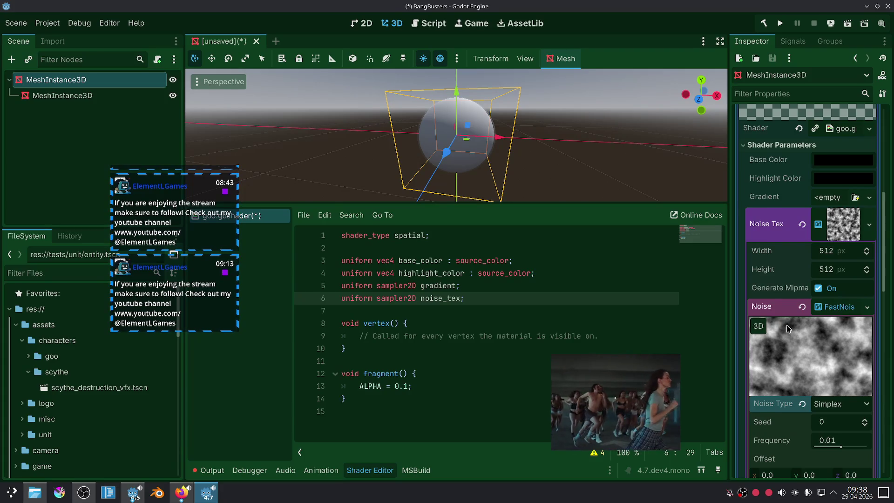
{"action": "scroll", "coordinate": [787, 329], "scroll_direction": "down", "scroll_amount": 1}
{"action": "left_click", "coordinate": [591, 336]}
In fragment(), write 'vec4 noise = texture(noise_tex, vec2(UV.x, UV.y));' and 'ALBEDO = noise.rgb;'.
{"action": "key", "text": "Down"}
{"action": "key", "text": "Down"}
{"action": "key", "text": "Down"}
{"action": "key", "text": "Return"}
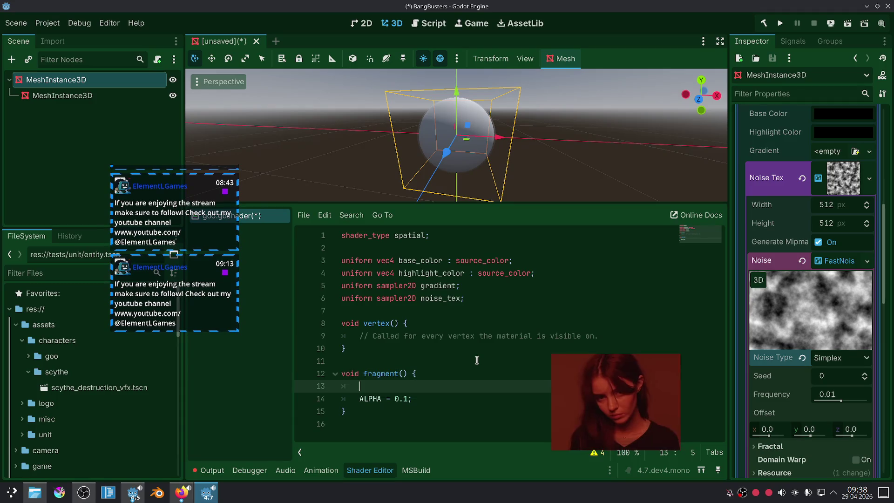
{"action": "type", "text": "var no"}
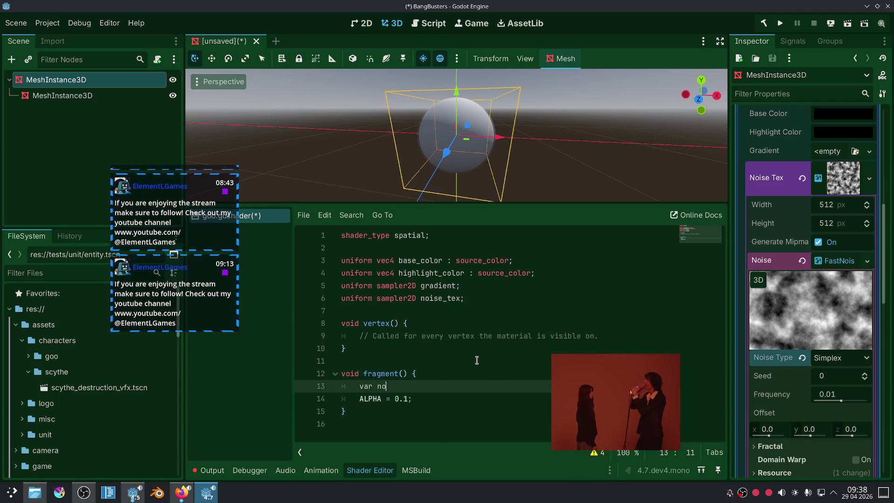
{"action": "key", "text": "BackSpace"}
{"action": "key", "text": "BackSpace"}
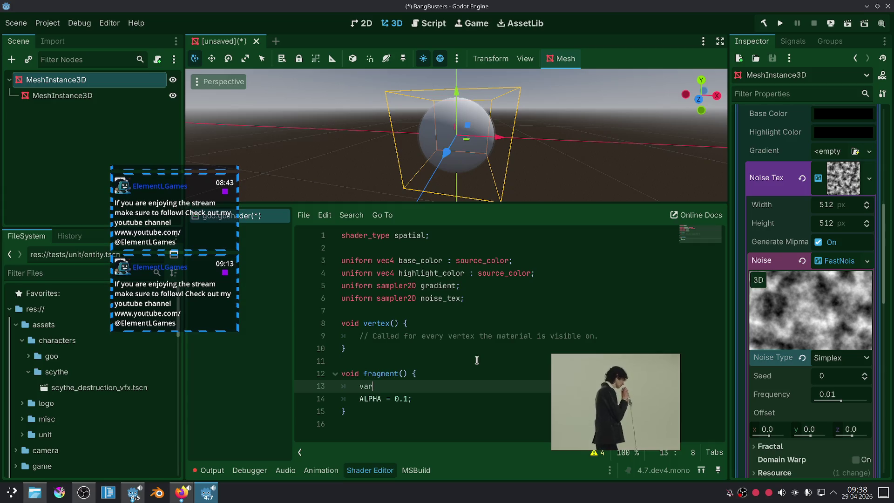
{"action": "key", "text": "BackSpace"}
{"action": "type", "text": "ec4 "}
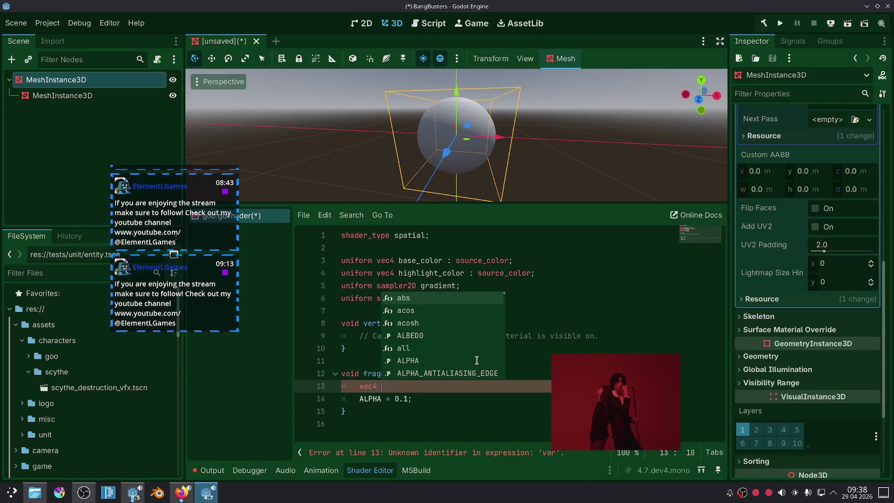
{"action": "type", "text": "noise"}
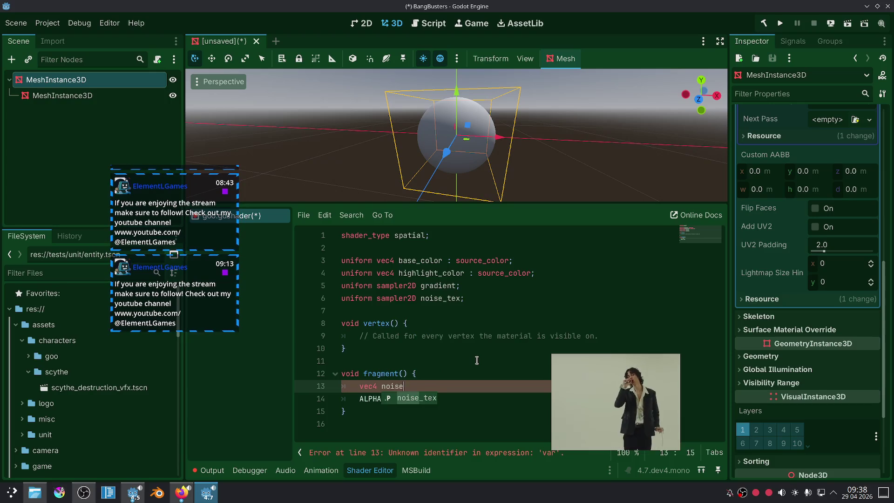
{"action": "type", "text": " = texture(no"}
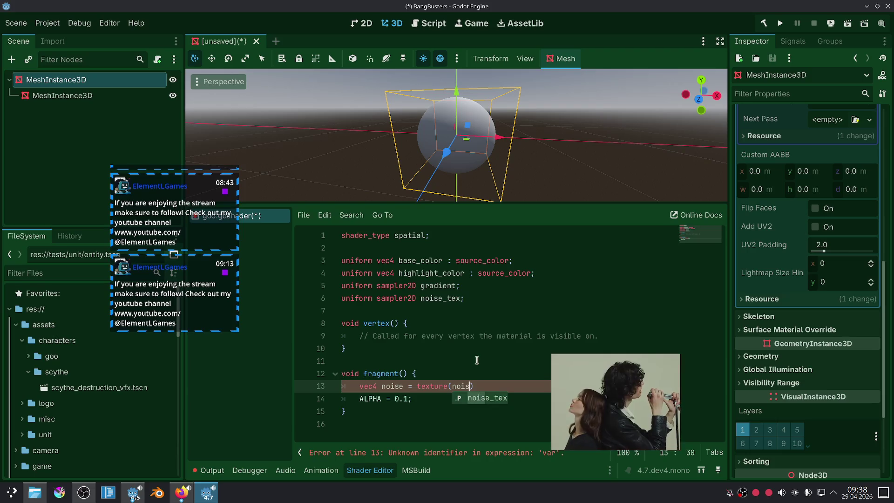
{"action": "type", "text": "ise_tex, v"}
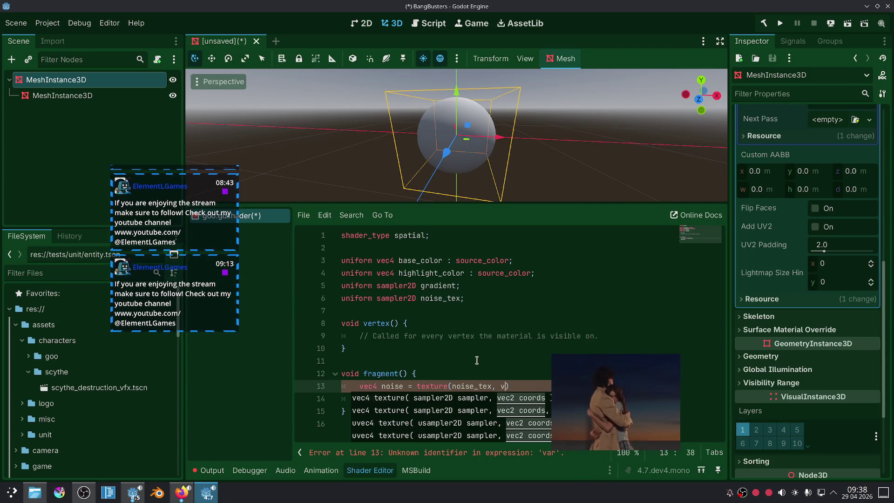
{"action": "type", "text": "ec2(U"}
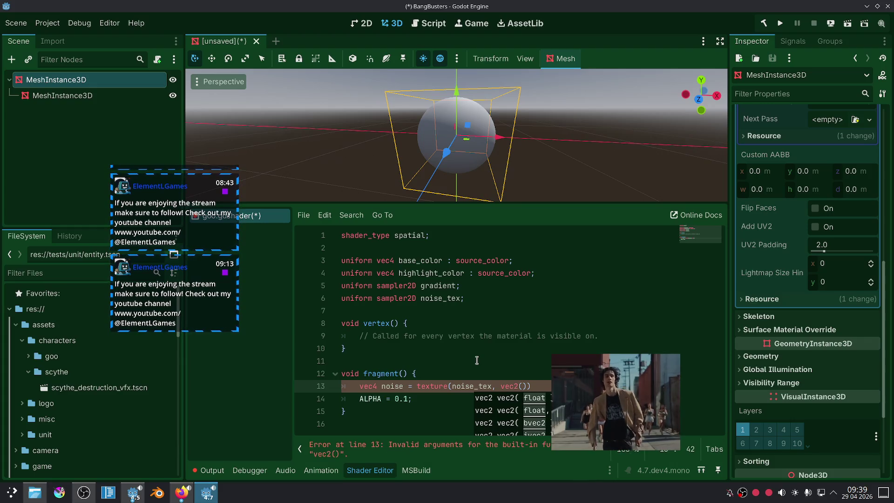
{"action": "type", "text": "V.x, U"}
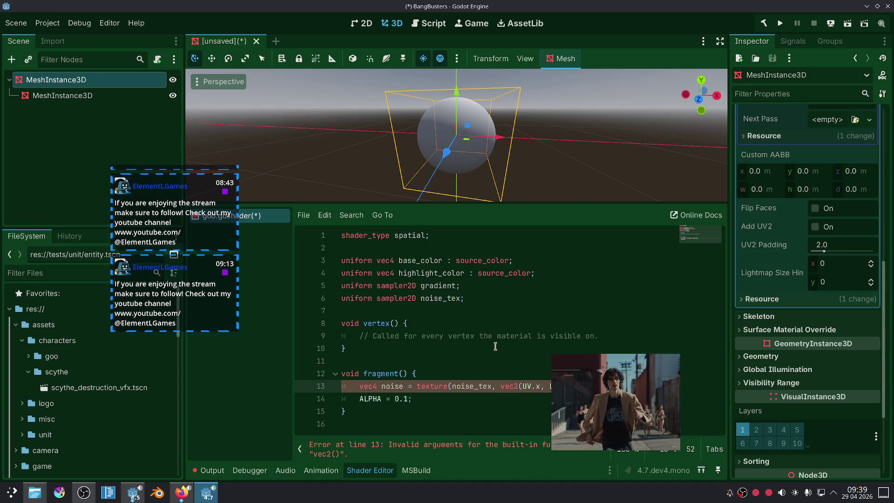
{"action": "type", "text": "V.y))"}
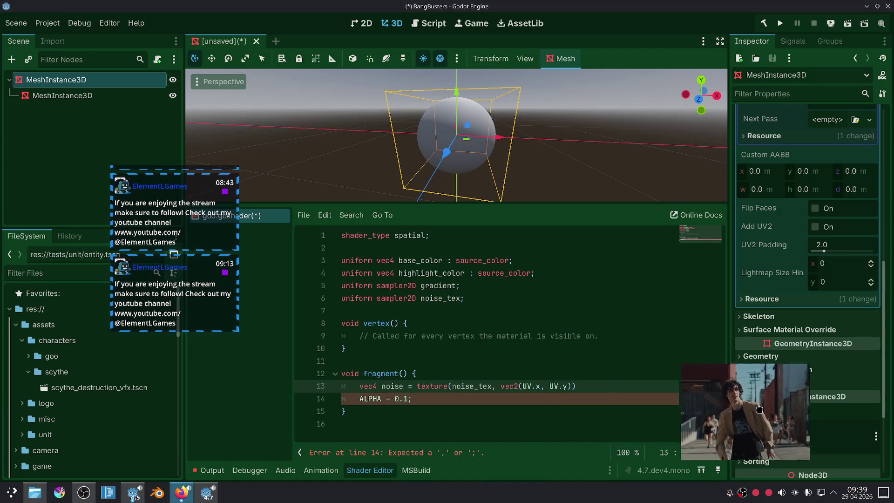
{"action": "type", "text": ";"}
{"action": "key", "text": "Return"}
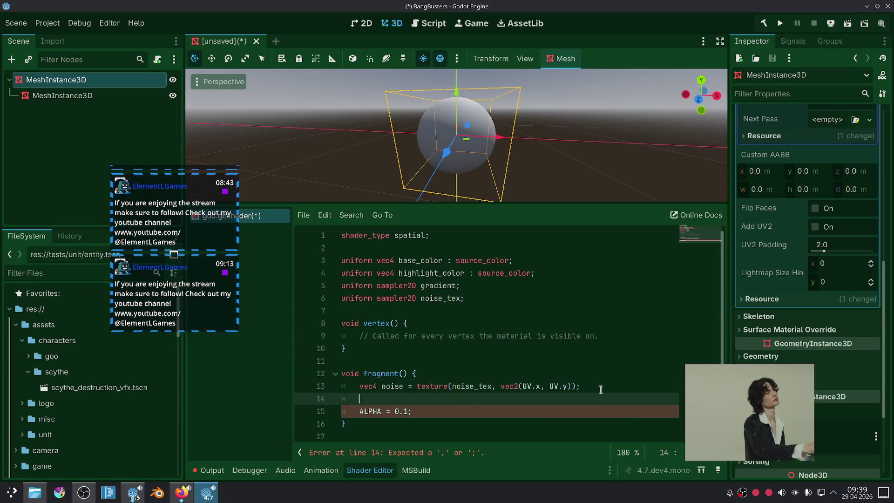
{"action": "type", "text": "ALB"}
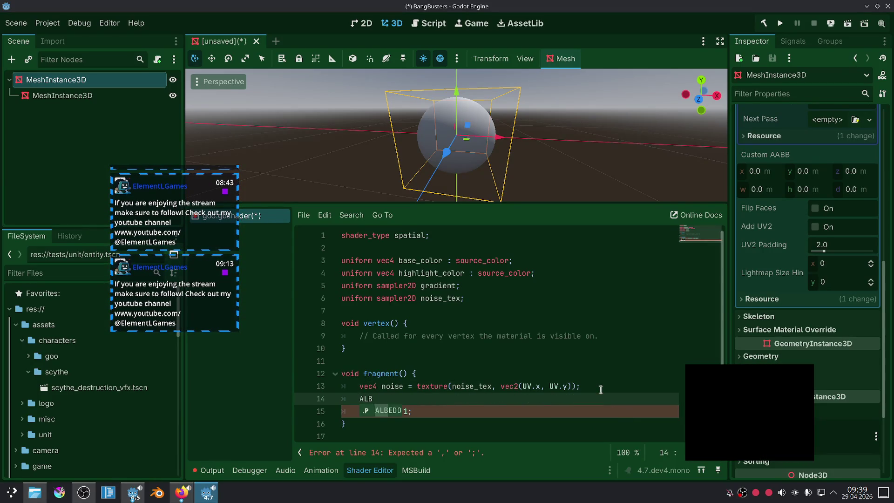
{"action": "type", "text": "EDO = noise.rgb;"}
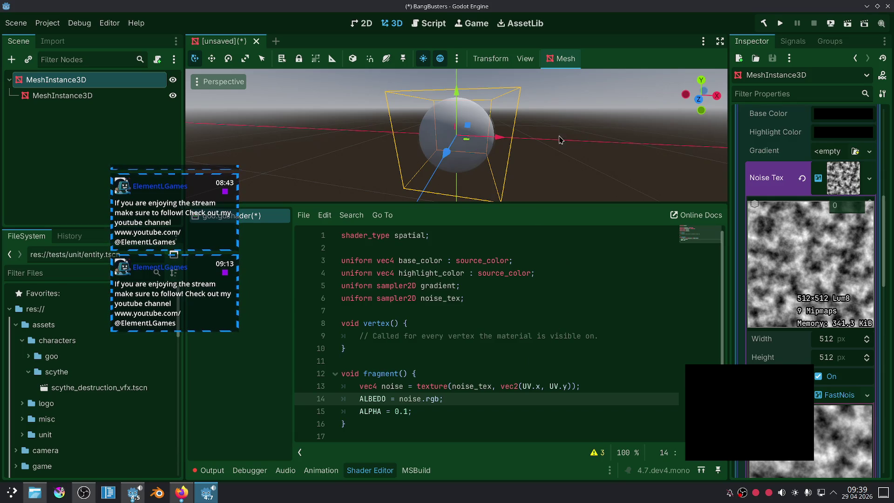
Set ALPHA to 0.5 in fragment() and orbit the viewport around the sphere.
{"action": "scroll", "coordinate": [563, 141], "scroll_direction": "up", "scroll_amount": 3}
{"action": "scroll", "coordinate": [567, 142], "scroll_direction": "down", "scroll_amount": 1}
{"action": "double_click", "coordinate": [406, 411]}
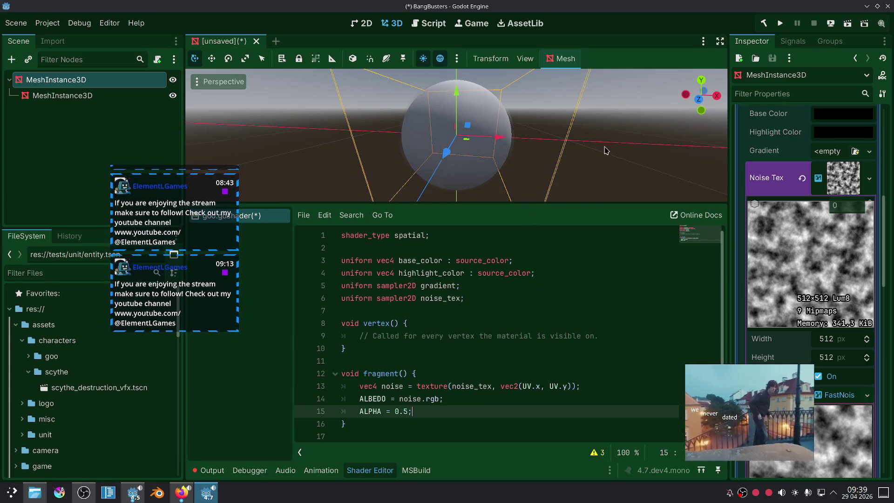
{"action": "mouse_move", "coordinate": [600, 152]}
{"action": "middle_mouse_down"}
{"action": "mouse_move", "coordinate": [558, 168]}
{"action": "mouse_move", "coordinate": [600, 157]}
{"action": "middle_mouse_up"}
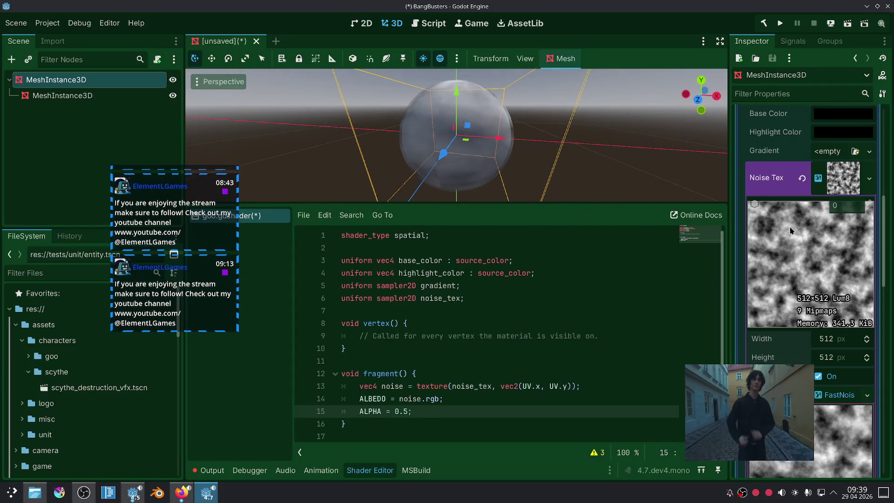
{"action": "scroll", "coordinate": [797, 322], "scroll_direction": "down", "scroll_amount": 5}
{"action": "scroll", "coordinate": [785, 301], "scroll_direction": "down", "scroll_amount": 5}
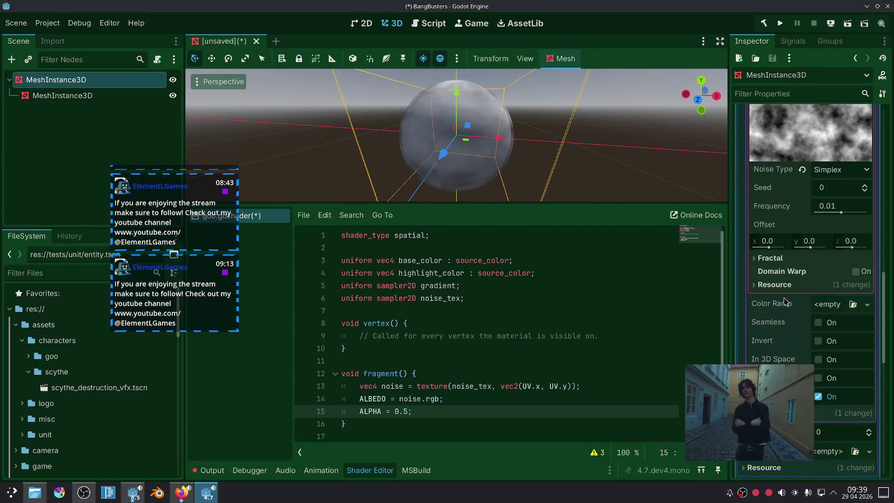
{"action": "scroll", "coordinate": [787, 337], "scroll_direction": "down", "scroll_amount": 2}
{"action": "scroll", "coordinate": [786, 335], "scroll_direction": "down", "scroll_amount": 3}
{"action": "scroll", "coordinate": [787, 333], "scroll_direction": "down", "scroll_amount": 3}
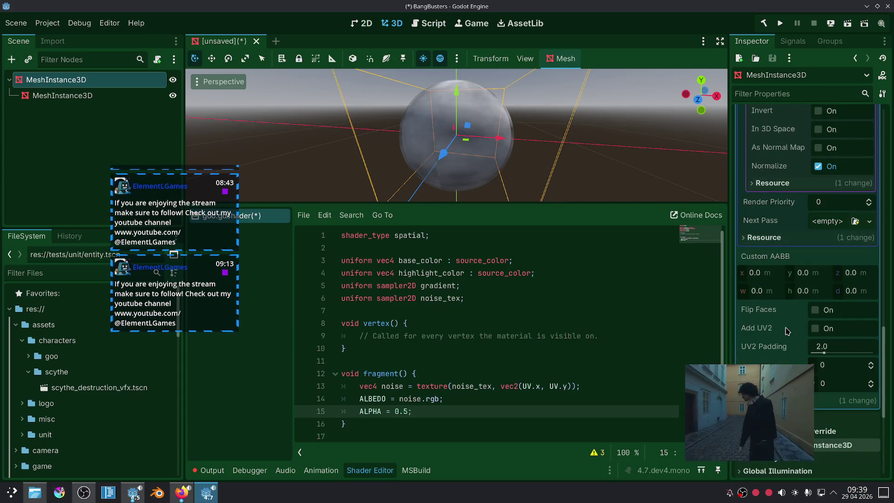
{"action": "scroll", "coordinate": [787, 330], "scroll_direction": "up", "scroll_amount": 2}
{"action": "scroll", "coordinate": [786, 330], "scroll_direction": "up", "scroll_amount": 2}
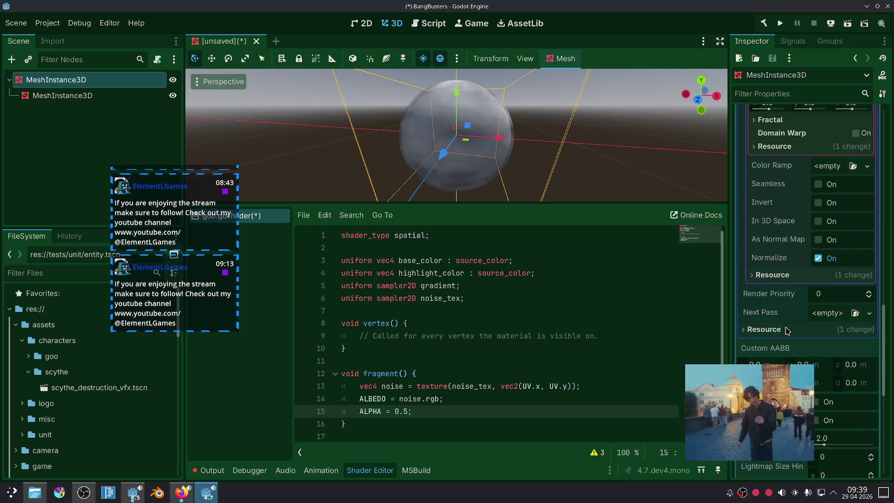
Make the noise texture seamless and inspect the cloudy sphere from another angle.
{"action": "left_click", "coordinate": [818, 185]}
{"action": "mouse_move", "coordinate": [410, 177]}
{"action": "middle_mouse_down"}
{"action": "mouse_move", "coordinate": [489, 181]}
{"action": "mouse_move", "coordinate": [540, 158]}
{"action": "middle_mouse_up"}
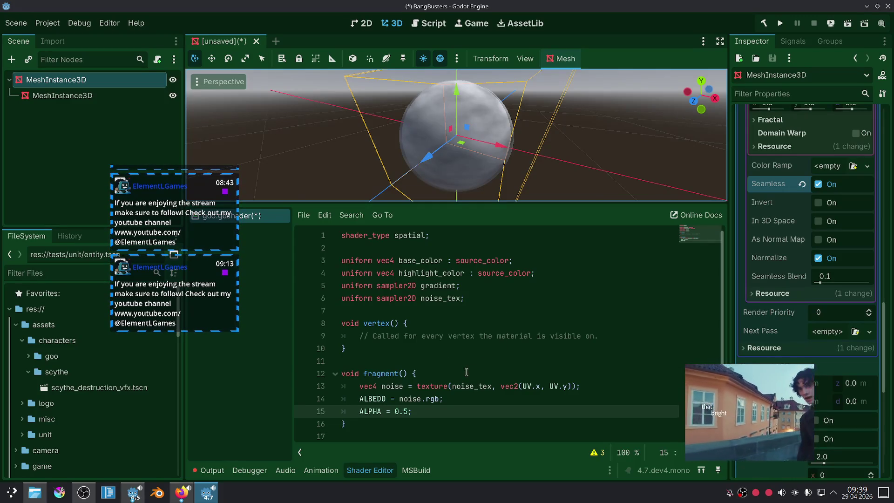
{"action": "left_click", "coordinate": [412, 398]}
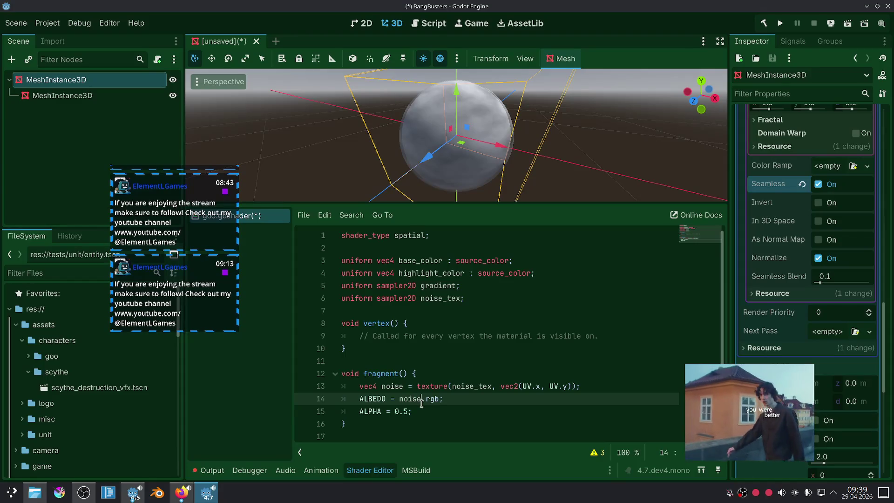
Append '* 10.0' after UV.x in the noise_tex lookup on line 13.
{"action": "left_click", "coordinate": [425, 411]}
{"action": "left_click_drag", "start_coordinate": [588, 384], "coordinate": [480, 386]}
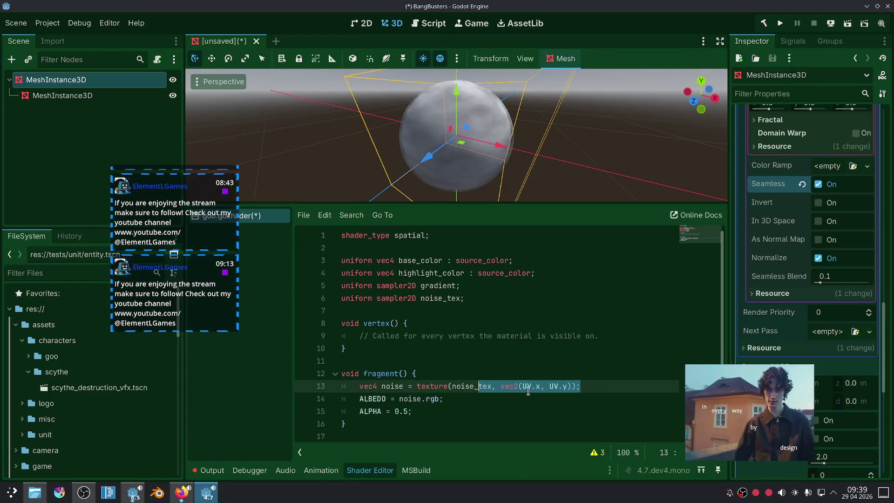
{"action": "left_click", "coordinate": [541, 387]}
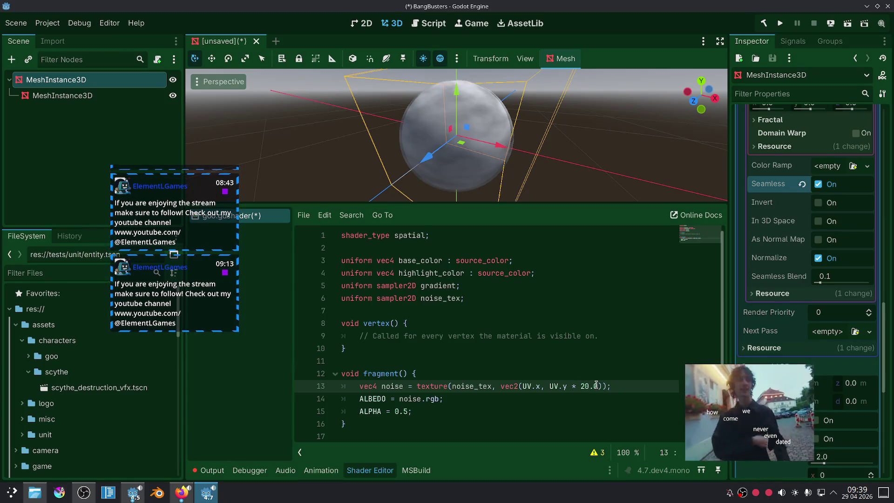
{"action": "mouse_move", "coordinate": [549, 161]}
{"action": "middle_mouse_down"}
{"action": "mouse_move", "coordinate": [535, 151]}
{"action": "mouse_move", "coordinate": [393, 152]}
{"action": "middle_mouse_up"}
{"action": "scroll", "coordinate": [535, 151], "scroll_direction": "up", "scroll_amount": 3}
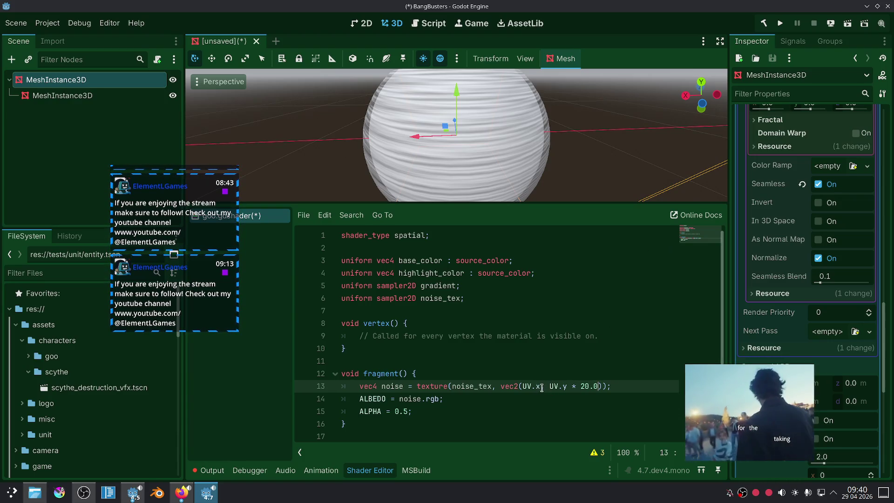
{"action": "type", "text": "* 10"}
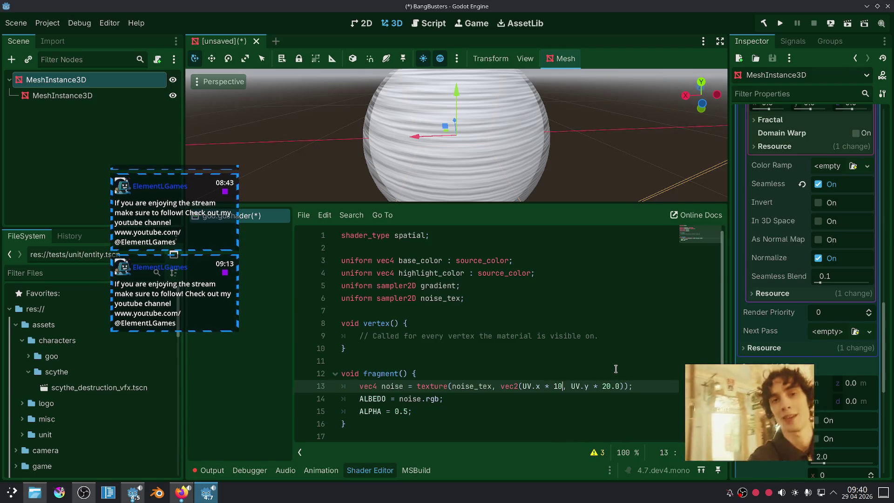
{"action": "type", "text": ".0"}
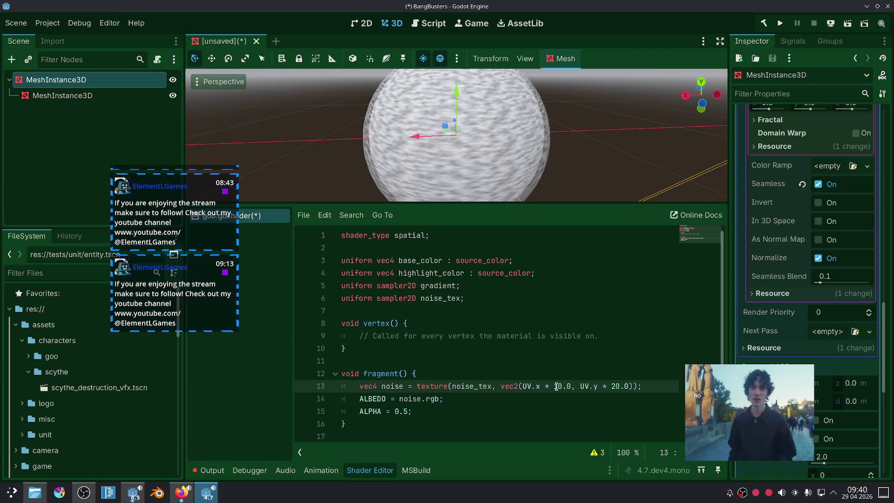
{"action": "left_click", "coordinate": [572, 366]}
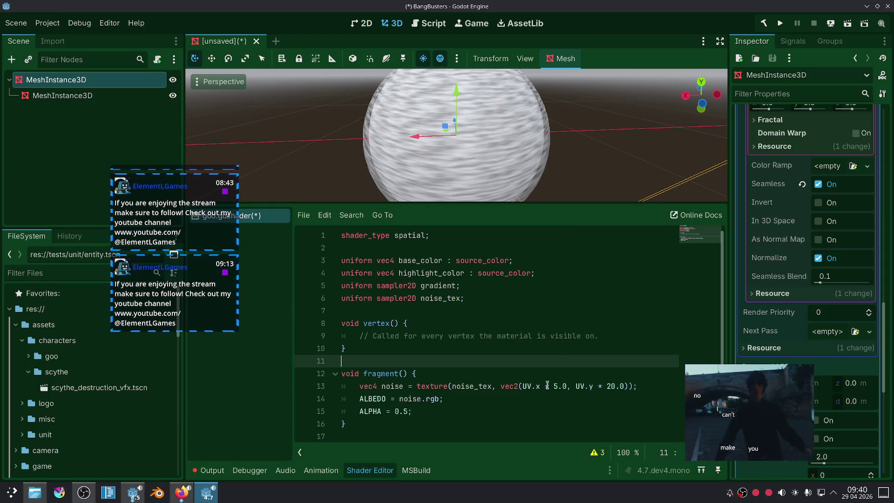
Try 50 as the UV.x multiplier and change the UV.y multiplier to 1.
{"action": "left_click_drag", "start_coordinate": [565, 386], "coordinate": [555, 386]}
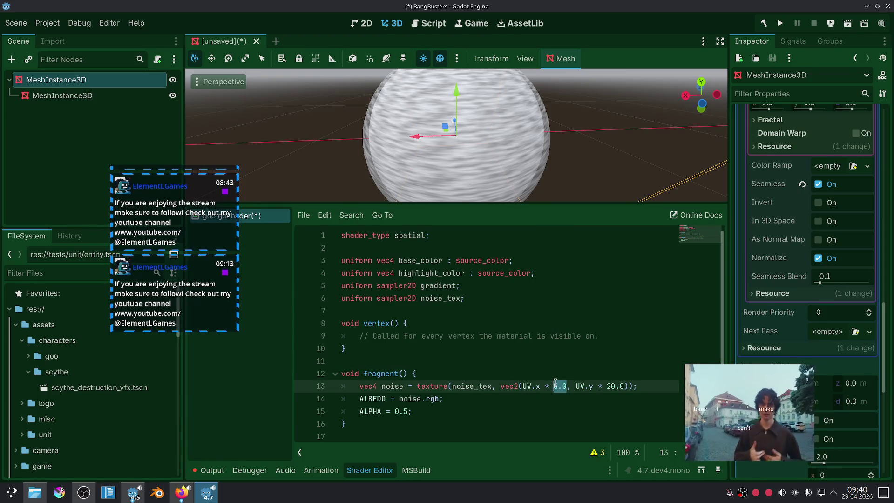
{"action": "type", "text": "50"}
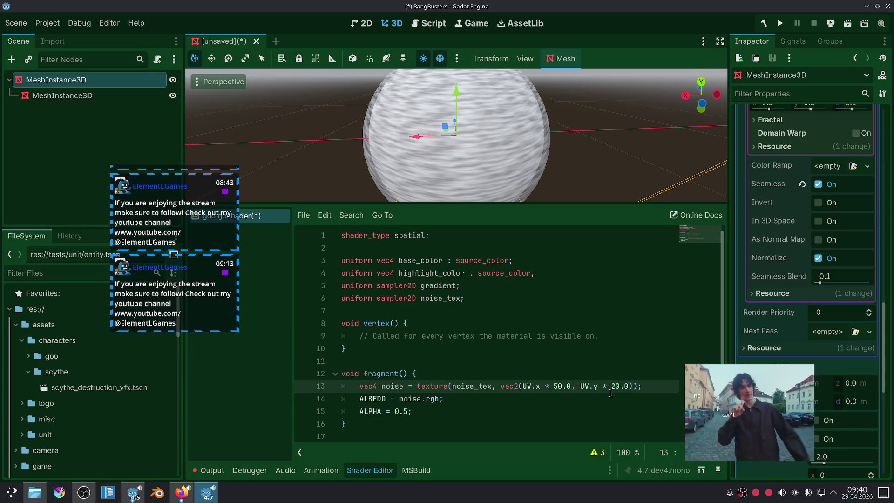
{"action": "double_click", "coordinate": [613, 386]}
{"action": "type", "text": "1"}
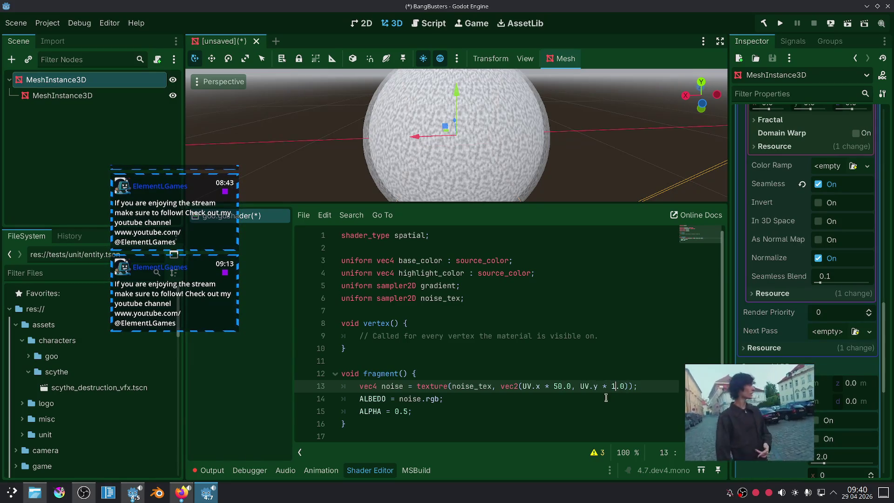
{"action": "key", "text": "Down"}
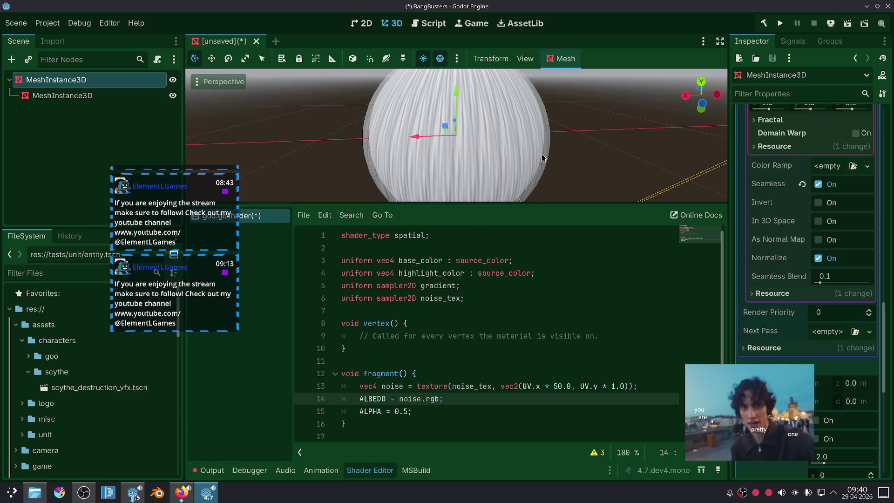
{"action": "scroll", "coordinate": [521, 173], "scroll_direction": "down", "scroll_amount": 3}
{"action": "scroll", "coordinate": [520, 173], "scroll_direction": "up", "scroll_amount": 2}
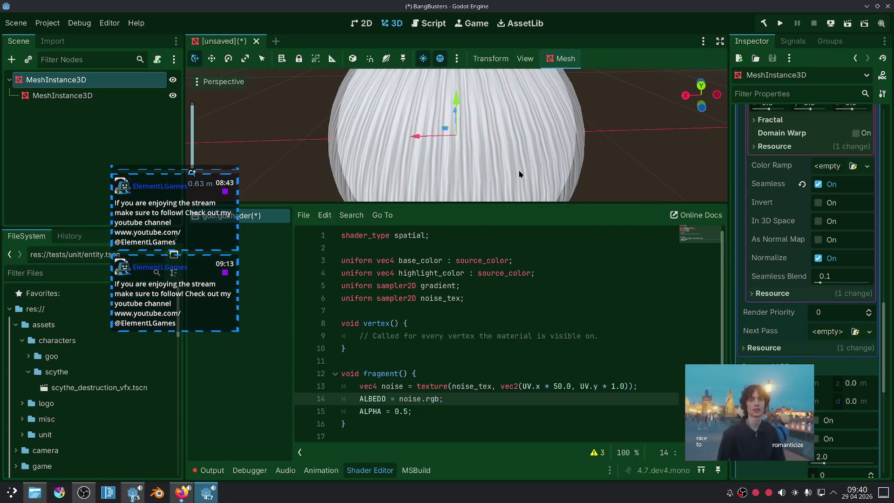
{"action": "scroll", "coordinate": [520, 174], "scroll_direction": "up", "scroll_amount": 3}
{"action": "scroll", "coordinate": [520, 173], "scroll_direction": "down", "scroll_amount": 2}
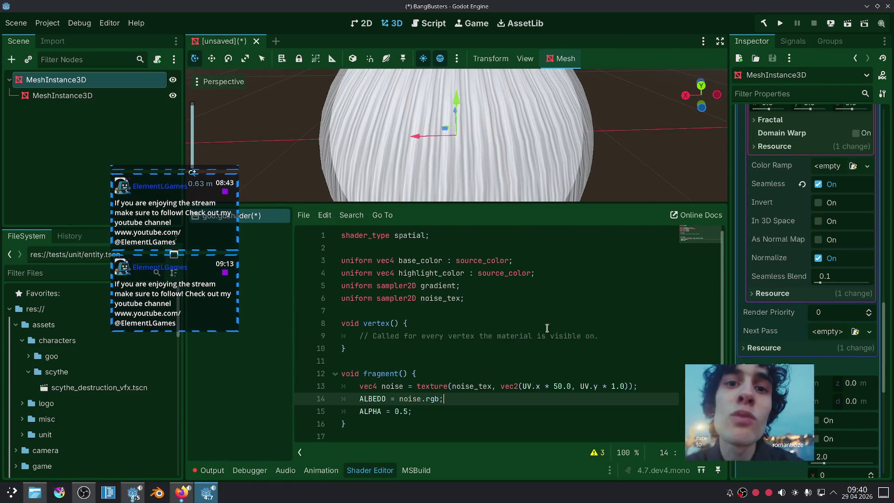
Review the fragment code with the lookup at UV.x * 10.0 and UV.y * 1.0.
{"action": "left_click", "coordinate": [555, 386]}
{"action": "left_click", "coordinate": [562, 373]}
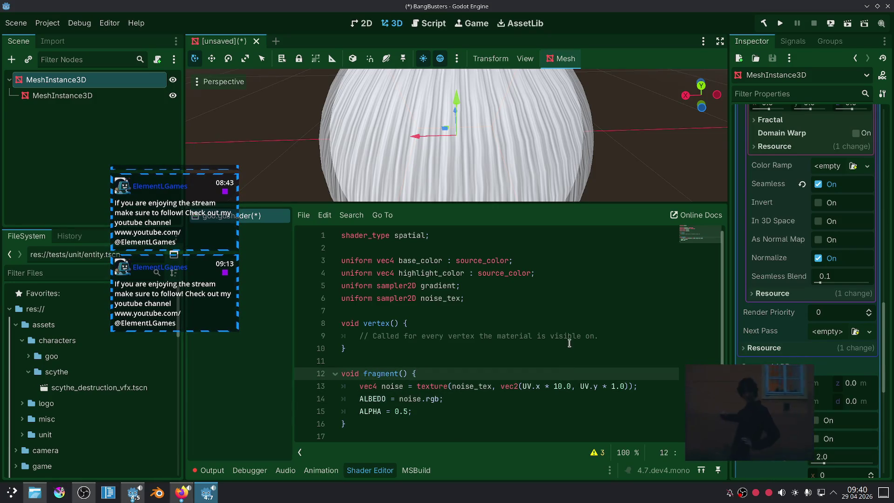
{"action": "scroll", "coordinate": [561, 135], "scroll_direction": "down", "scroll_amount": 5}
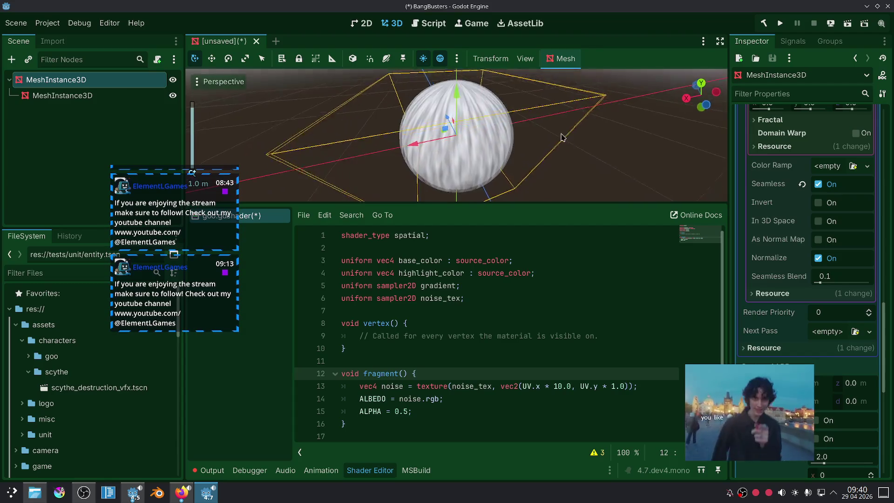
{"action": "scroll", "coordinate": [569, 120], "scroll_direction": "up", "scroll_amount": 2}
{"action": "scroll", "coordinate": [568, 121], "scroll_direction": "up", "scroll_amount": 1}
{"action": "scroll", "coordinate": [569, 98], "scroll_direction": "up", "scroll_amount": 1}
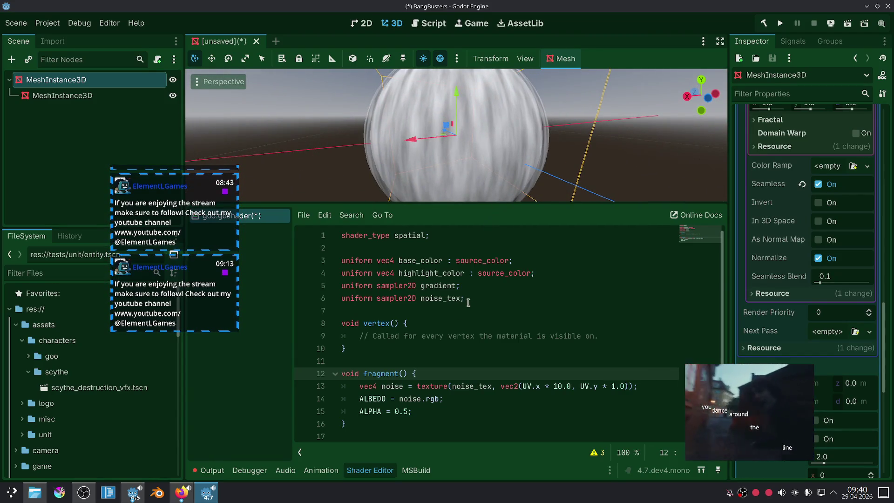
{"action": "left_click_drag", "start_coordinate": [461, 405], "coordinate": [353, 377]}
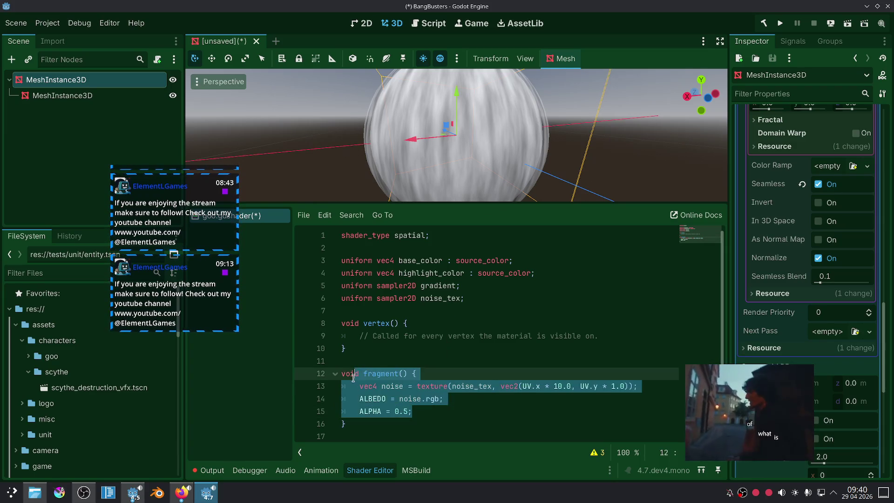
{"action": "left_click", "coordinate": [466, 423]}
{"action": "left_click", "coordinate": [571, 387]}
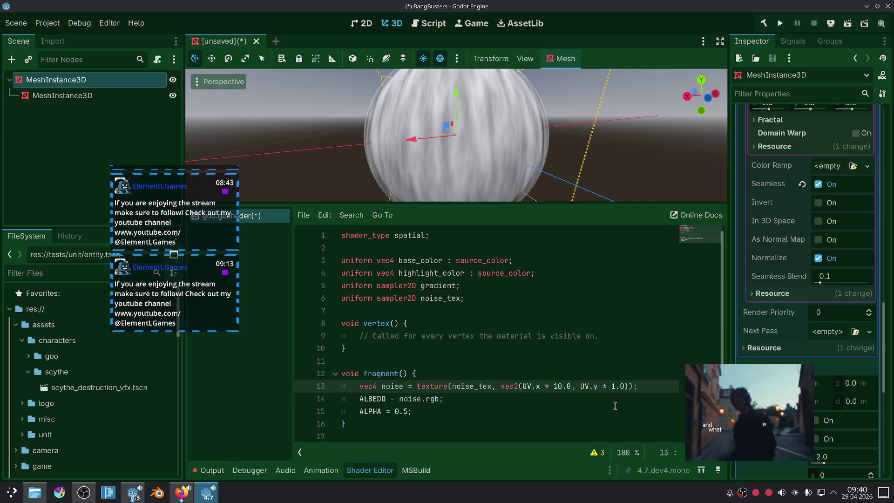
Try adding a TIME term after the 10.0 multiplier, then undo it.
{"action": "key", "text": "Return"}
{"action": "key", "text": "BackSpace"}
{"action": "key", "text": "BackSpace"}
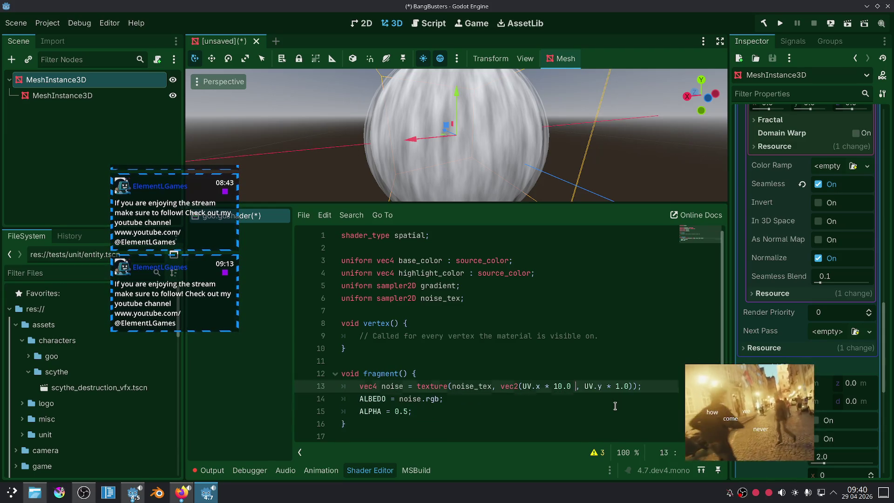
{"action": "type", "text": "+ tim"}
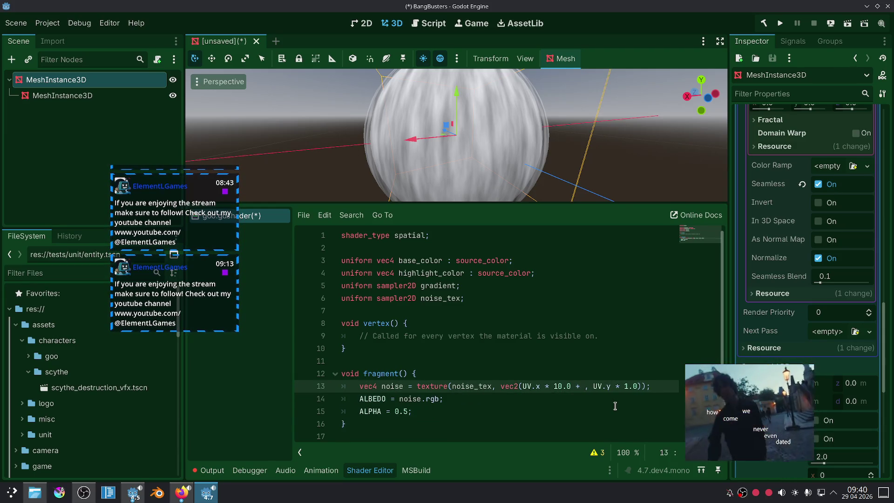
{"action": "key", "text": "Return"}
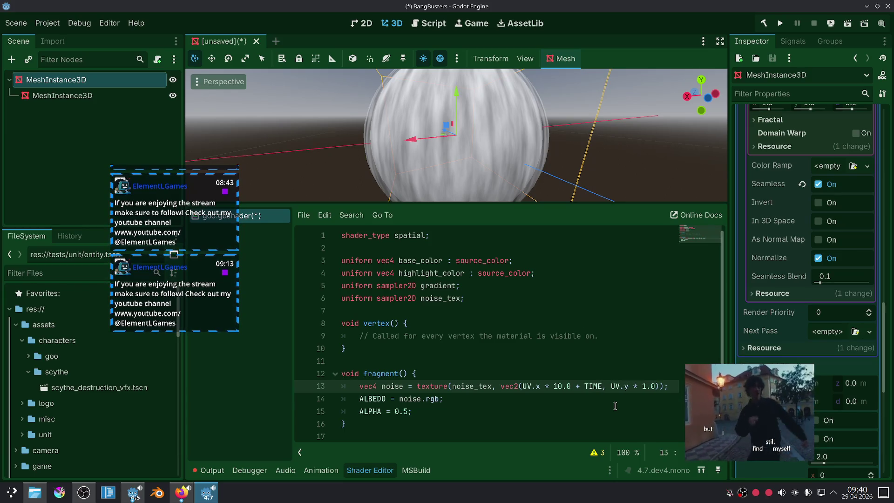
{"action": "key", "text": "ctrl+z"}
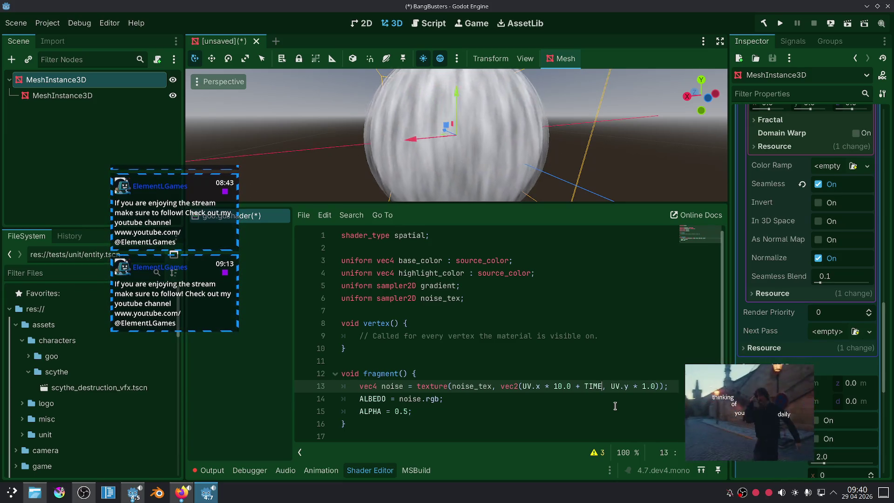
{"action": "key", "text": "BackSpace"}
{"action": "key", "text": "BackSpace"}
{"action": "key", "text": "BackSpace"}
Offset UV.y by (-TIME * 0.2) in the noise lookup so the streaks scroll.
{"action": "left_click", "coordinate": [632, 386]}
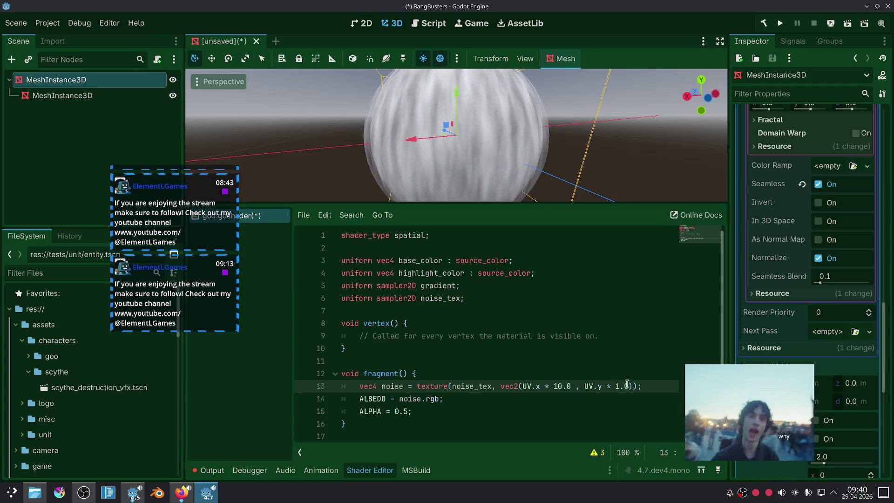
{"action": "type", "text": "+ TIME"}
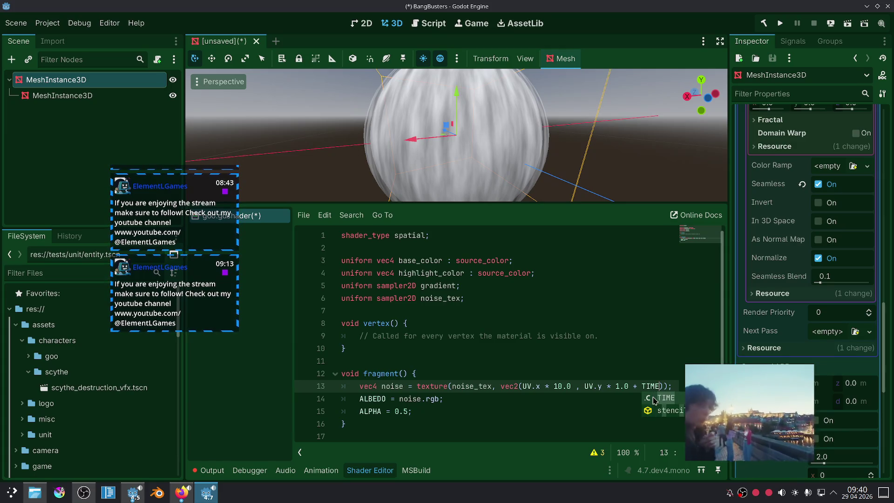
{"action": "key", "text": "Escape"}
{"action": "key", "text": "Down"}
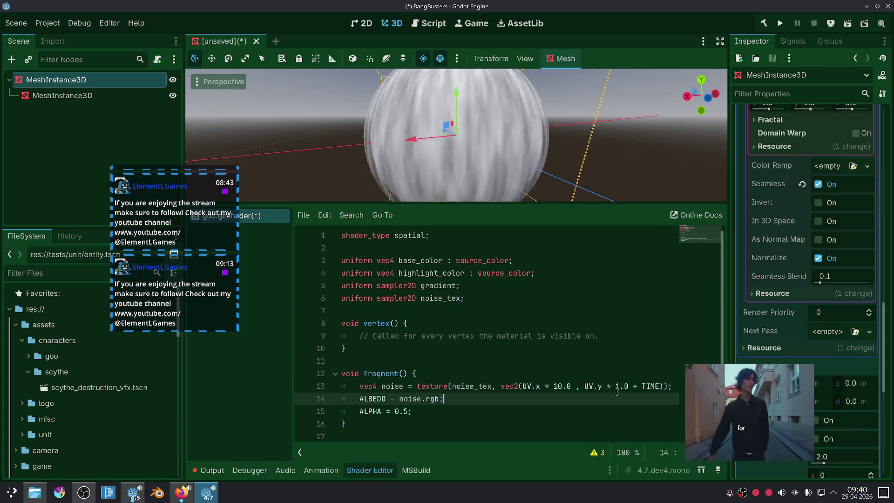
{"action": "left_click", "coordinate": [641, 386]}
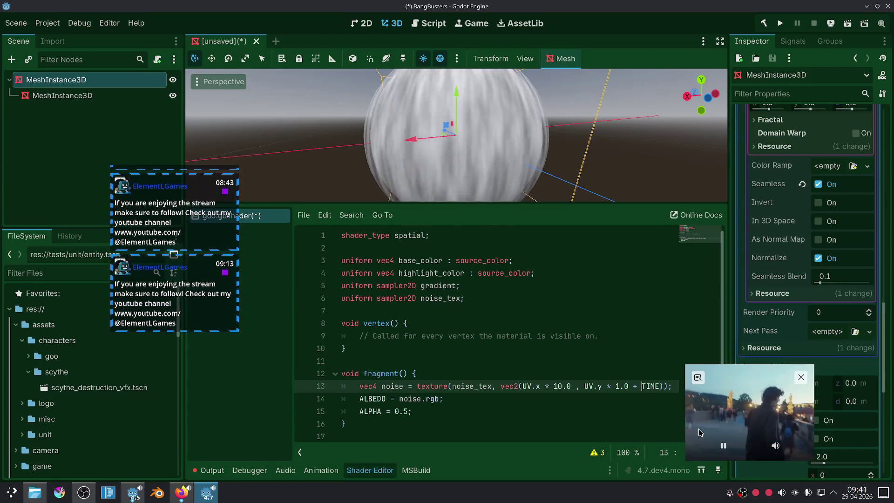
{"action": "type", "text": "-TIME"}
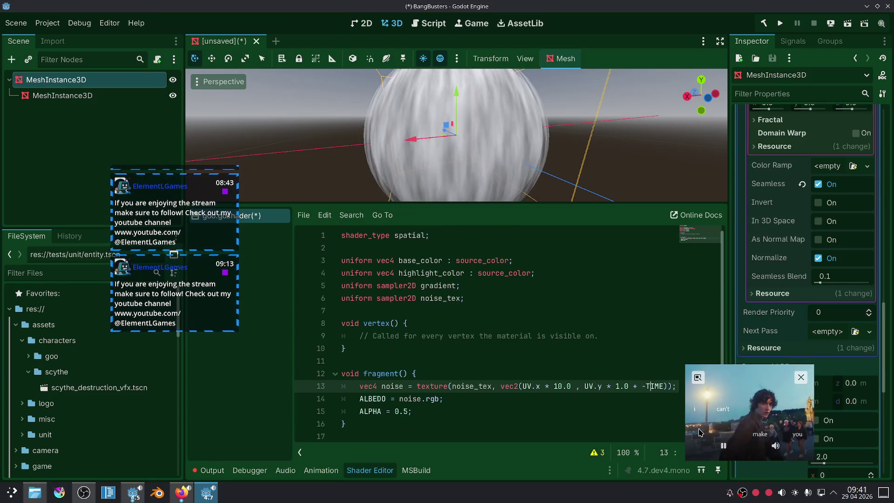
{"action": "type", "text": " * 0.2"}
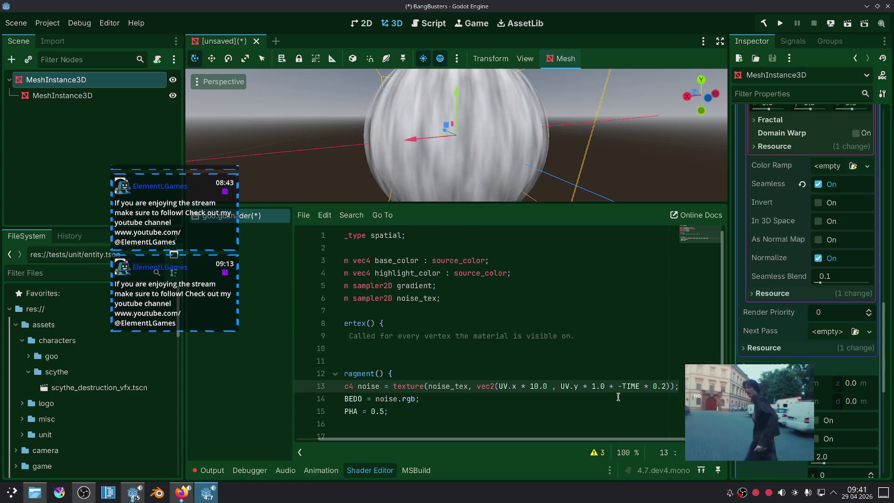
{"action": "left_click_drag", "start_coordinate": [617, 385], "coordinate": [667, 386]}
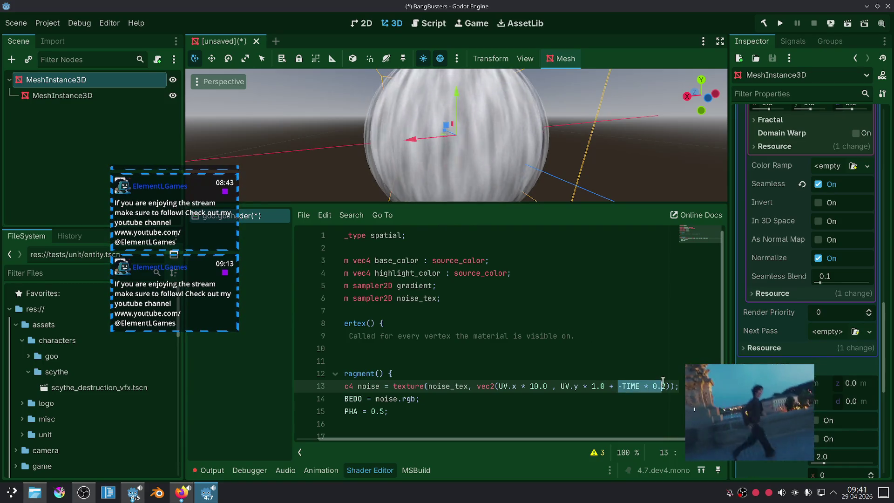
{"action": "type", "text": "("}
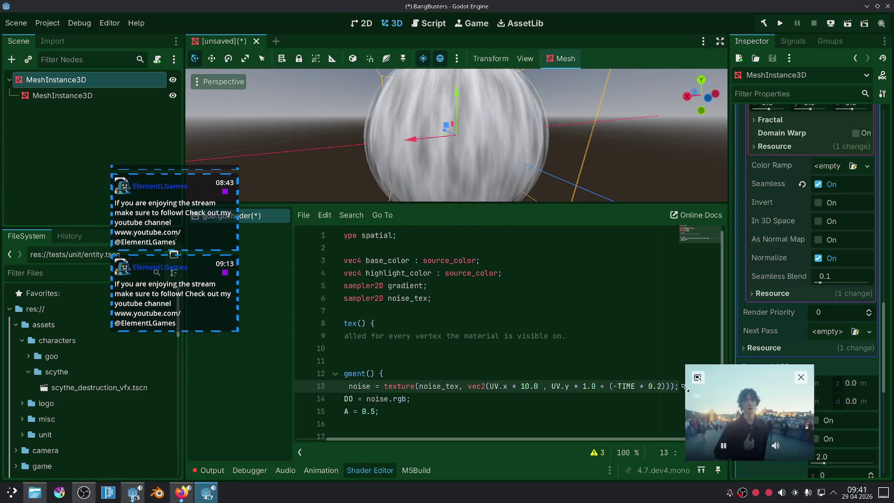
{"action": "left_click", "coordinate": [606, 365]}
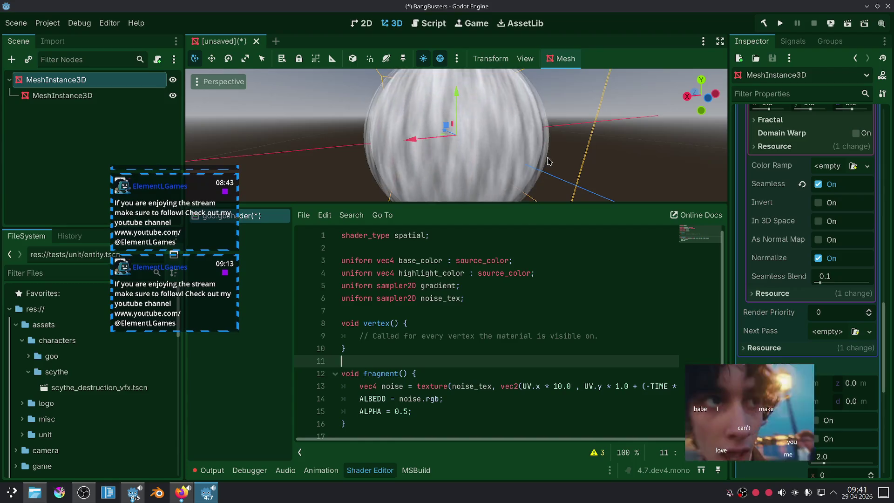
Start a vec4 final_color line above ALBEDO, first written as noise * base_color.
{"action": "scroll", "coordinate": [547, 161], "scroll_direction": "down", "scroll_amount": 5}
{"action": "scroll", "coordinate": [528, 160], "scroll_direction": "up", "scroll_amount": 5}
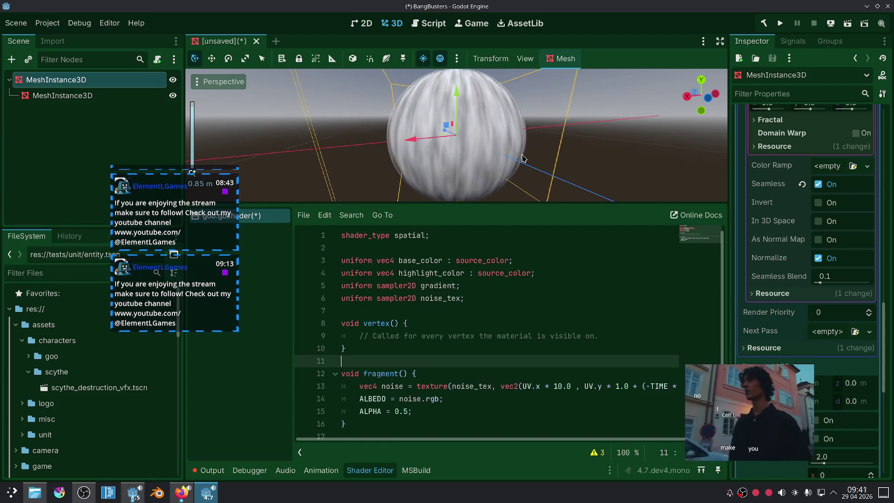
{"action": "scroll", "coordinate": [384, 379], "scroll_direction": "down", "scroll_amount": 1}
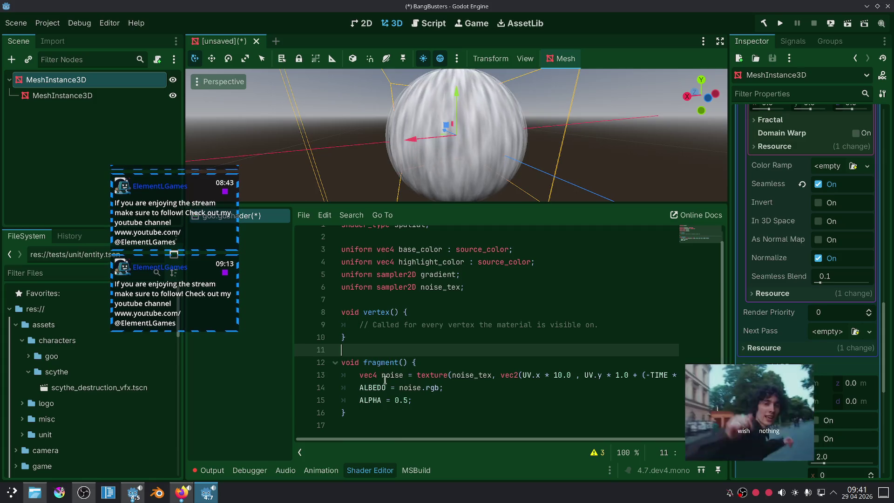
{"action": "left_click", "coordinate": [362, 388]}
{"action": "key", "text": "Return"}
{"action": "key", "text": "Up"}
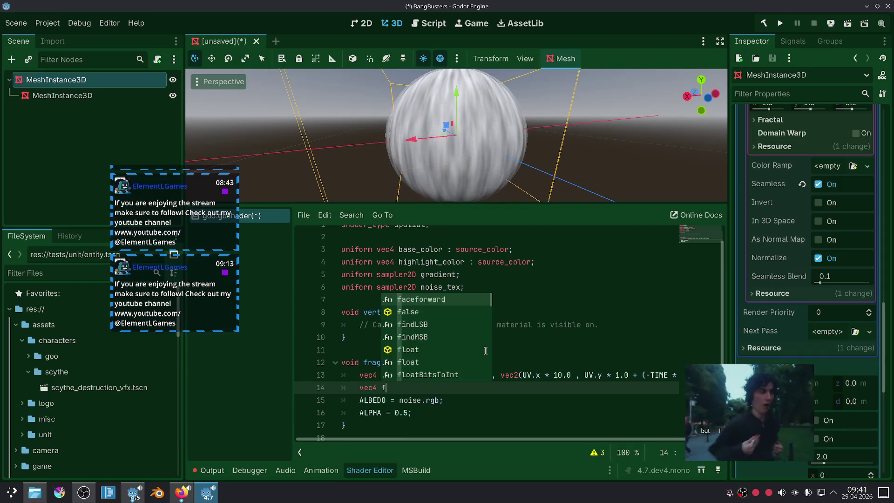
{"action": "type", "text": "4 final_color ="}
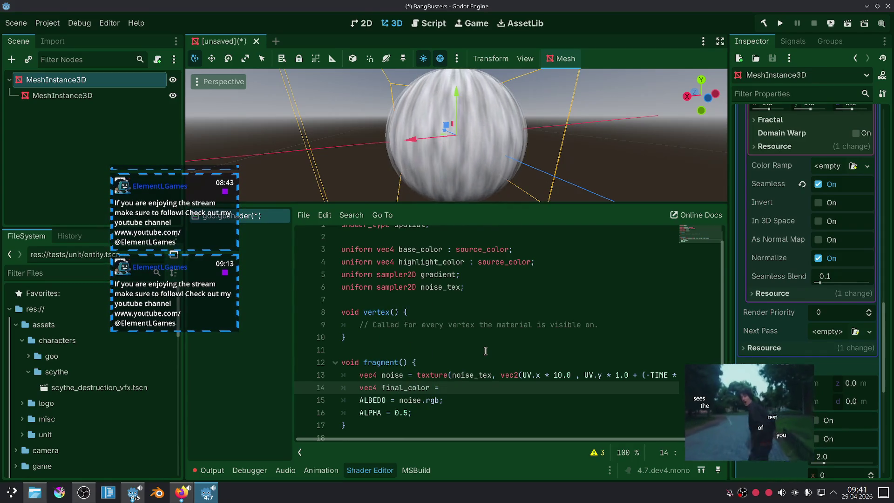
{"action": "type", "text": " nois"}
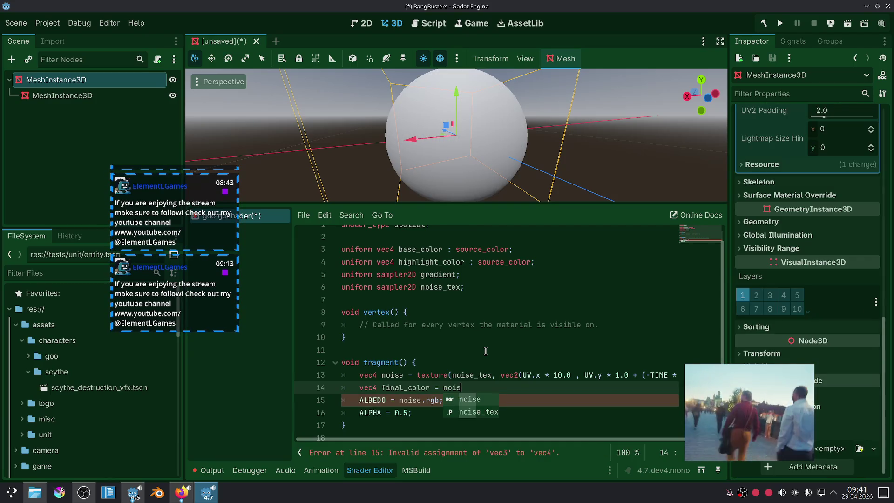
{"action": "type", "text": "e * b"}
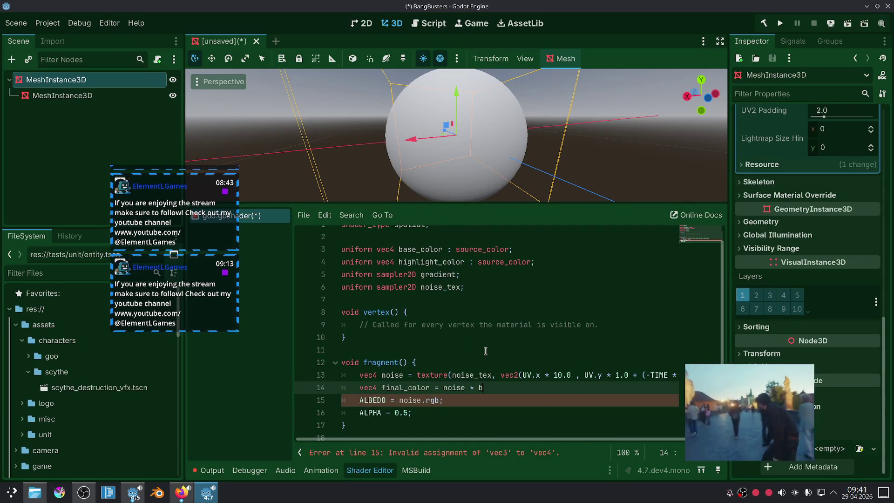
{"action": "type", "text": "as"}
{"action": "key", "text": "Return"}
{"action": "type", "text": ";"}
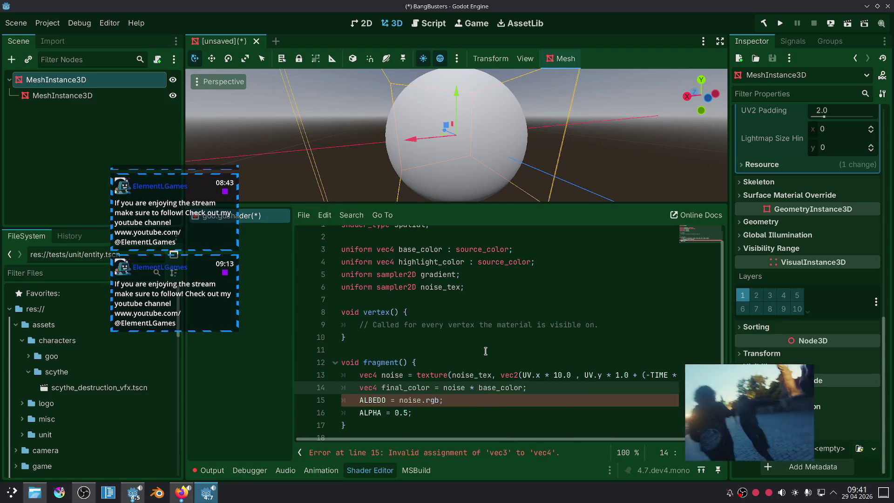
Rewrite final_color as mix(base_color, highlight_color, noise.r) using autocomplete.
{"action": "key", "text": "BackSpace"}
{"action": "key", "text": "BackSpace"}
{"action": "key", "text": "BackSpace"}
{"action": "key", "text": "BackSpace"}
{"action": "key", "text": "BackSpace"}
{"action": "key", "text": "BackSpace"}
{"action": "type", "text": "mix"}
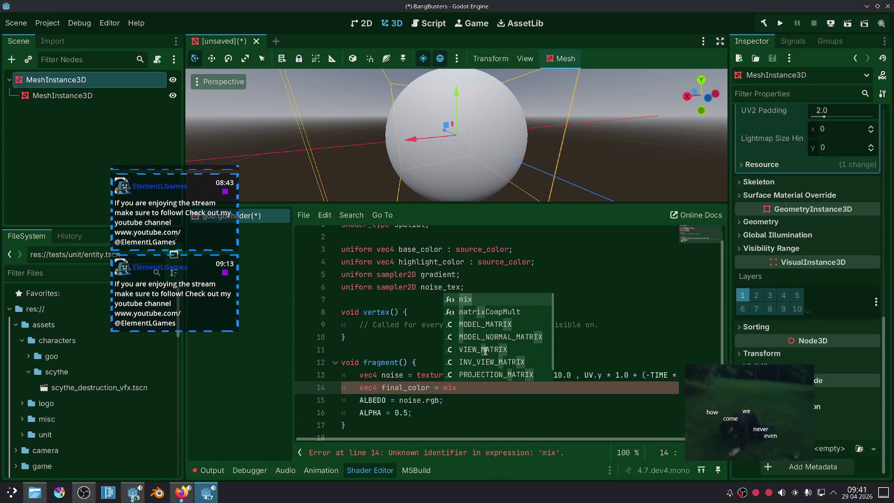
{"action": "key", "text": "Return"}
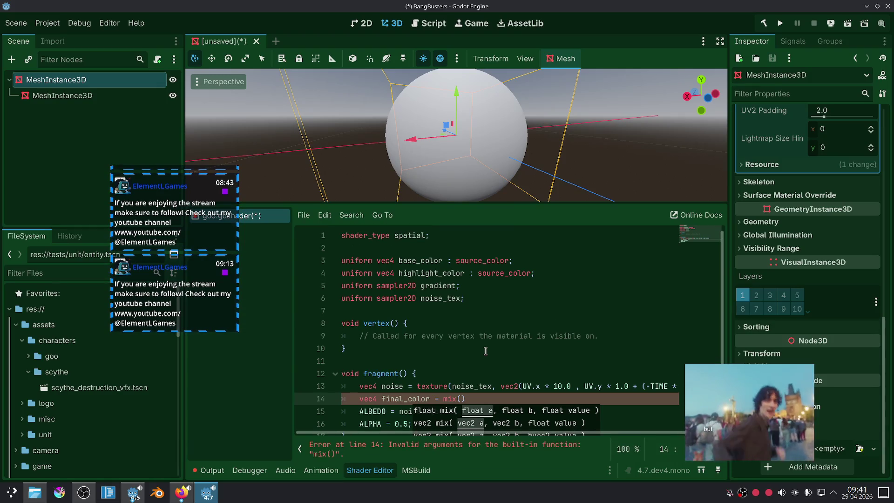
{"action": "type", "text": "bas"}
{"action": "key", "text": "Return"}
{"action": "type", "text": ", "}
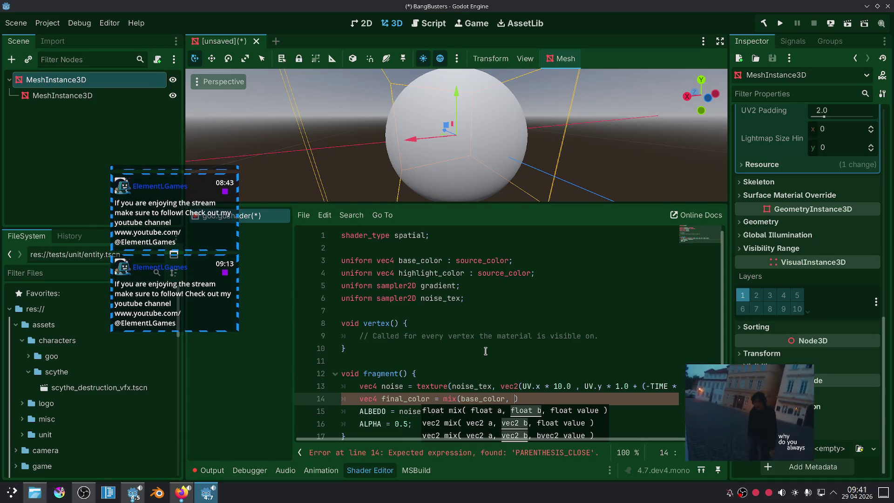
{"action": "type", "text": "hig"}
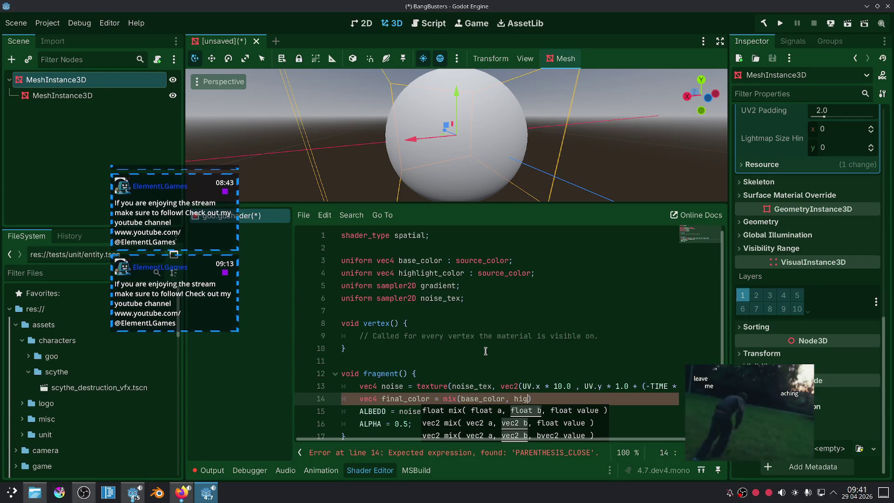
{"action": "key", "text": "Return"}
{"action": "type", "text": ", "}
{"action": "type", "text": "noise.a"}
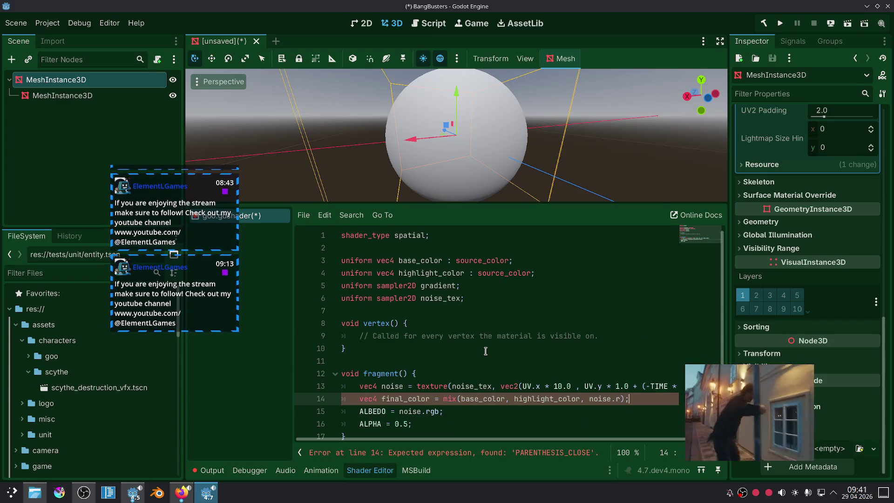
{"action": "scroll", "coordinate": [485, 351], "scroll_direction": "down", "scroll_amount": 1}
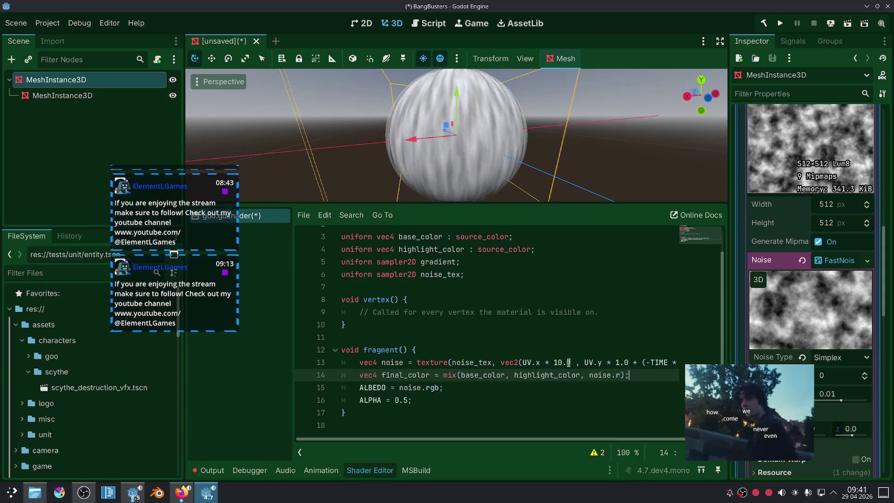
{"action": "double_click", "coordinate": [409, 387]}
Make ALBEDO use final_color.rgb instead of the noise.
{"action": "type", "text": "final_color"}
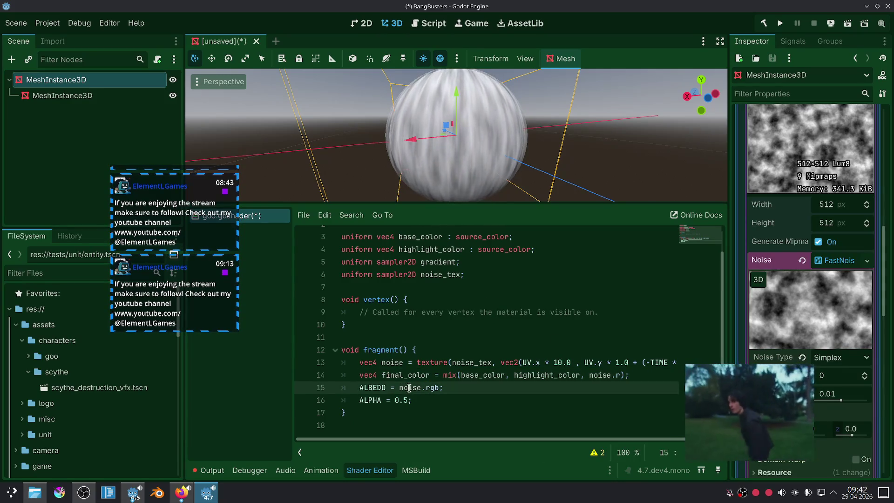
{"action": "key", "text": "Down"}
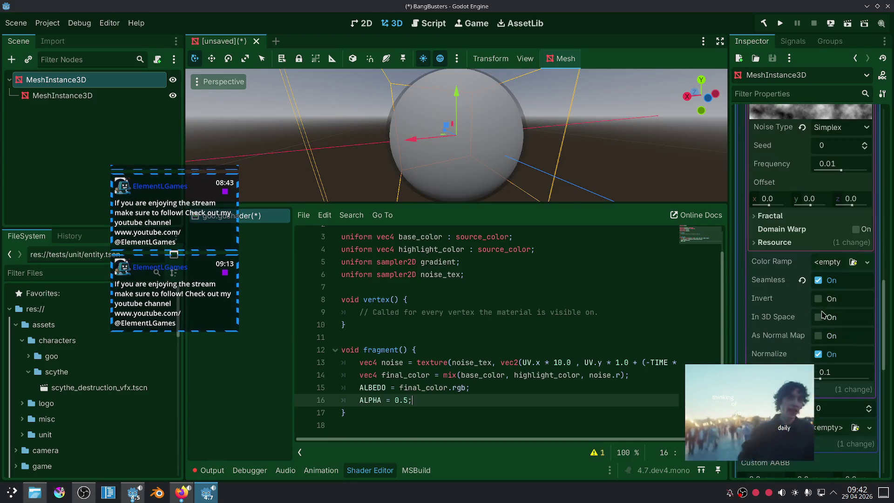
{"action": "scroll", "coordinate": [795, 312], "scroll_direction": "up", "scroll_amount": 5}
Set Base Color to dark green and Highlight Color to bright green in Shader Parameters.
{"action": "left_click", "coordinate": [860, 214]}
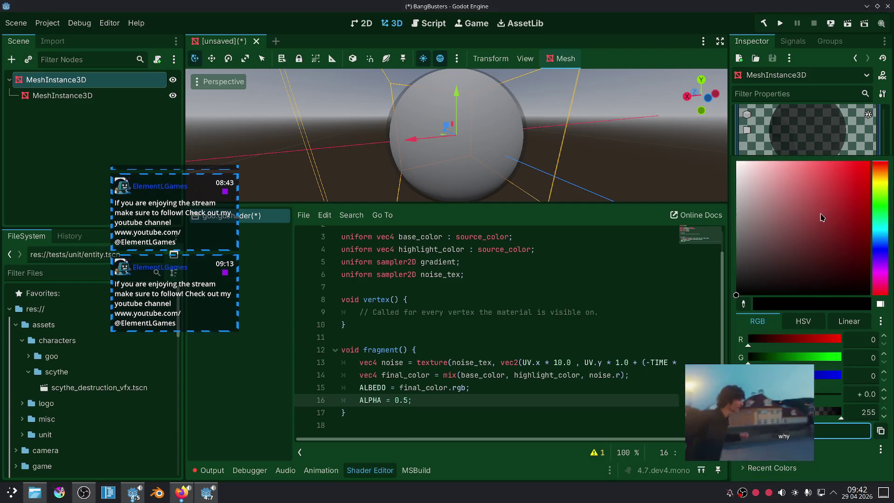
{"action": "left_click", "coordinate": [880, 212]}
{"action": "left_click", "coordinate": [869, 247]}
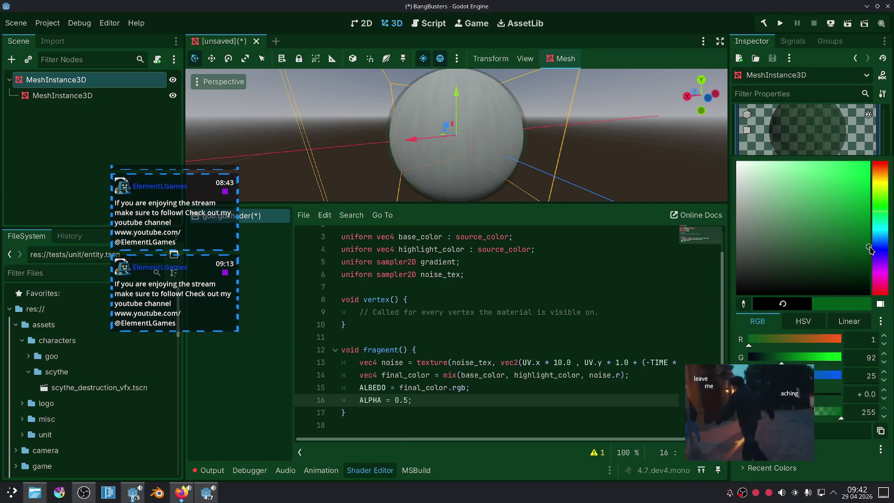
{"action": "left_click", "coordinate": [730, 321]}
{"action": "left_click", "coordinate": [862, 232]}
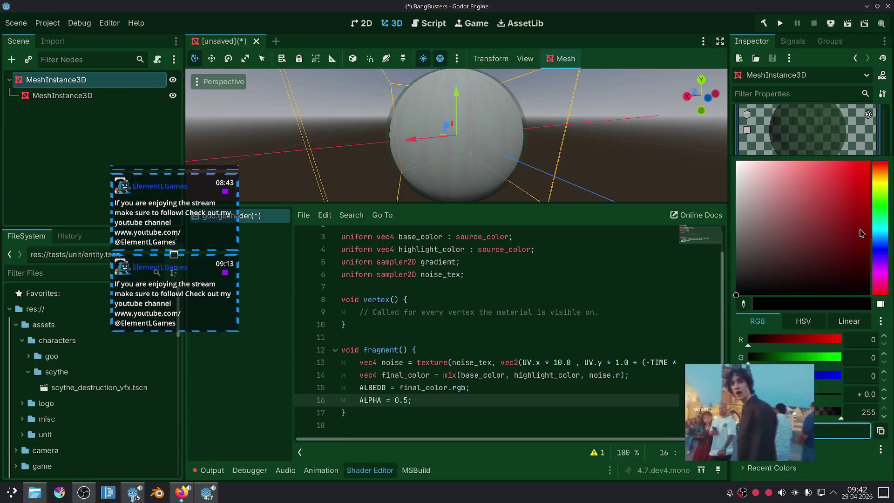
{"action": "left_click", "coordinate": [881, 213]}
{"action": "left_click", "coordinate": [861, 186]}
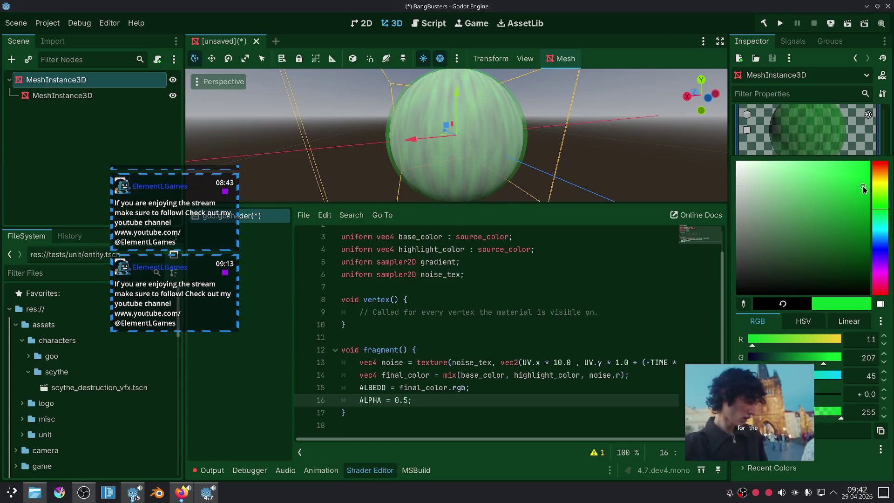
{"action": "left_click", "coordinate": [608, 272]}
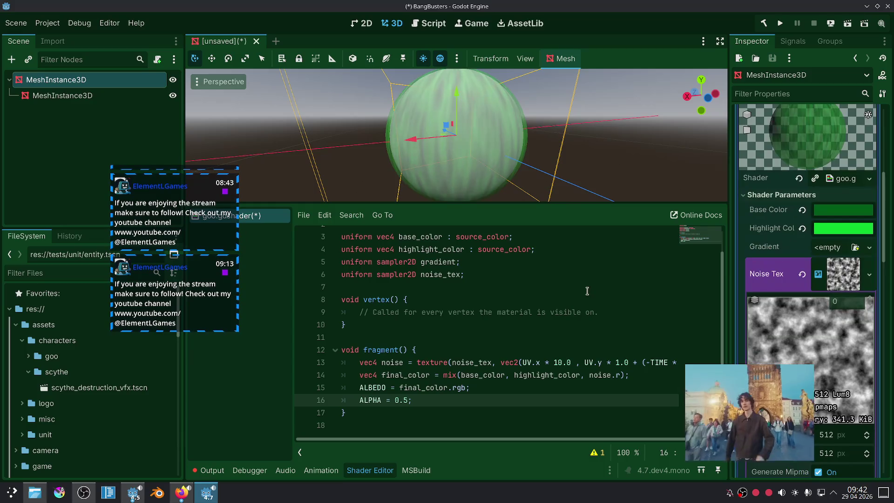
{"action": "left_click", "coordinate": [574, 309]}
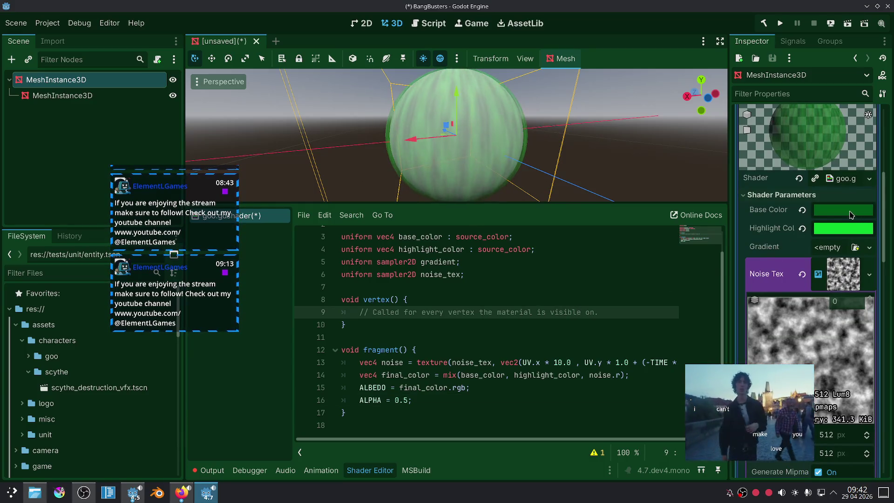
Change ALPHA from 0.5 to 1.0 so the shader recompiles, then bring the browser forward.
{"action": "scroll", "coordinate": [820, 138], "scroll_direction": "up", "scroll_amount": 5}
{"action": "scroll", "coordinate": [820, 186], "scroll_direction": "down", "scroll_amount": 3}
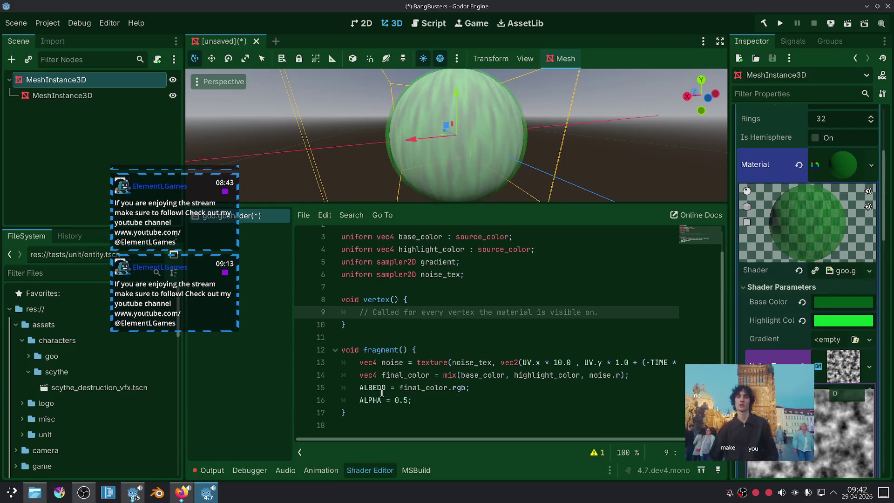
{"action": "double_click", "coordinate": [405, 400]}
{"action": "type", "text": "1"}
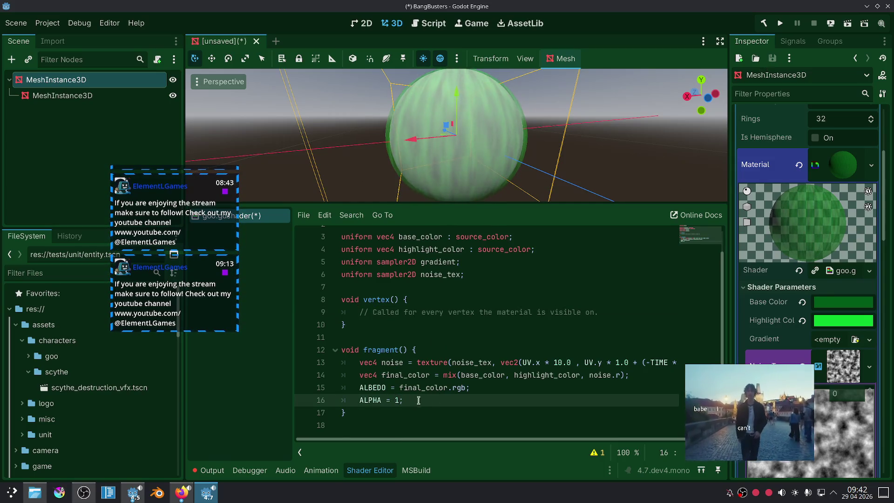
{"action": "type", "text": ".0"}
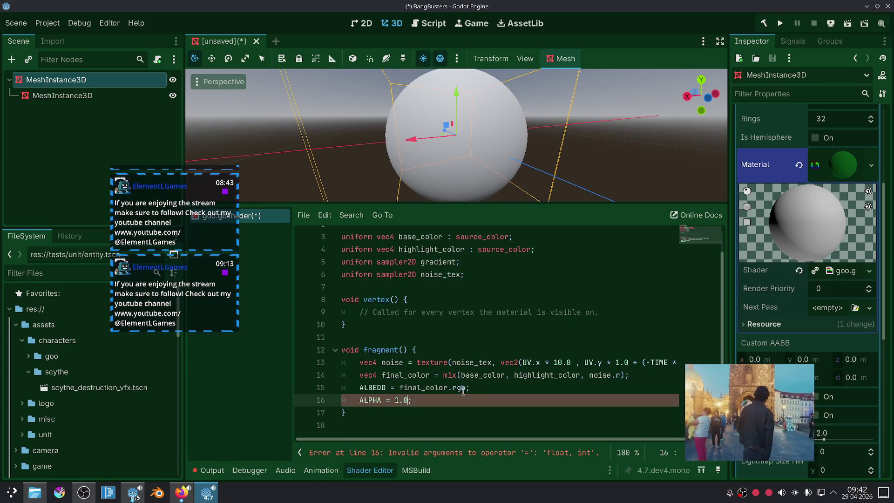
{"action": "left_click", "coordinate": [498, 372]}
{"action": "scroll", "coordinate": [508, 124], "scroll_direction": "up", "scroll_amount": 3}
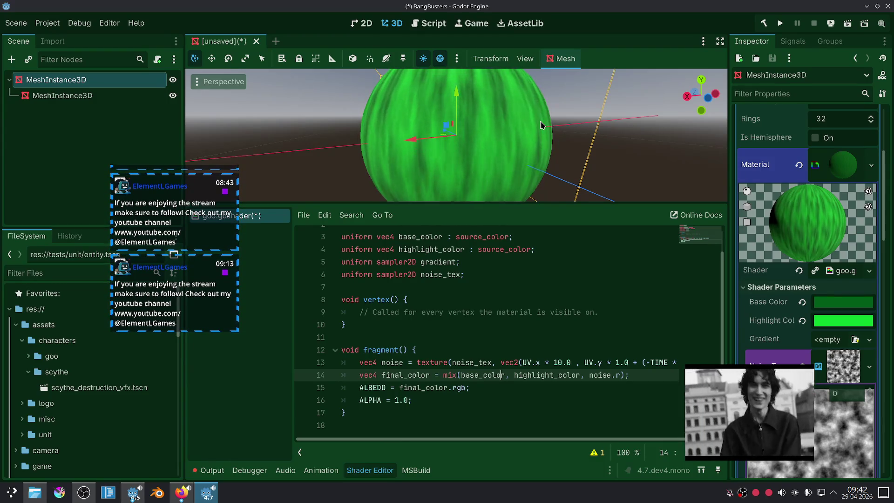
{"action": "left_click", "coordinate": [181, 492]}
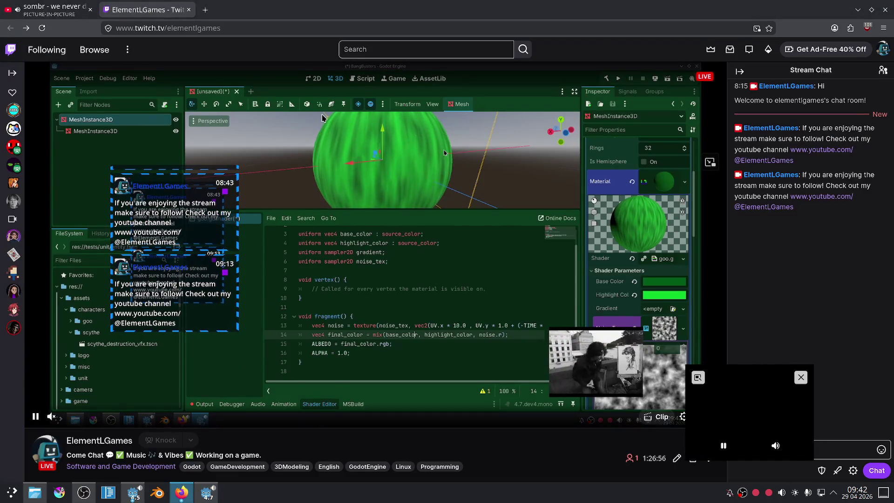
{"action": "left_click", "coordinate": [89, 4]}
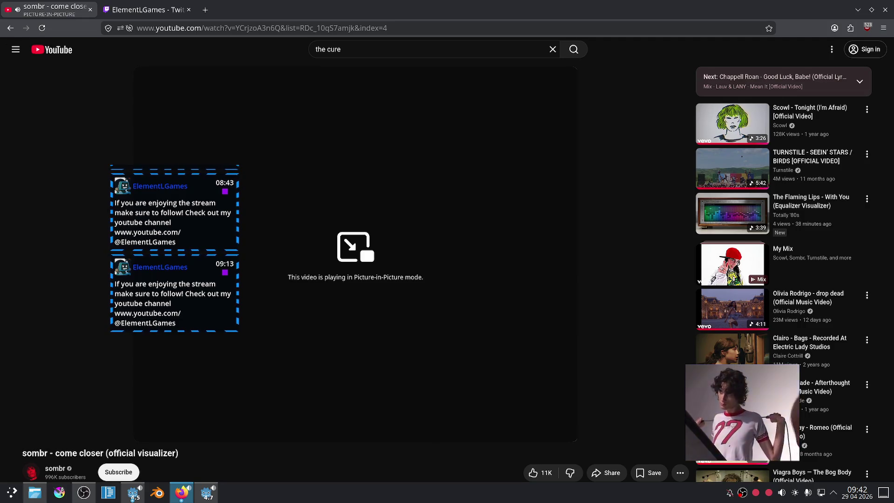
{"action": "left_click", "coordinate": [148, 10]}
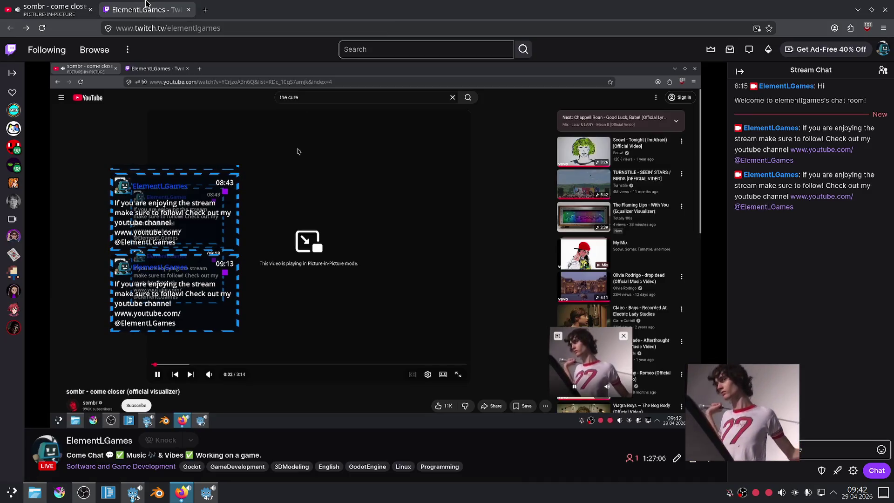
{"action": "left_click", "coordinate": [208, 492]}
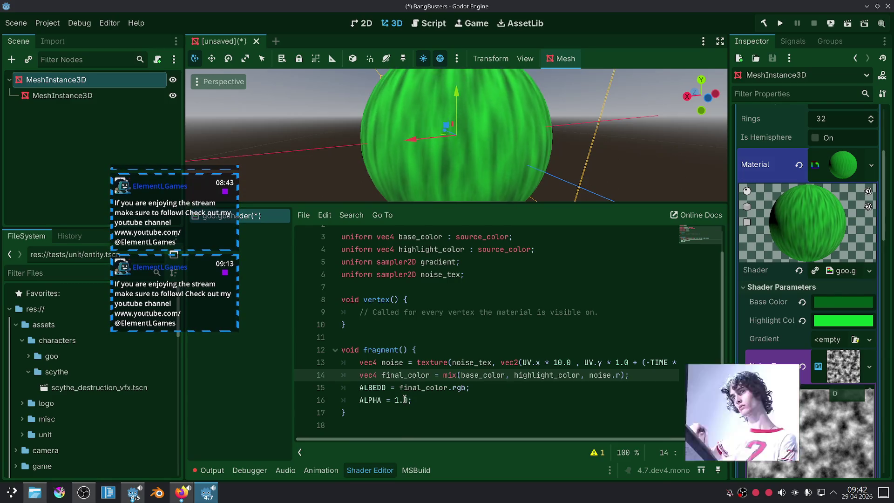
{"action": "left_click_drag", "start_coordinate": [408, 400], "coordinate": [395, 399]}
{"action": "left_click", "coordinate": [444, 400]}
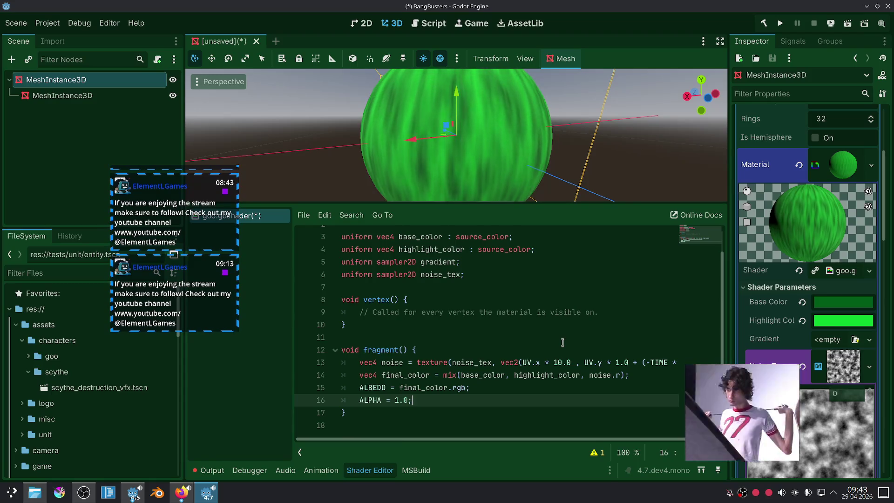
{"action": "left_click_drag", "start_coordinate": [601, 314], "coordinate": [360, 313]}
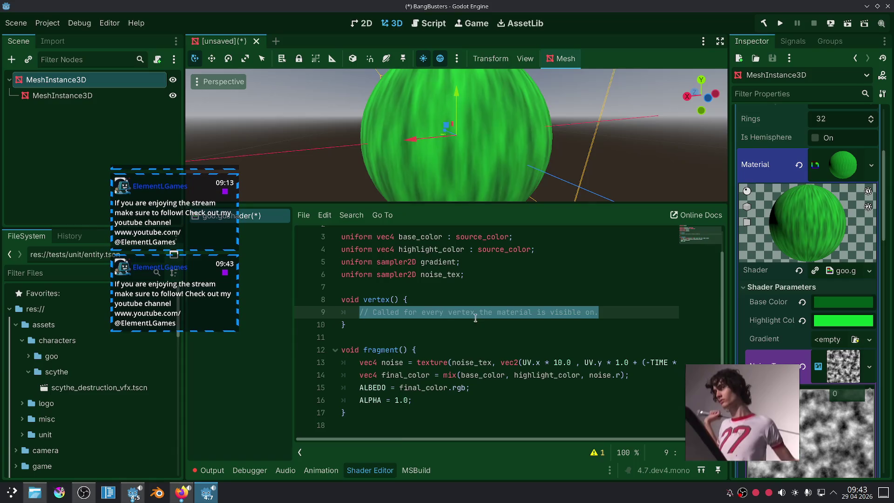
{"action": "left_click", "coordinate": [453, 285]}
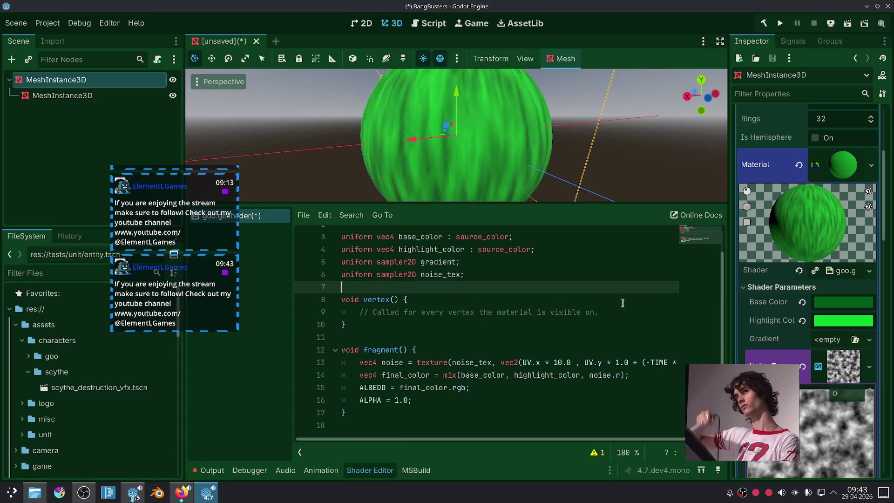
Paste the noise texture() sampling line over the placeholder comment in vertex().
{"action": "left_click_drag", "start_coordinate": [599, 312], "coordinate": [358, 311]}
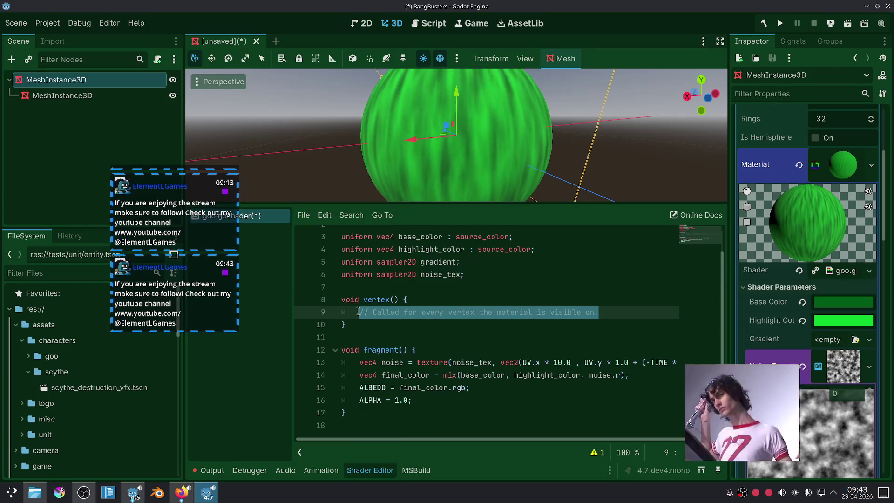
{"action": "left_click_drag", "start_coordinate": [359, 362], "coordinate": [725, 368]}
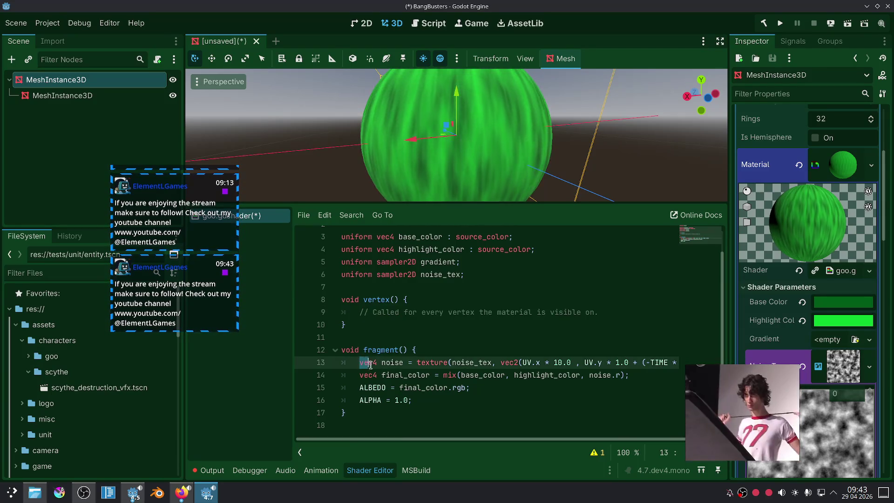
{"action": "left_click_drag", "start_coordinate": [599, 312], "coordinate": [326, 308]}
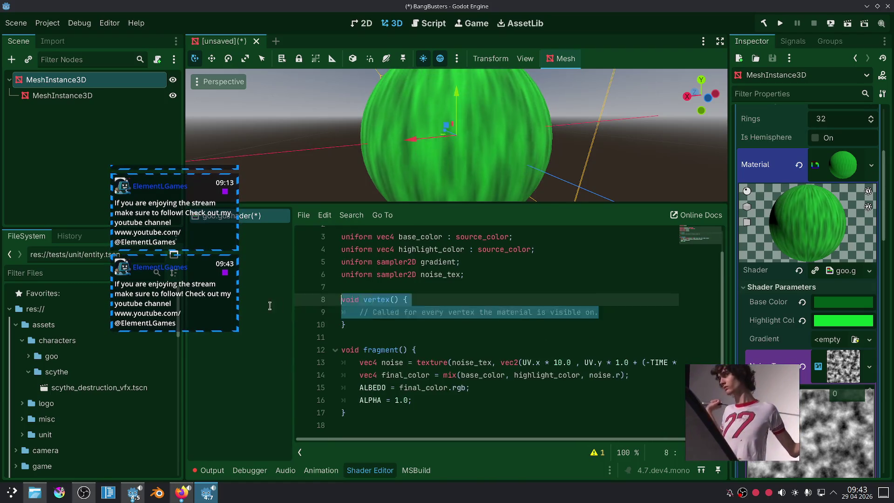
{"action": "type", "text": "vec4 noise = texture(noise_tex, vec2(UV.x * 10.0 , UV.y * 1.0 + (-TIME * 0.2)));"}
Add the line UV += noise.rg; below the noise sample in vertex().
{"action": "left_click", "coordinate": [416, 335]}
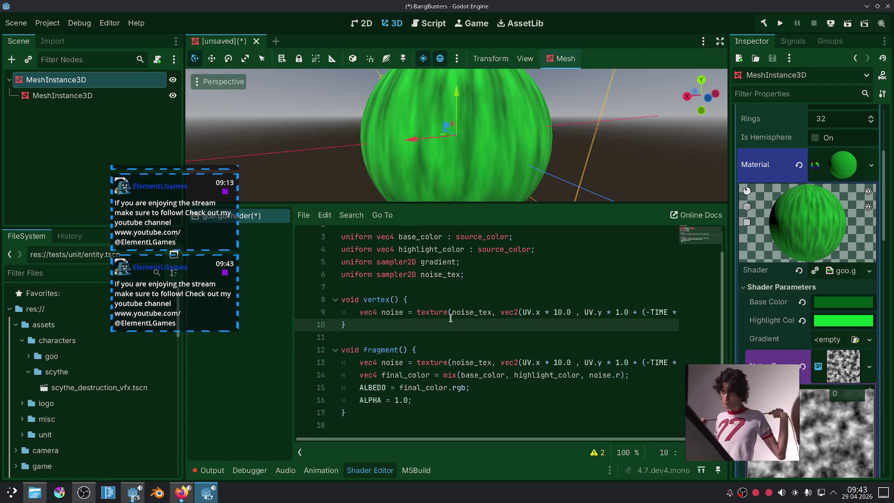
{"action": "key", "text": "Return"}
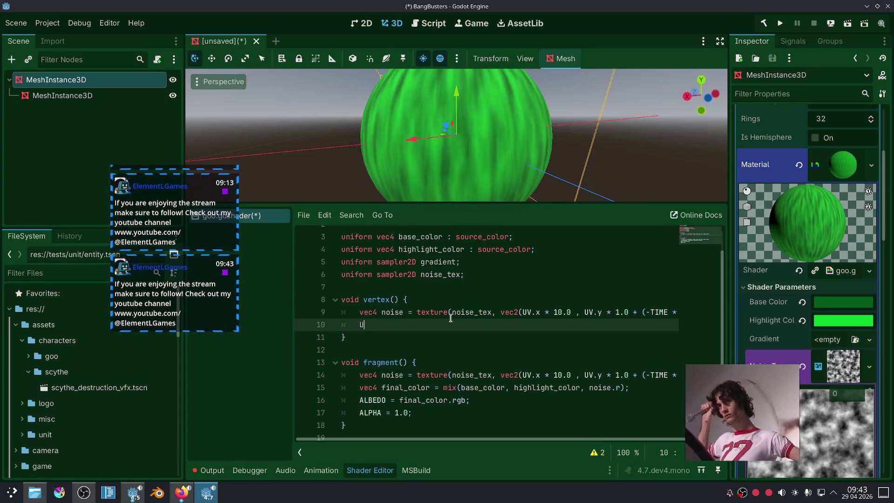
{"action": "type", "text": "UV."}
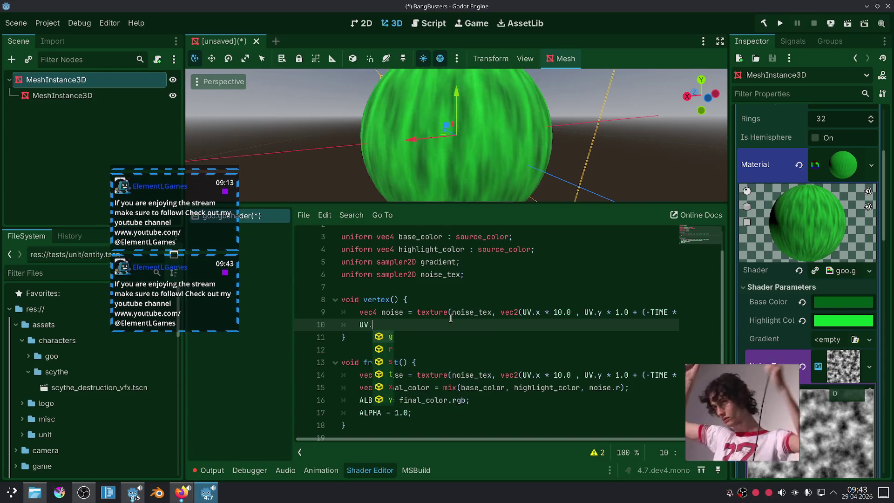
{"action": "type", "text": "y"}
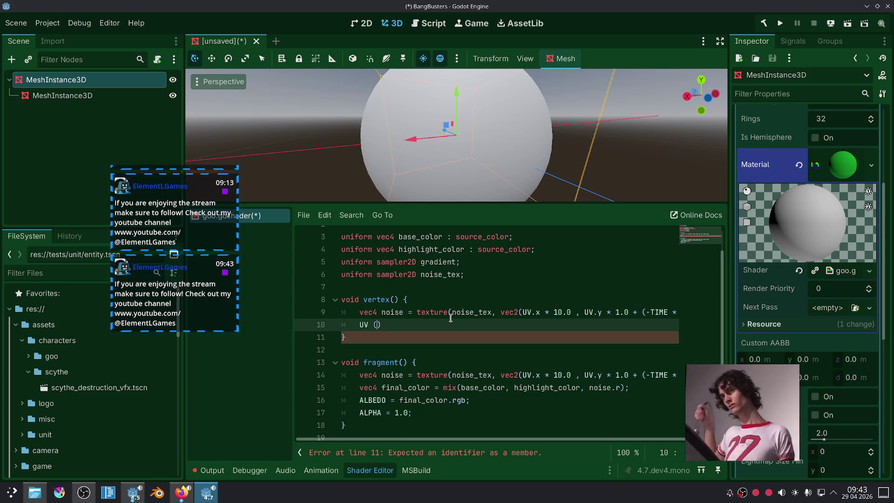
{"action": "type", "text": "= noise;"}
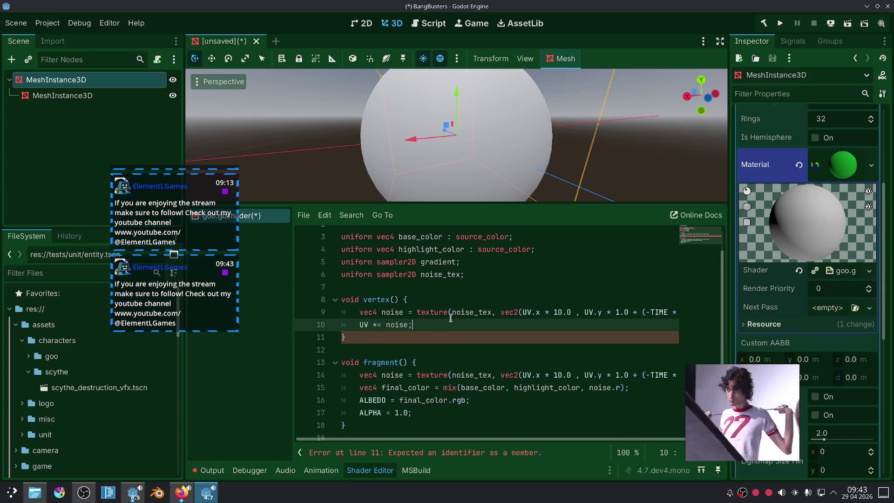
{"action": "key", "text": "Left"}
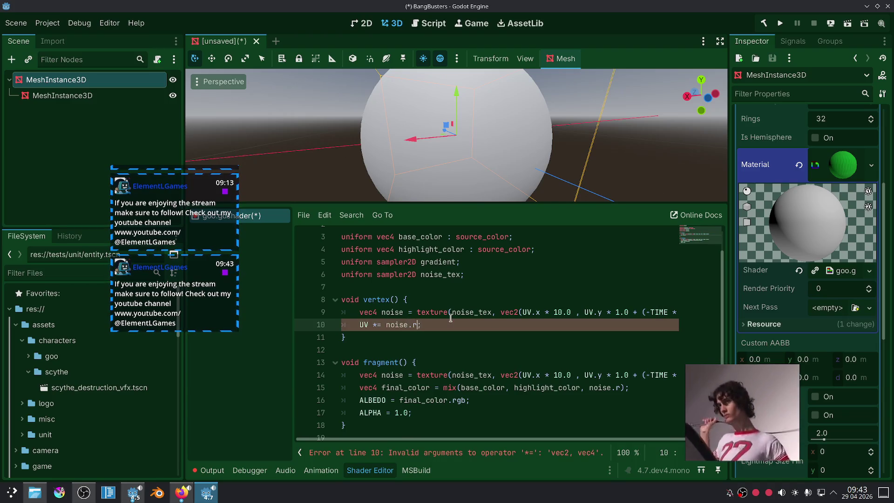
{"action": "type", "text": "g"}
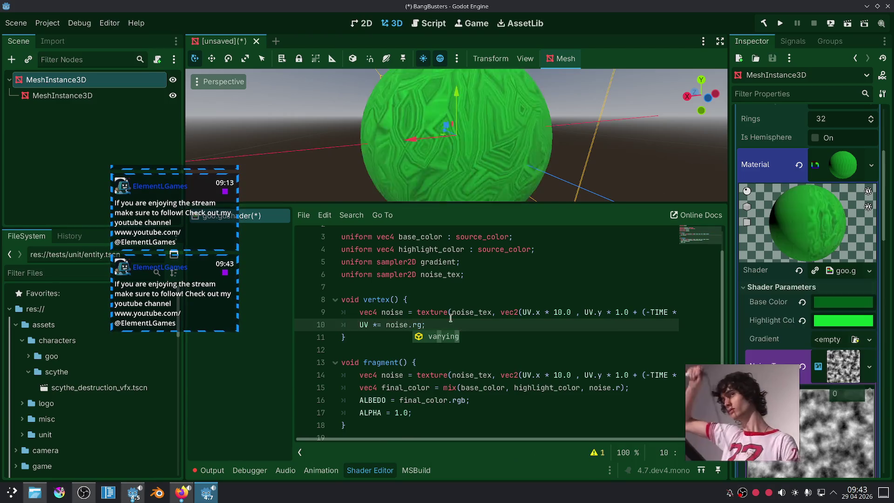
{"action": "left_click", "coordinate": [514, 361]}
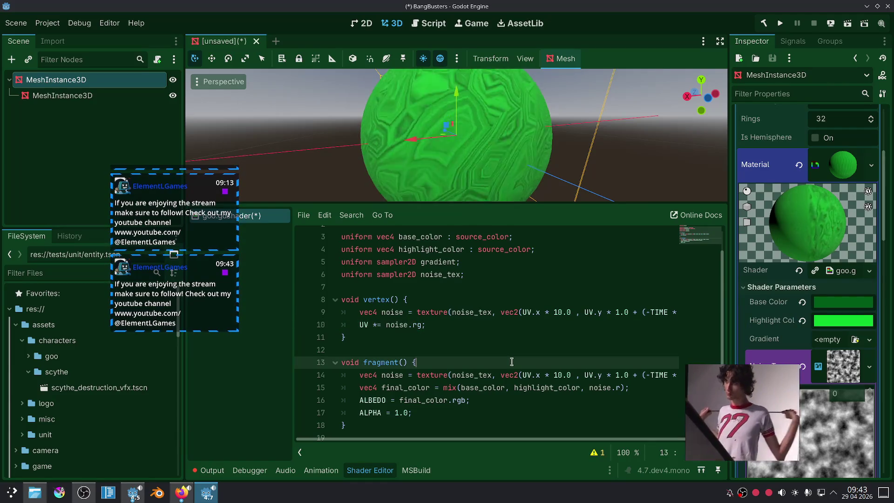
{"action": "left_click", "coordinate": [373, 324]}
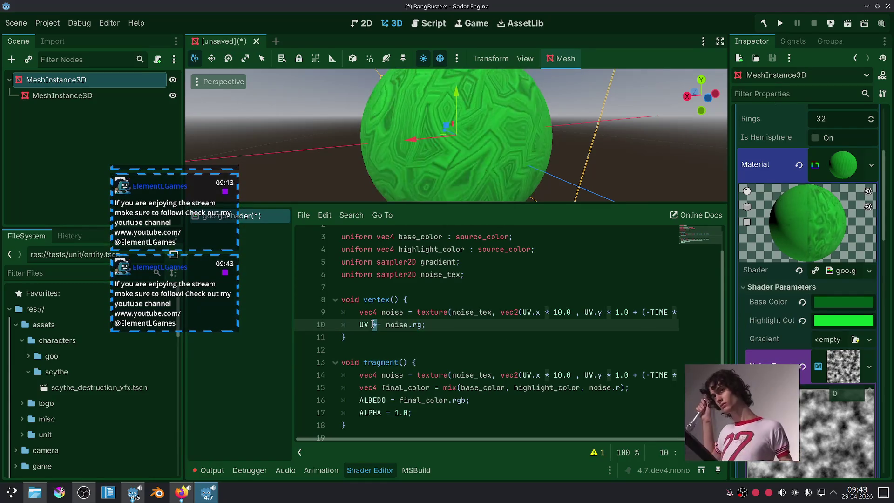
{"action": "type", "text": "+"}
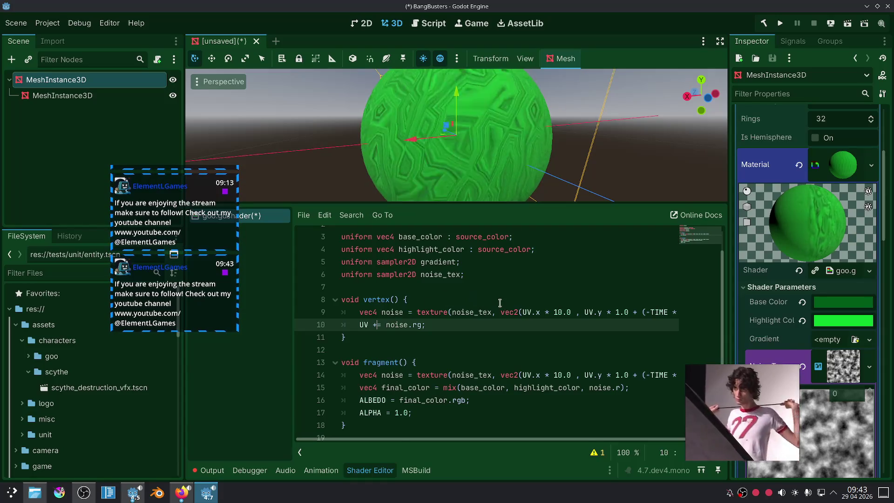
{"action": "left_click", "coordinate": [499, 302]}
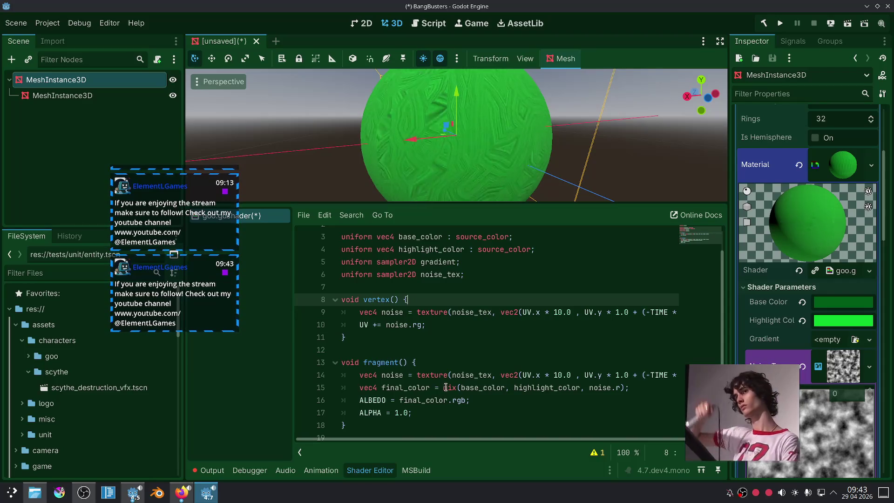
{"action": "scroll", "coordinate": [514, 181], "scroll_direction": "down", "scroll_amount": 5}
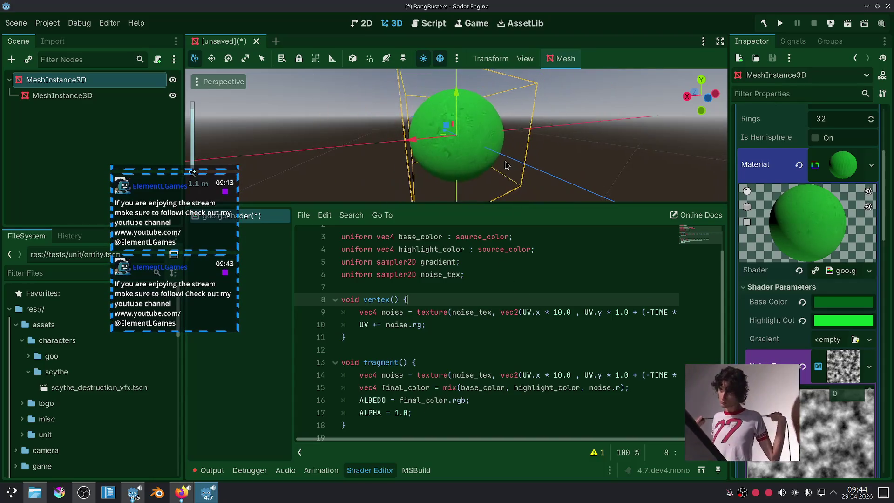
{"action": "scroll", "coordinate": [513, 181], "scroll_direction": "up", "scroll_amount": 8}
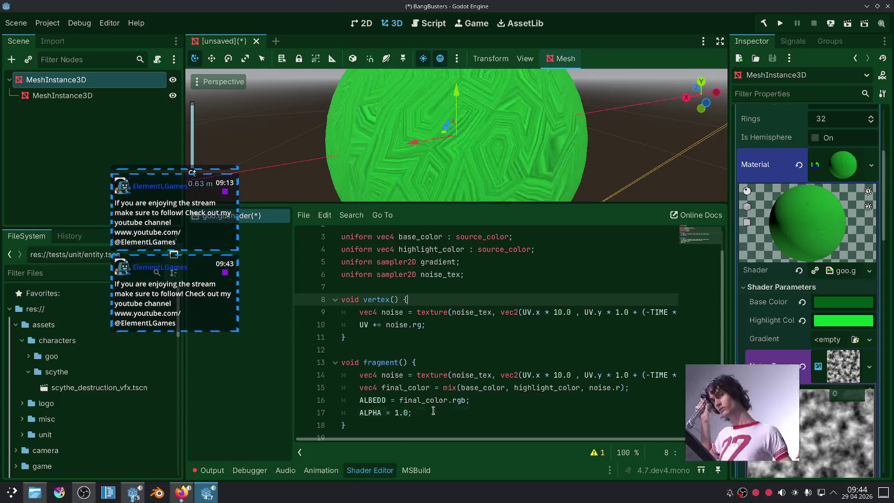
Comment out fragment lines 14–17 and try ALBEDO with base_color, then undo the edits.
{"action": "left_click_drag", "start_coordinate": [411, 413], "coordinate": [413, 375]}
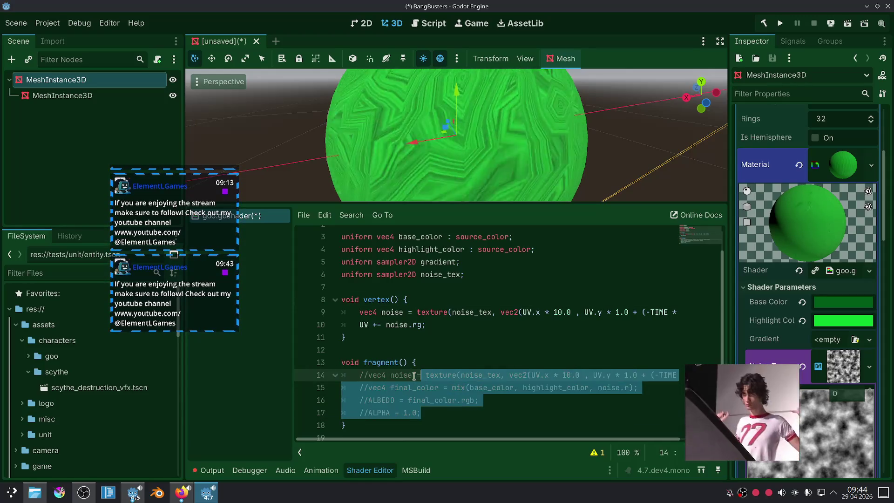
{"action": "key", "text": "ctrl+k"}
{"action": "left_click", "coordinate": [473, 336]}
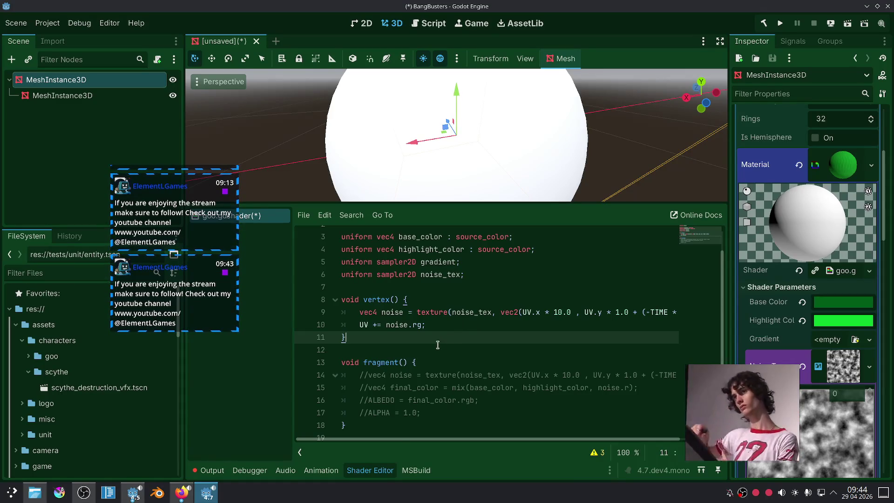
{"action": "left_click", "coordinate": [488, 399]}
{"action": "key", "text": "ctrl+k"}
{"action": "double_click", "coordinate": [431, 400]}
{"action": "type", "text": "ba"}
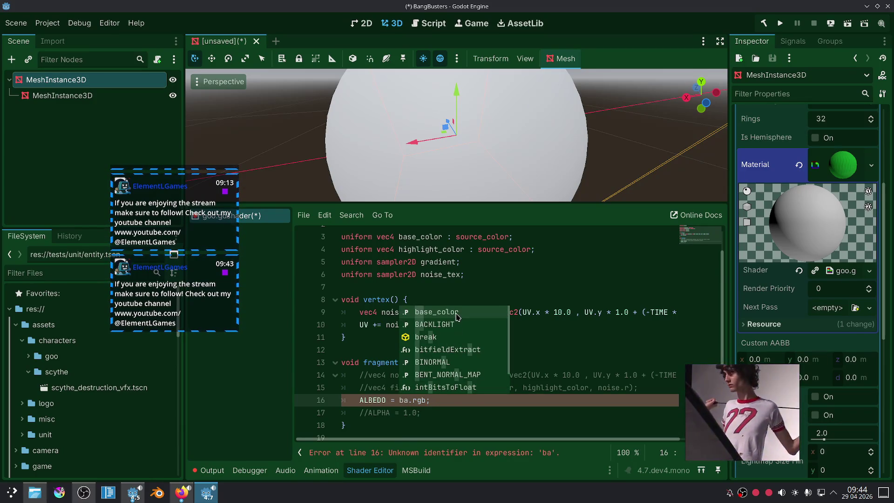
{"action": "left_click", "coordinate": [456, 316]}
{"action": "left_click", "coordinate": [469, 359]}
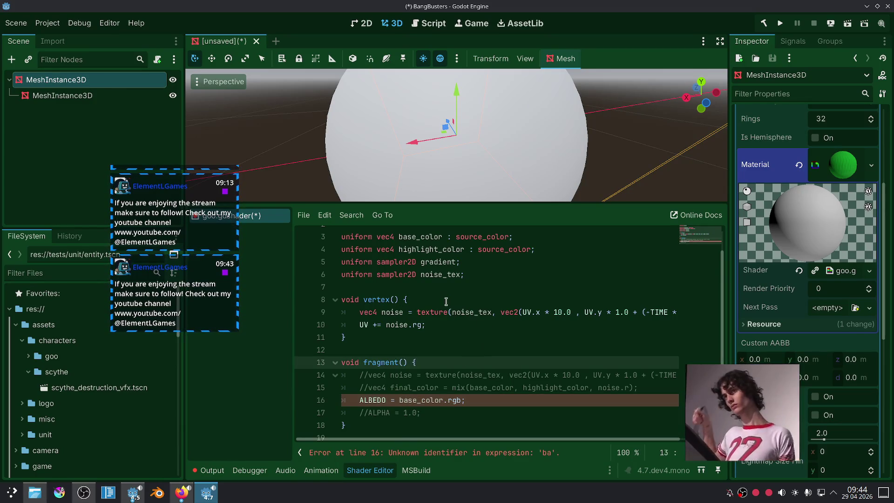
{"action": "scroll", "coordinate": [533, 157], "scroll_direction": "down", "scroll_amount": 3}
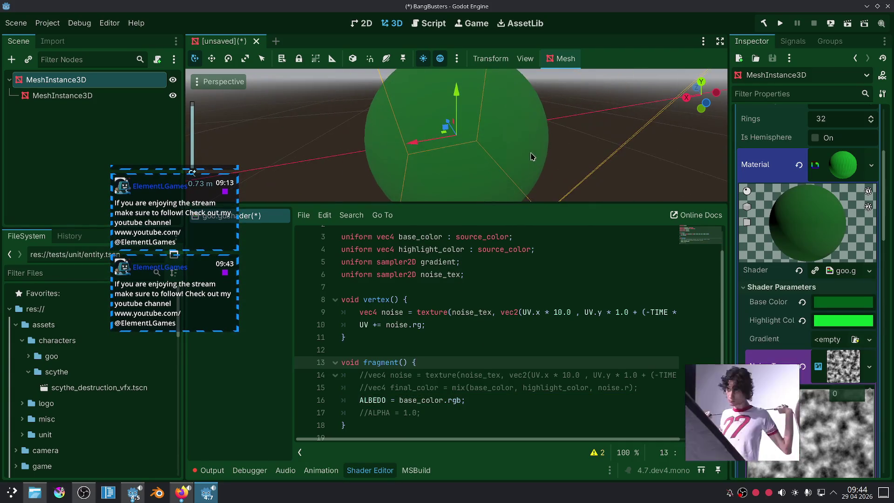
{"action": "left_click", "coordinate": [477, 338]}
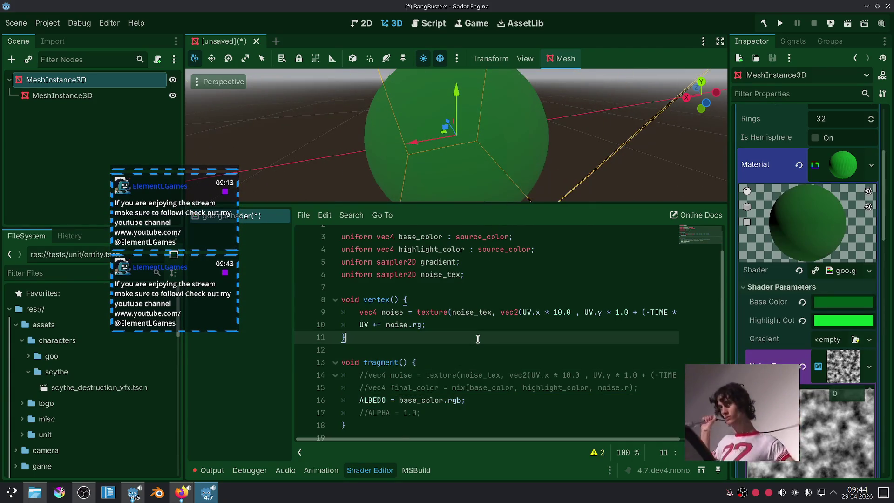
{"action": "left_click", "coordinate": [373, 325]}
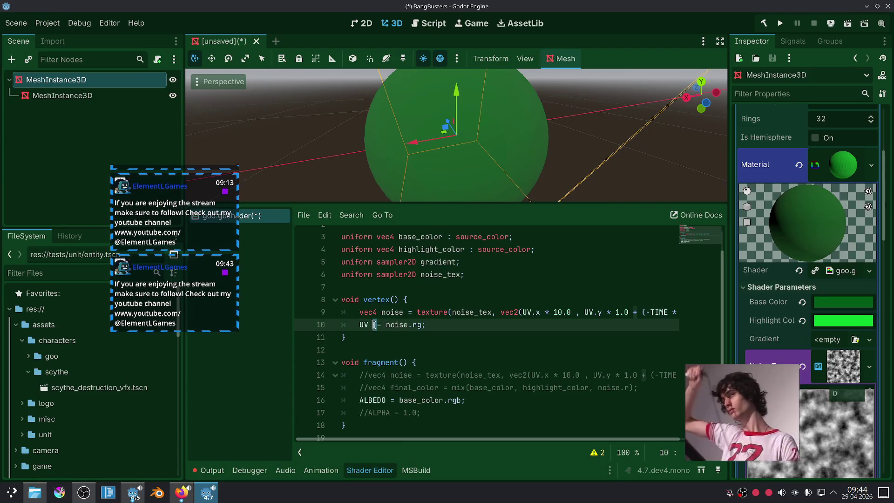
{"action": "type", "text": "*"}
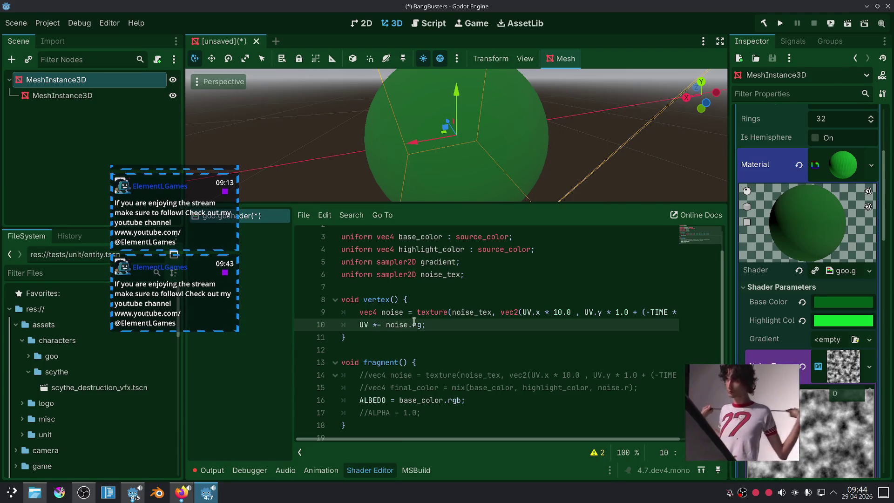
{"action": "left_click", "coordinate": [453, 349]}
{"action": "key", "text": "ctrl+z"}
{"action": "key", "text": "ctrl+z"}
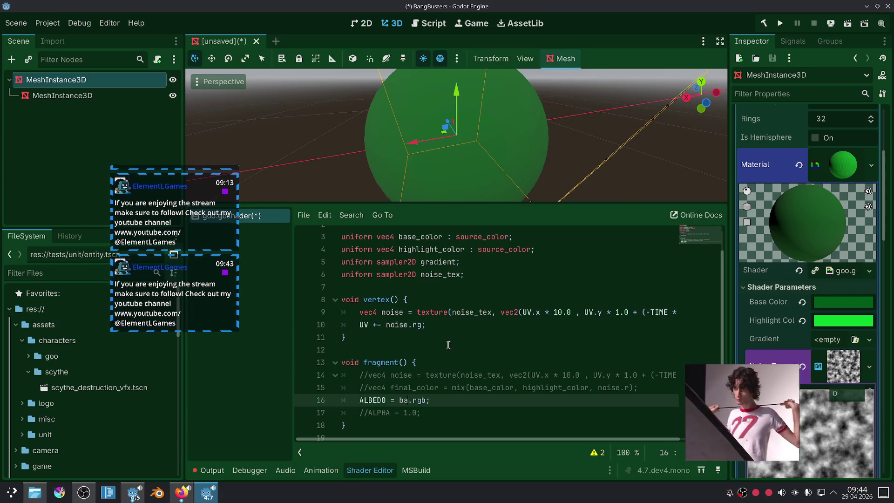
Delete the stray commented noise line and uncomment the final_color and ALPHA lines.
{"action": "triple_click", "coordinate": [555, 378]}
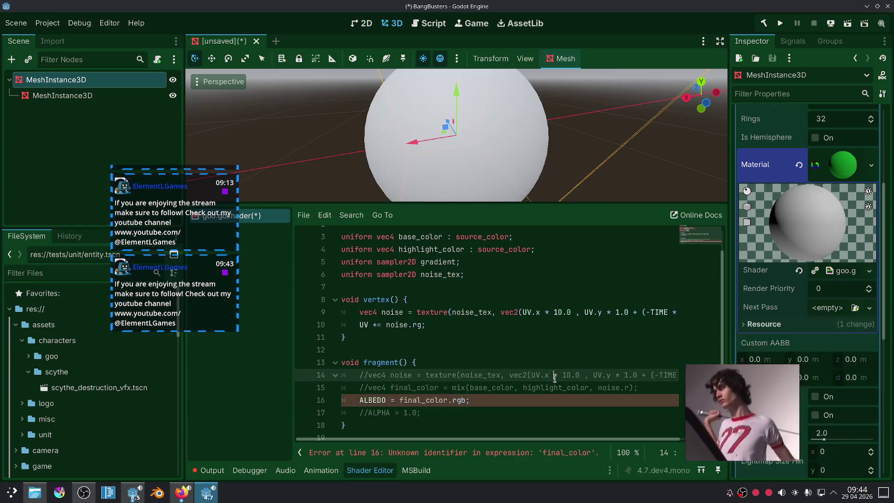
{"action": "key", "text": "BackSpace"}
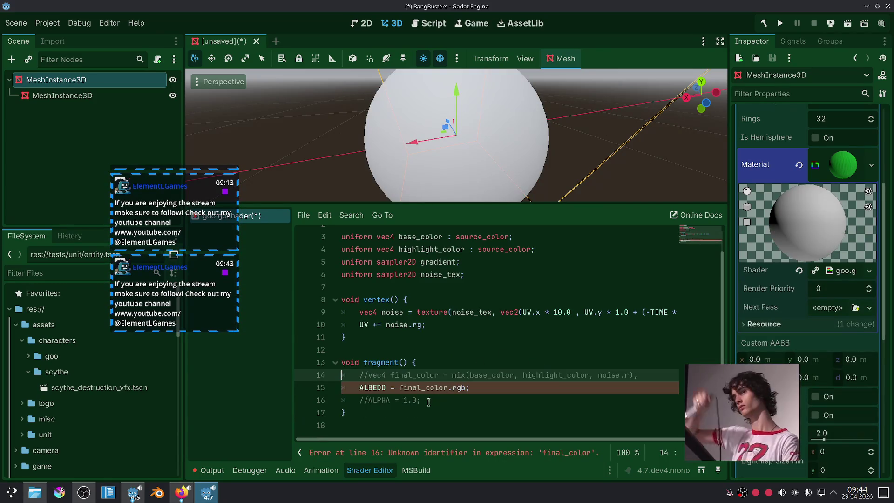
{"action": "left_click", "coordinate": [464, 377]}
{"action": "key", "text": "ctrl+k"}
{"action": "left_click", "coordinate": [441, 401]}
{"action": "key", "text": "ctrl+k"}
{"action": "left_click", "coordinate": [490, 412]}
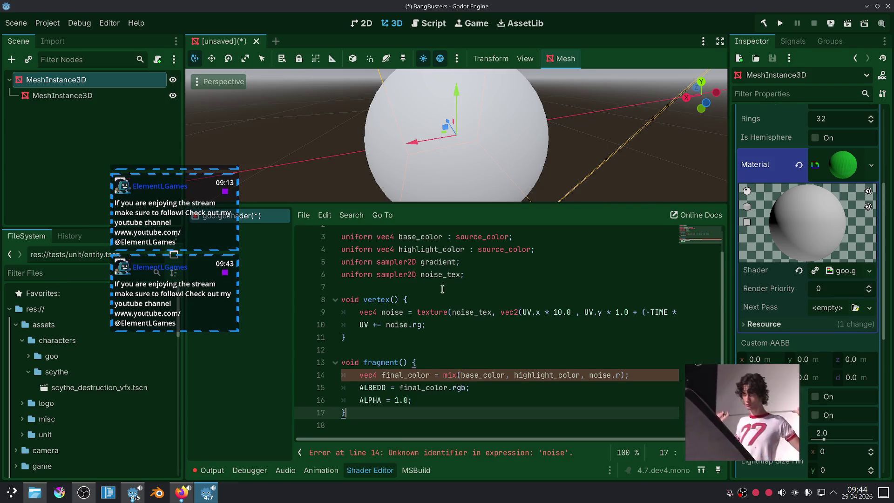
Declare varying vec4 noise above vertex() and drop the local vec4 from the noise assignment.
{"action": "scroll", "coordinate": [442, 289], "scroll_direction": "up", "scroll_amount": 1}
{"action": "left_click", "coordinate": [482, 312]}
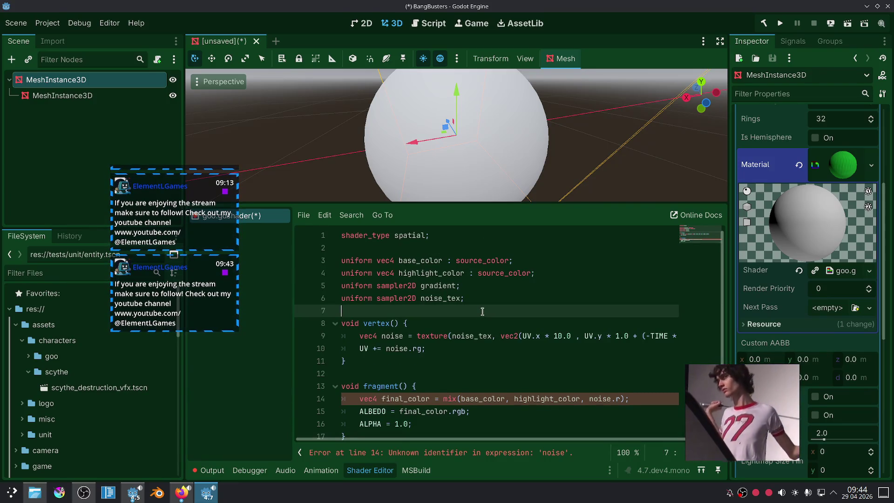
{"action": "key", "text": "Return"}
{"action": "type", "text": "varying noise;"}
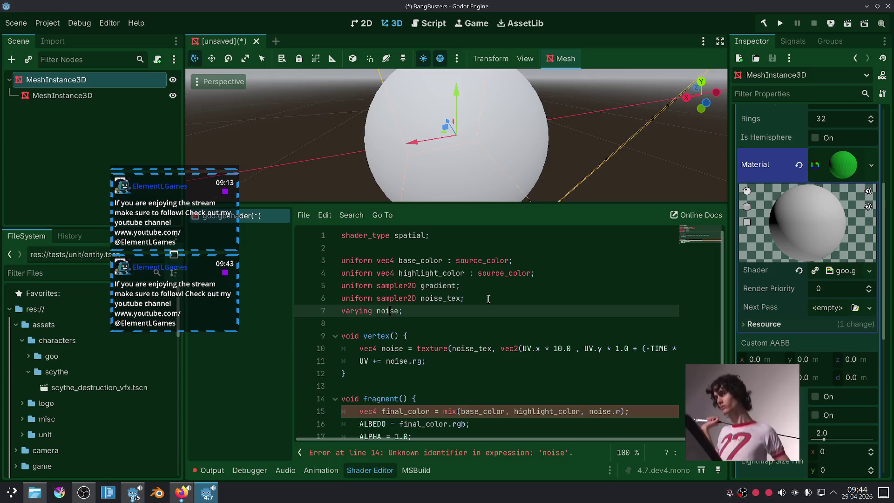
{"action": "key", "text": "ctrl+Left"}
{"action": "type", "text": "vrc"}
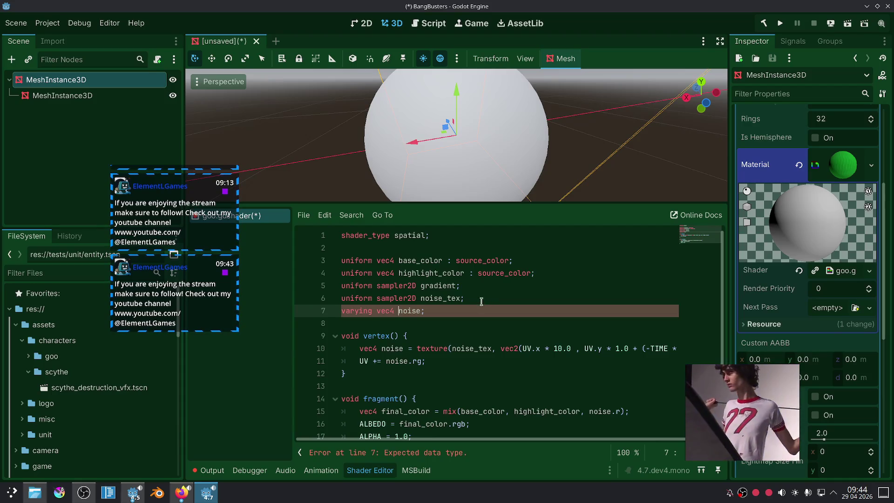
{"action": "left_click", "coordinate": [383, 350]}
{"action": "key", "text": "BackSpace"}
{"action": "key", "text": "BackSpace"}
{"action": "key", "text": "BackSpace"}
{"action": "left_click", "coordinate": [470, 317]}
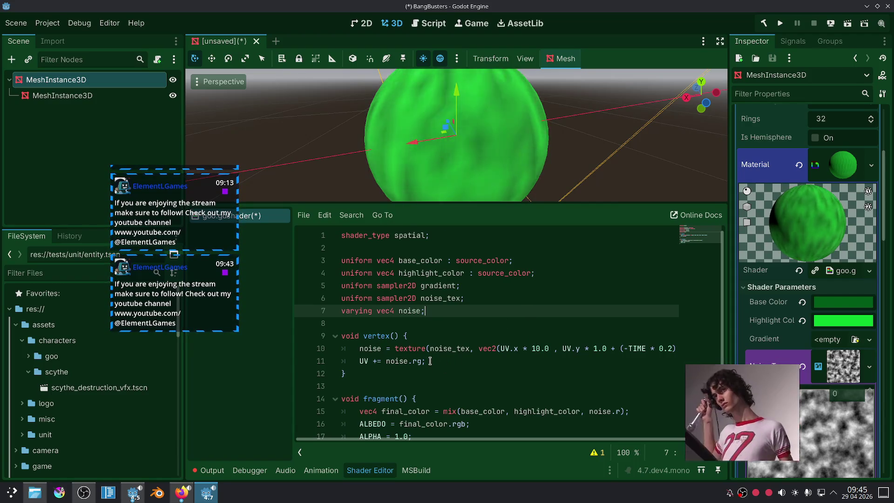
Set ALBEDO to noise.rgb so the sphere shows the raw noise.
{"action": "scroll", "coordinate": [430, 360], "scroll_direction": "down", "scroll_amount": 1}
{"action": "double_click", "coordinate": [432, 387]}
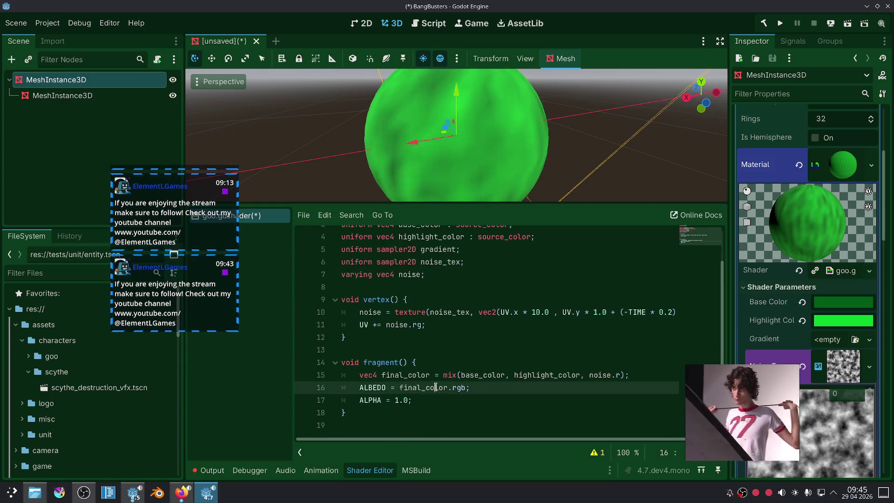
{"action": "type", "text": "noise"}
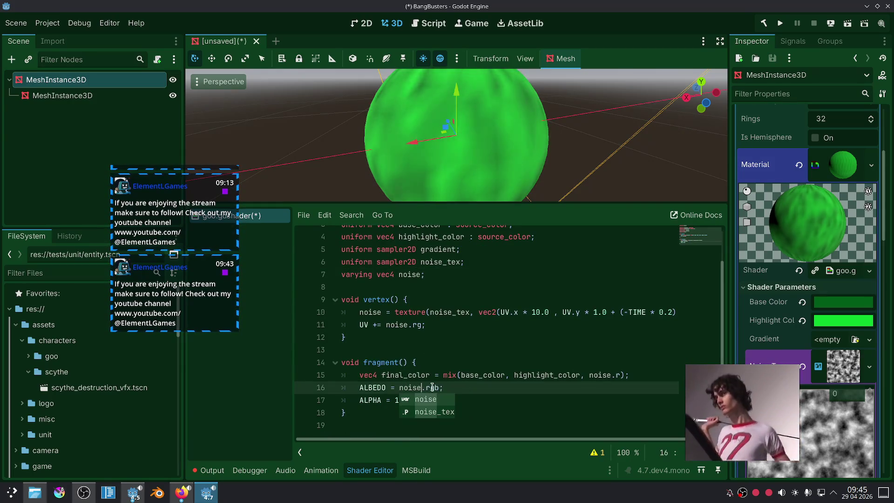
{"action": "left_click", "coordinate": [460, 350]}
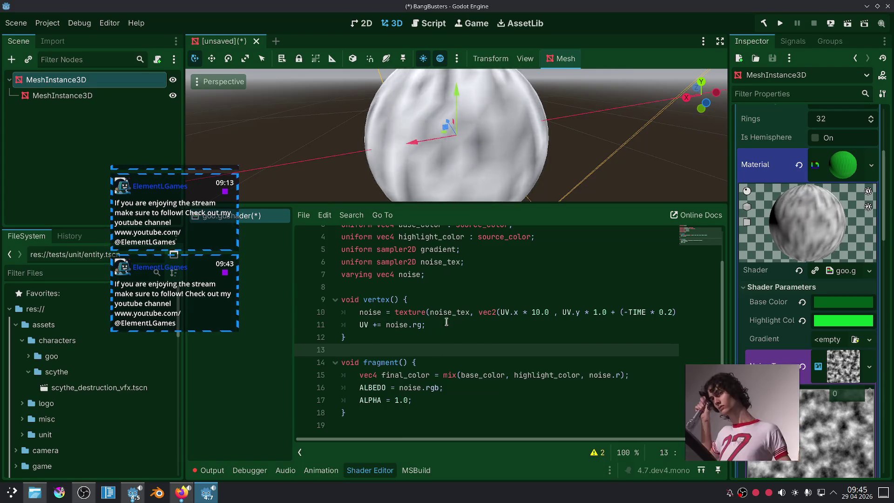
{"action": "left_click_drag", "start_coordinate": [446, 321], "coordinate": [361, 326]}
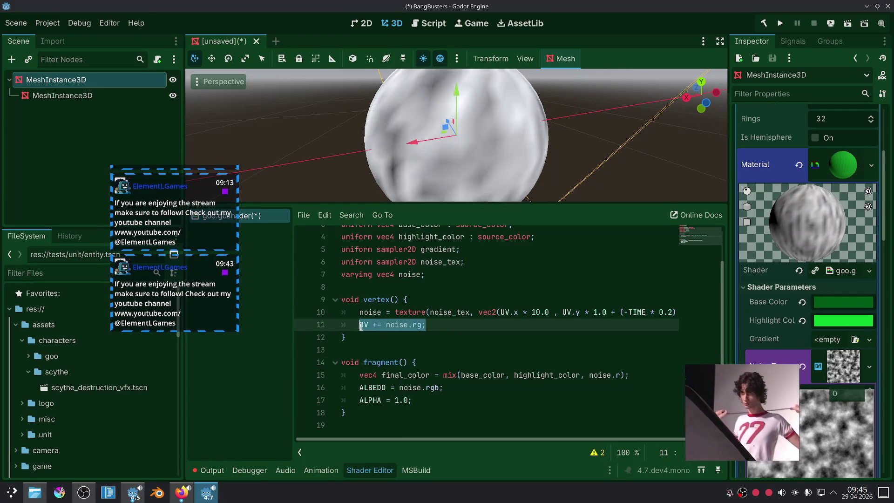
{"action": "key", "text": "BackSpace"}
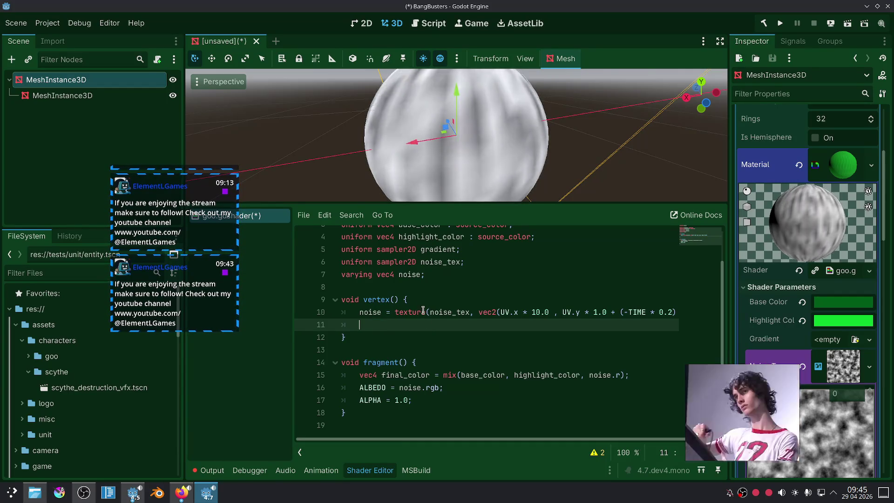
{"action": "key", "text": "ctrl+z"}
{"action": "scroll", "coordinate": [791, 298], "scroll_direction": "down", "scroll_amount": 3}
{"action": "scroll", "coordinate": [814, 277], "scroll_direction": "down", "scroll_amount": 2}
{"action": "scroll", "coordinate": [535, 331], "scroll_direction": "up", "scroll_amount": 1}
{"action": "scroll", "coordinate": [507, 336], "scroll_direction": "down", "scroll_amount": 1}
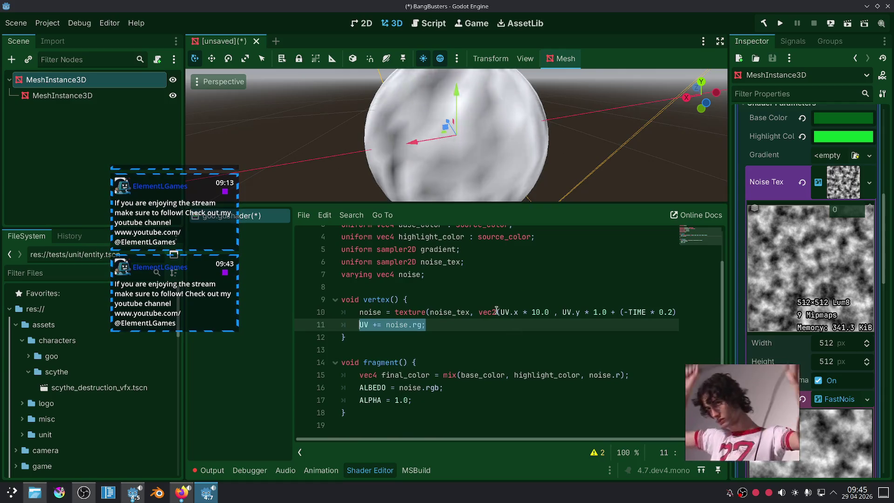
{"action": "left_click", "coordinate": [362, 316]}
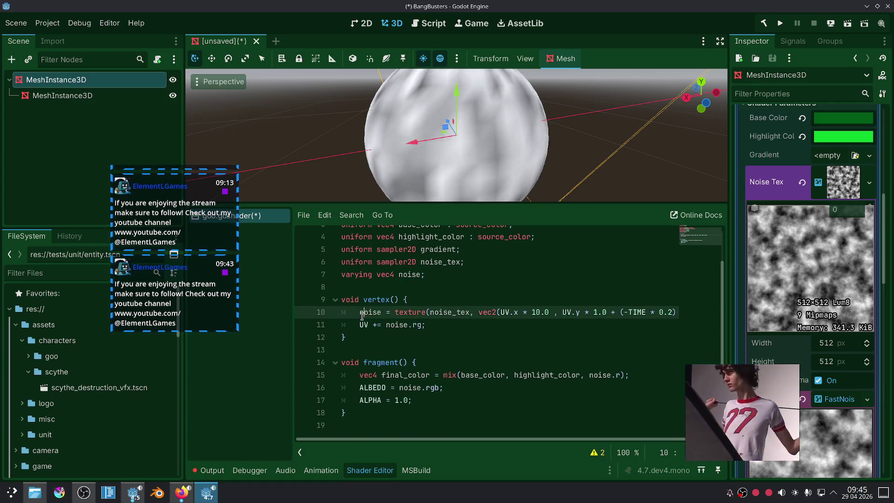
Comment out the scrolling noise line and add noise = texture(noise_tex, UV); below it.
{"action": "key", "text": "ctrl+k"}
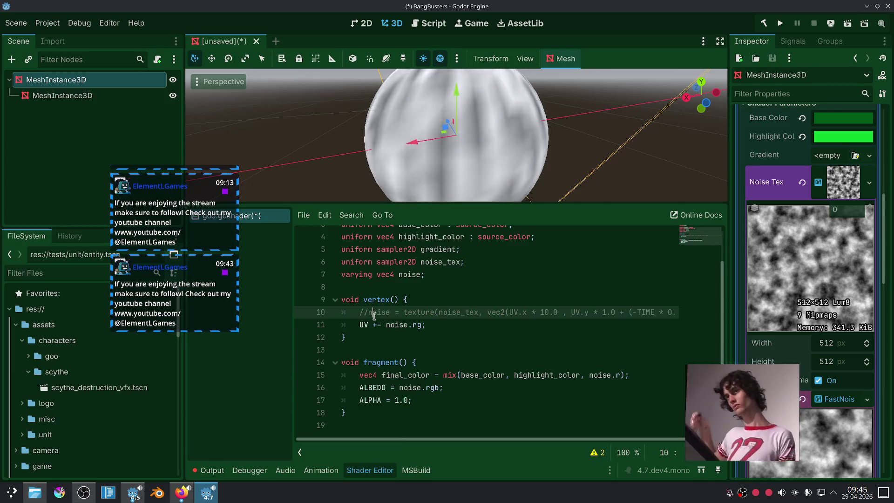
{"action": "left_click", "coordinate": [363, 323]}
{"action": "key", "text": "Return"}
{"action": "key", "text": "Up"}
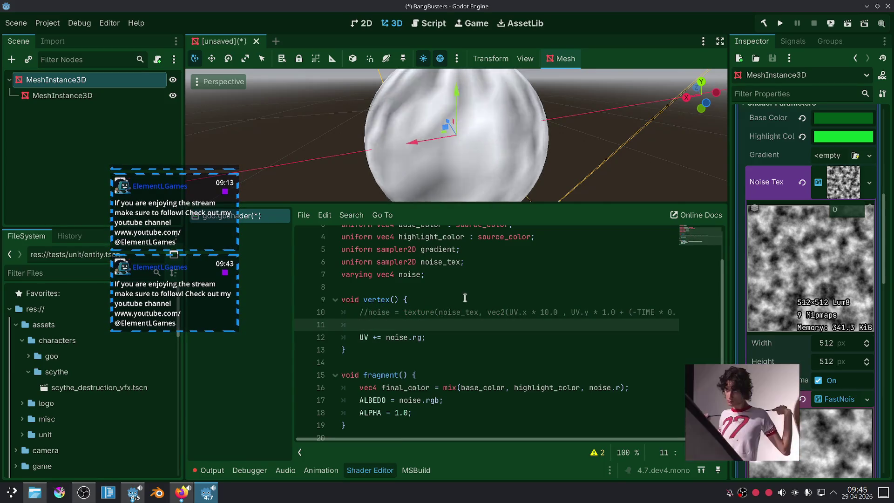
{"action": "type", "text": "noise = "}
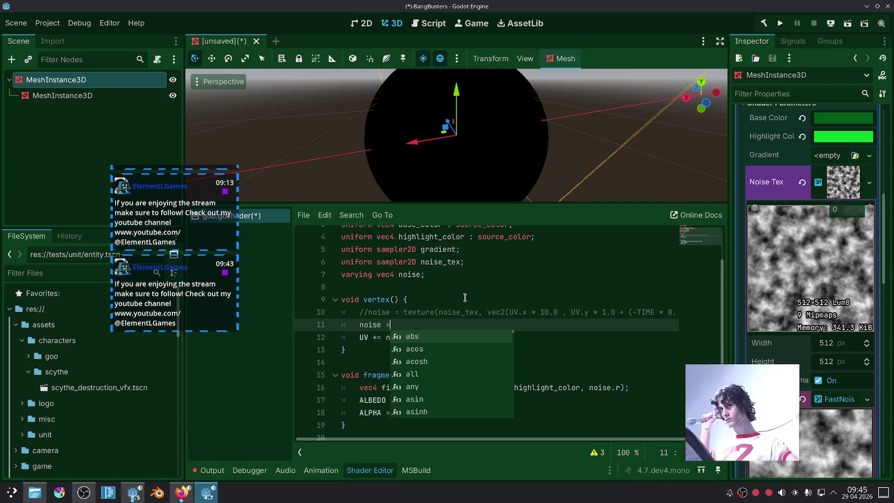
{"action": "type", "text": "texture(noise"}
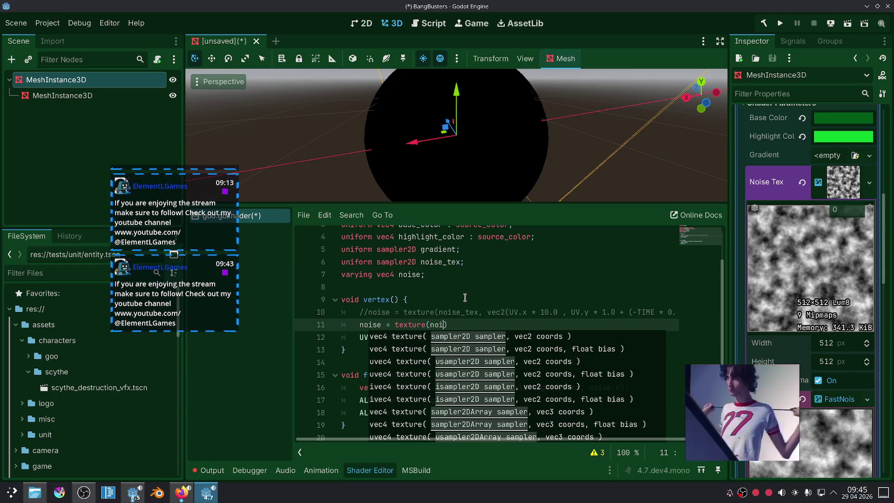
{"action": "type", "text": "_tex"}
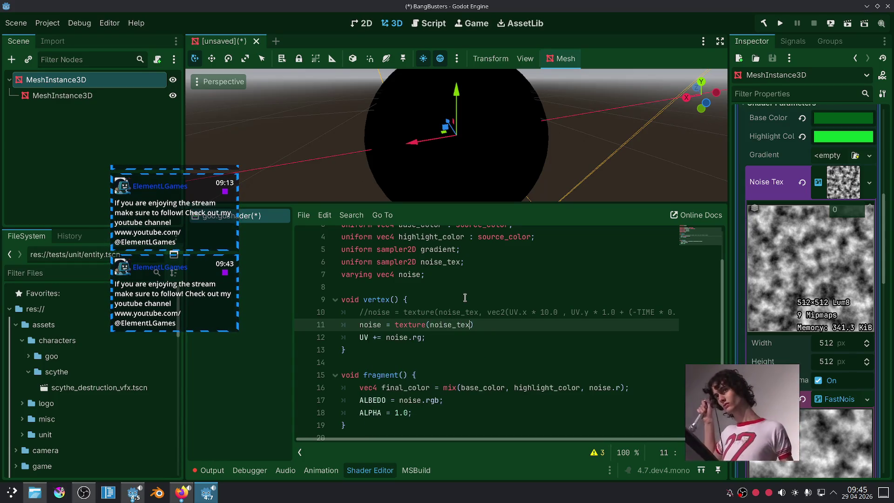
{"action": "type", "text": ", UV);"}
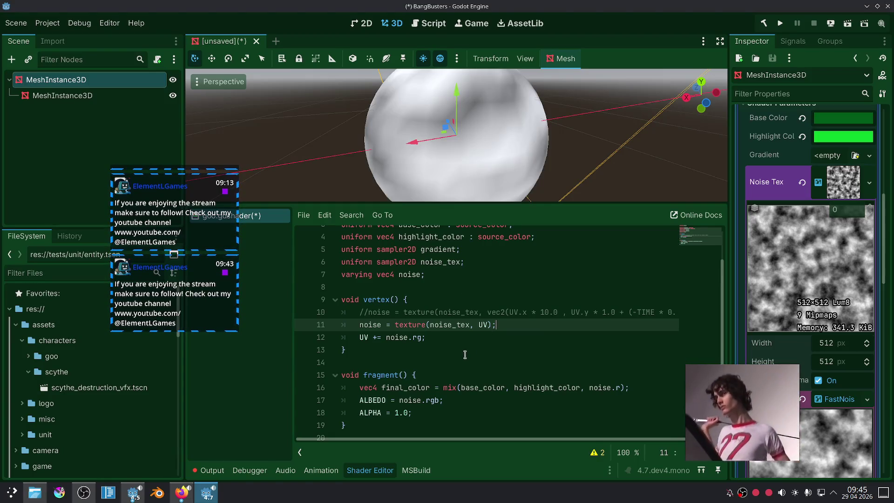
{"action": "mouse_move", "coordinate": [526, 159]}
{"action": "middle_mouse_down"}
{"action": "mouse_move", "coordinate": [500, 150]}
{"action": "mouse_move", "coordinate": [392, 147]}
{"action": "middle_mouse_up"}
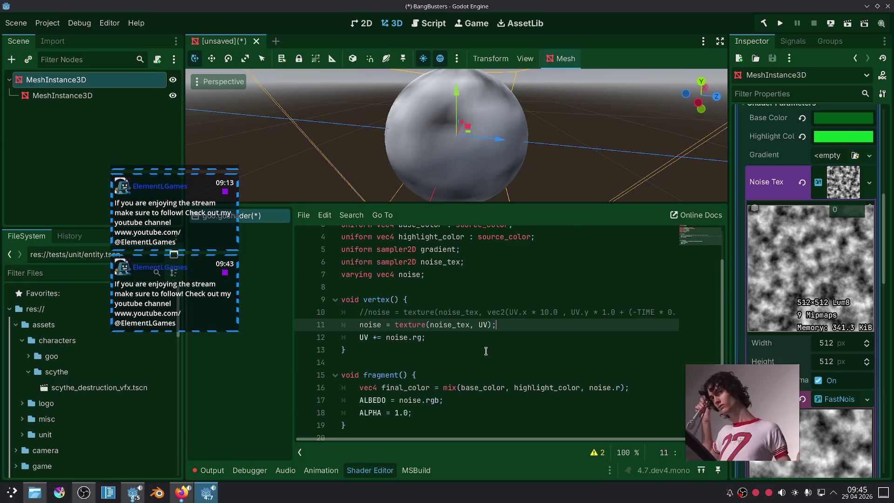
Set the noise texture's Noise Type to Simplex and Frequency to 0.0221.
{"action": "scroll", "coordinate": [783, 311], "scroll_direction": "down", "scroll_amount": 5}
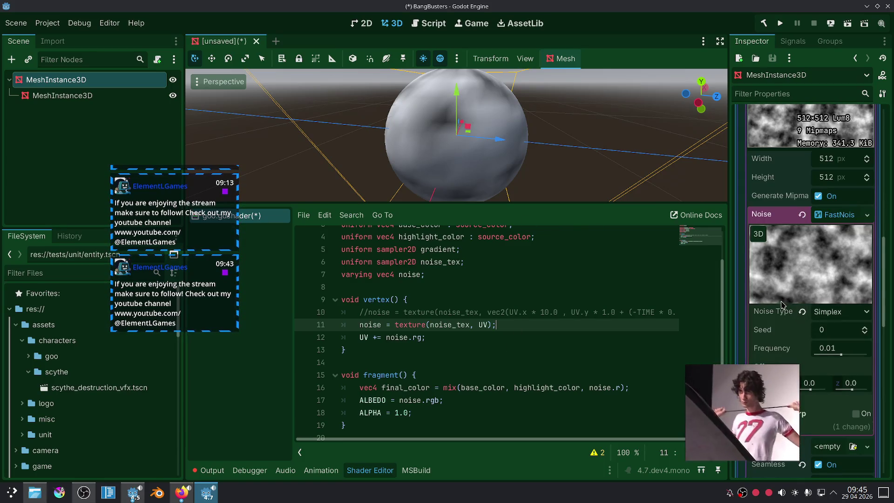
{"action": "left_click", "coordinate": [802, 312]}
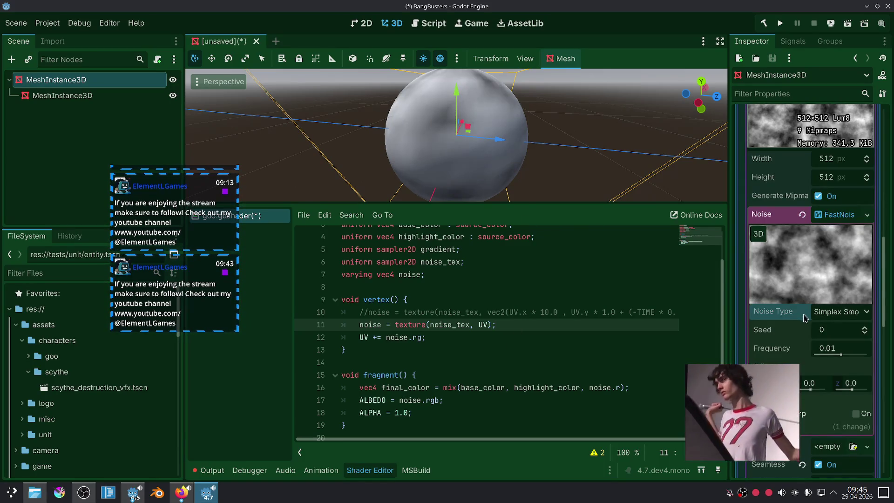
{"action": "left_click", "coordinate": [822, 317]}
{"action": "left_click", "coordinate": [826, 329]}
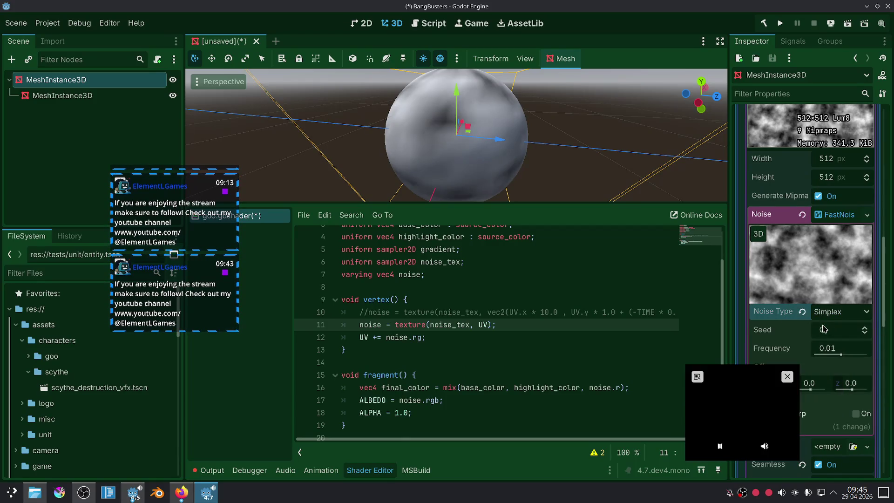
{"action": "scroll", "coordinate": [779, 321], "scroll_direction": "down", "scroll_amount": 4}
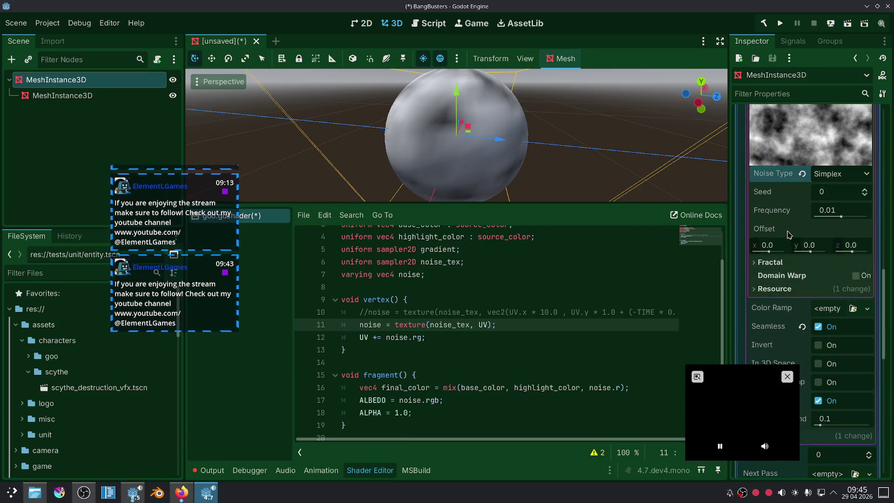
{"action": "left_click_drag", "start_coordinate": [840, 218], "coordinate": [846, 219]}
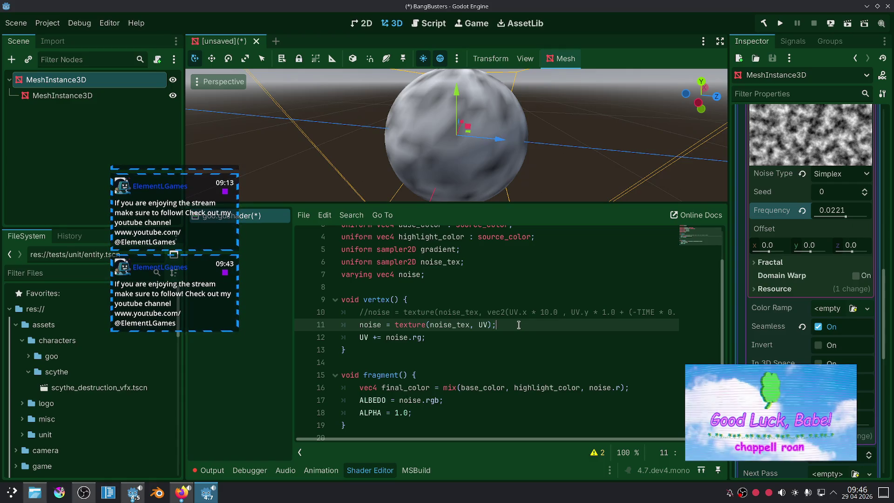
Restore the scrolling noise line over the plain UV lookup and comment out ALPHA.
{"action": "key", "text": "ctrl+k"}
{"action": "key", "text": "Up"}
{"action": "key", "text": "ctrl+k"}
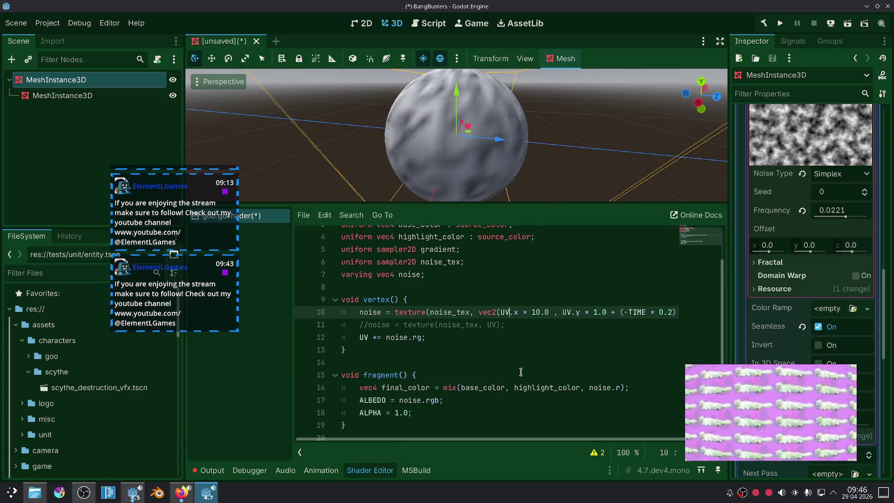
{"action": "scroll", "coordinate": [538, 335], "scroll_direction": "down", "scroll_amount": 1}
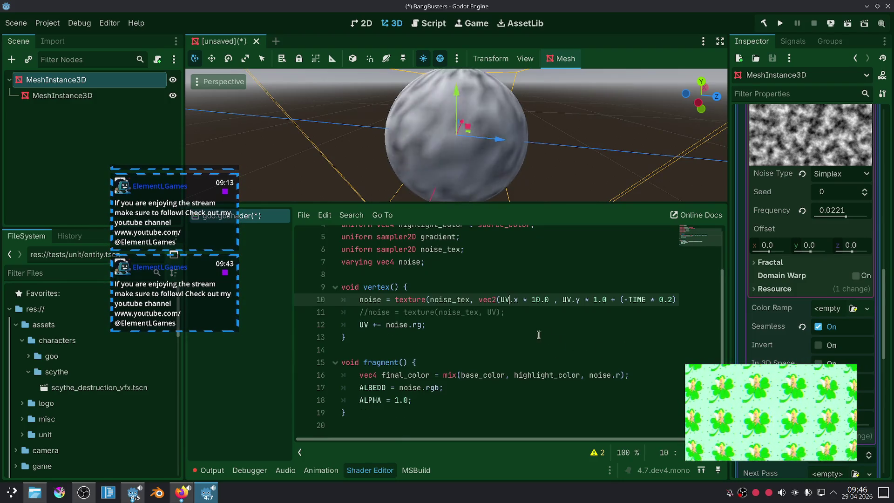
{"action": "left_click", "coordinate": [500, 374]}
{"action": "key", "text": "ctrl+k"}
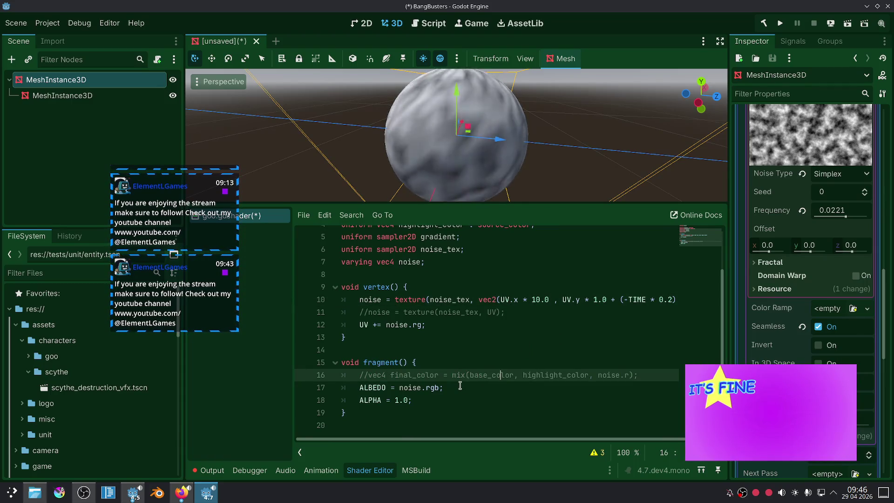
{"action": "key", "text": "ctrl+k"}
{"action": "left_click", "coordinate": [458, 386]}
{"action": "left_click", "coordinate": [443, 398]}
{"action": "key", "text": "ctrl+k"}
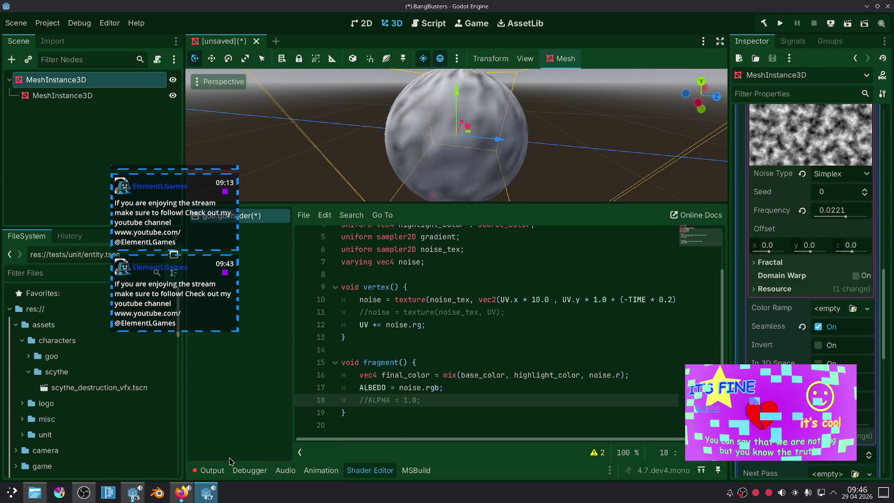
{"action": "left_click", "coordinate": [182, 492]}
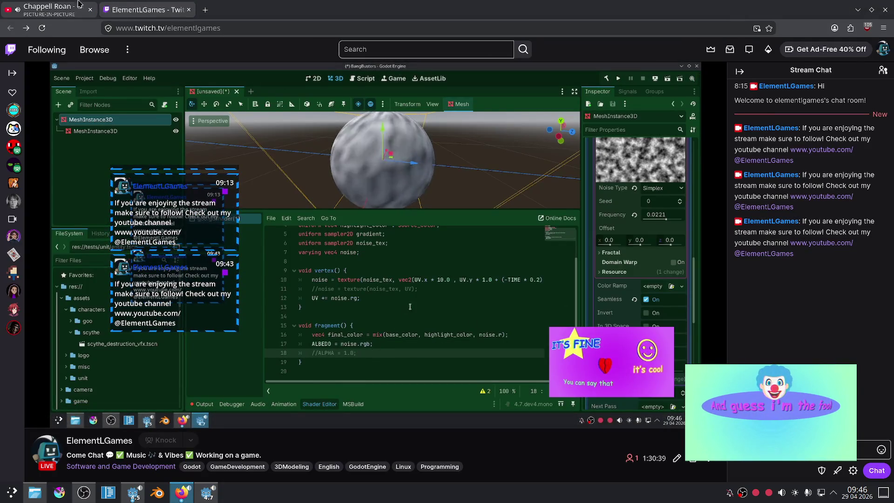
Check the YouTube and Twitch tabs in Firefox, then bring the Godot editor back.
{"action": "left_click", "coordinate": [82, 2]}
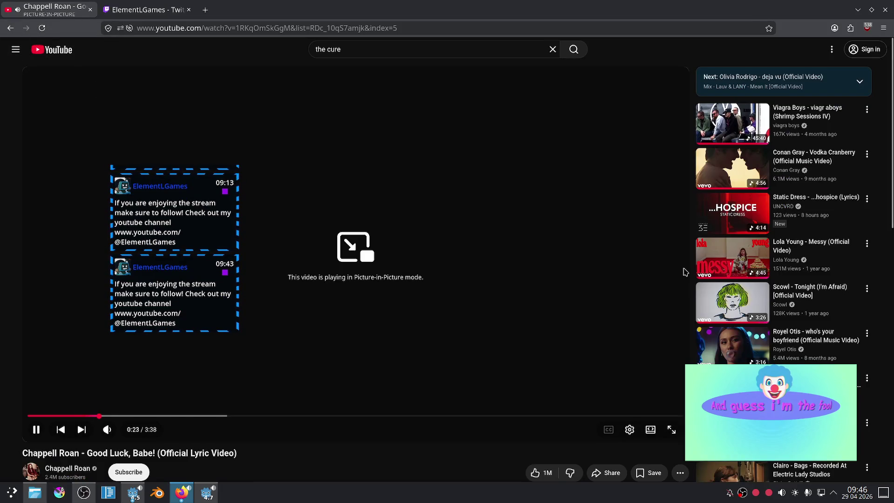
{"action": "left_click", "coordinate": [169, 5]}
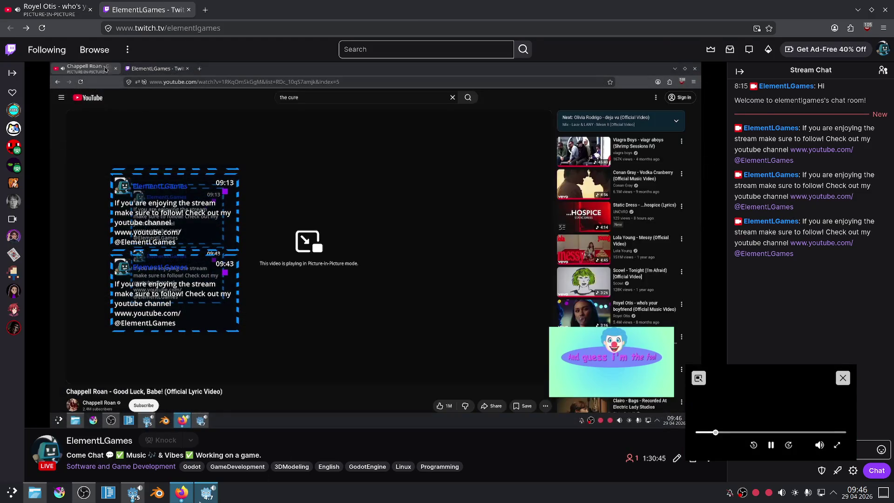
{"action": "left_click", "coordinate": [200, 499]}
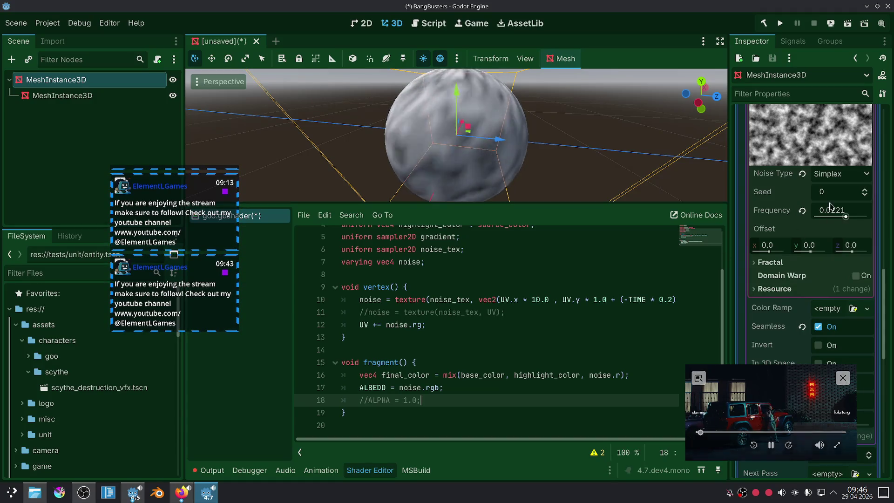
Revert the noise frequency to 0.01 and toggle Seamless and Normalize off and back on.
{"action": "left_click", "coordinate": [801, 210]}
{"action": "scroll", "coordinate": [799, 227], "scroll_direction": "down", "scroll_amount": 3}
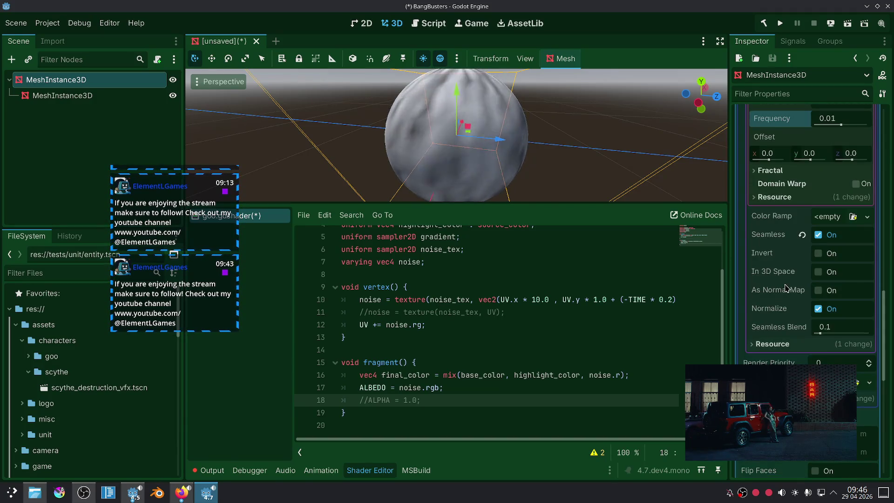
{"action": "left_click", "coordinate": [818, 236]}
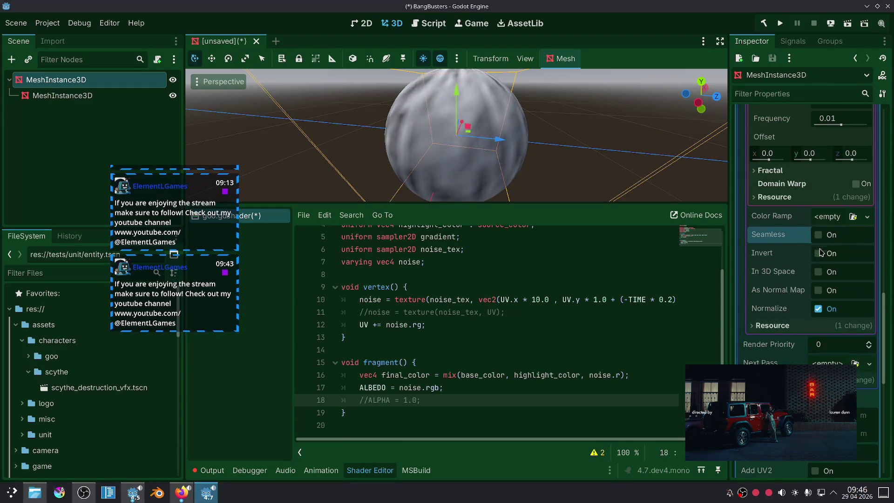
{"action": "left_click", "coordinate": [818, 235]}
{"action": "left_click", "coordinate": [817, 310]}
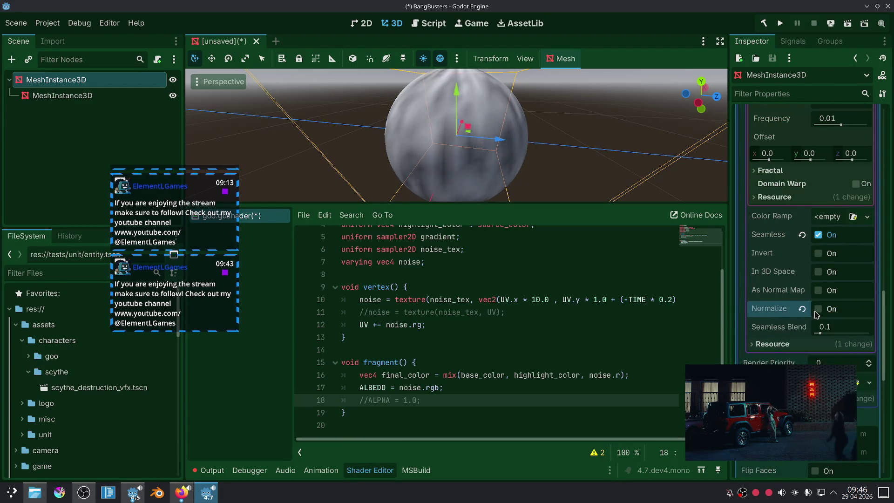
{"action": "left_click", "coordinate": [818, 310]}
{"action": "scroll", "coordinate": [765, 294], "scroll_direction": "down", "scroll_amount": 6}
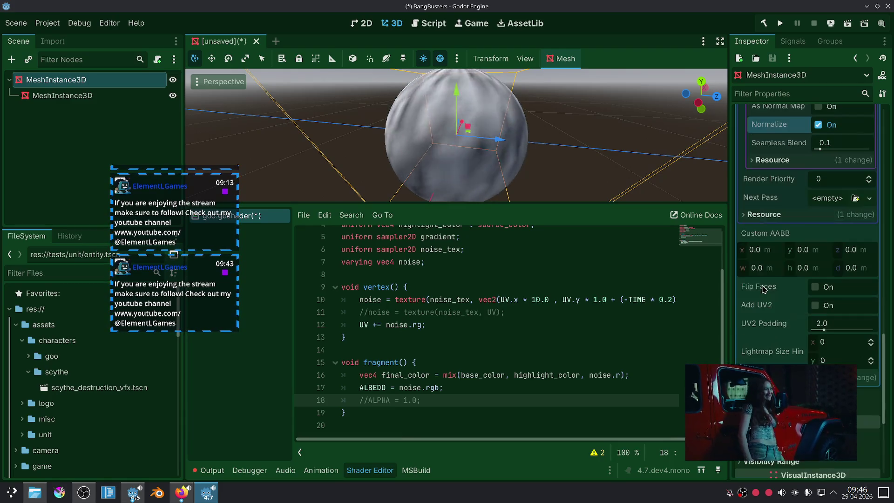
{"action": "scroll", "coordinate": [764, 289], "scroll_direction": "down", "scroll_amount": 3}
{"action": "scroll", "coordinate": [763, 288], "scroll_direction": "up", "scroll_amount": 4}
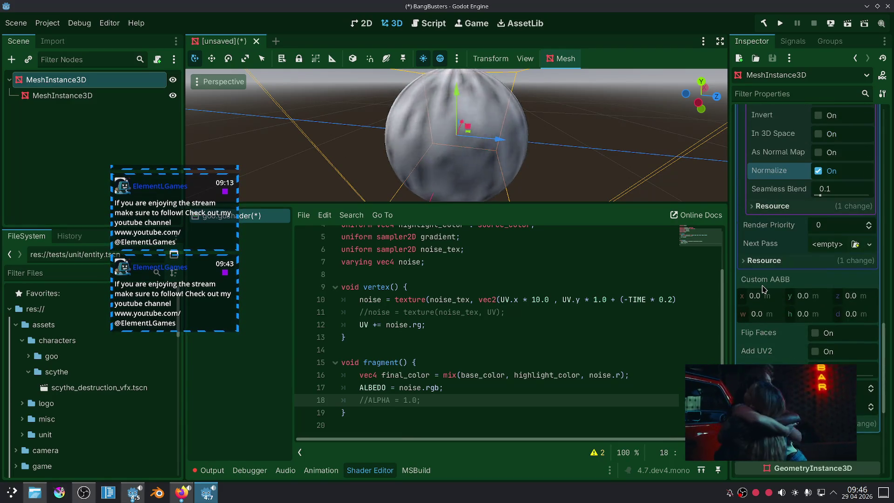
{"action": "scroll", "coordinate": [764, 289], "scroll_direction": "up", "scroll_amount": 1}
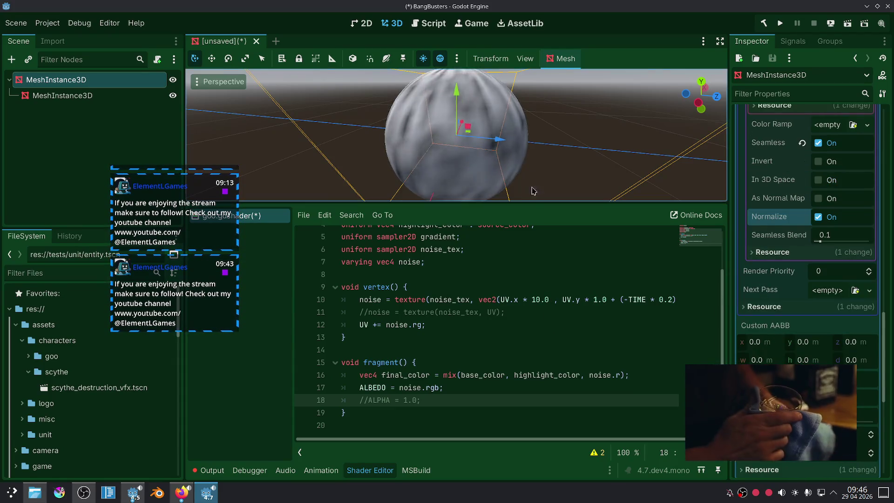
Give the SphereMesh 128 radial segments and 64 rings.
{"action": "middle_click_drag", "start_coordinate": [534, 199], "coordinate": [495, 238]}
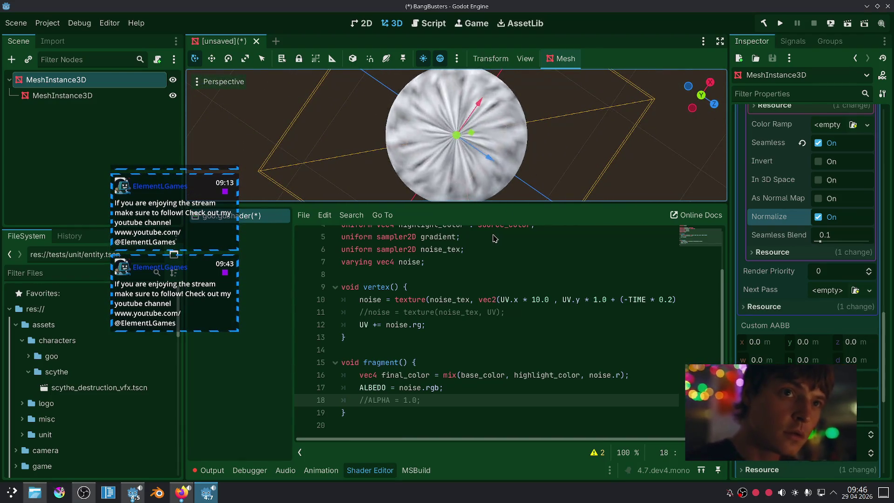
{"action": "double_click", "coordinate": [374, 324]}
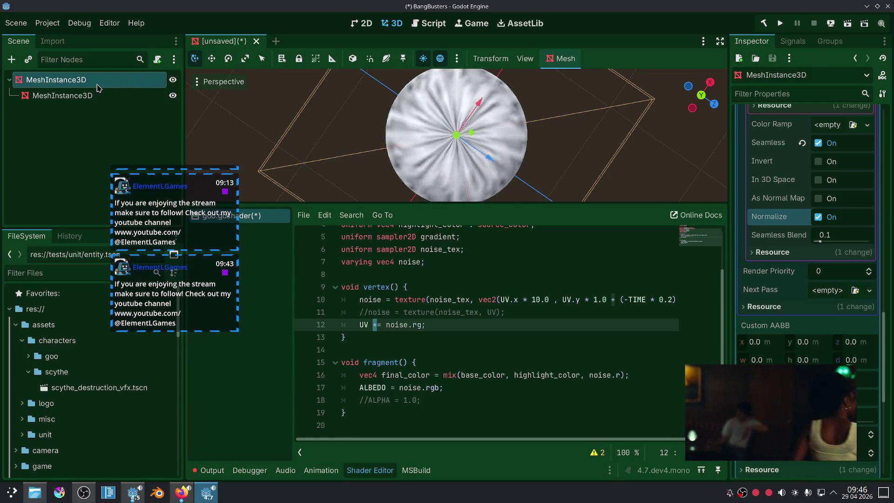
{"action": "scroll", "coordinate": [778, 189], "scroll_direction": "up", "scroll_amount": 5}
{"action": "scroll", "coordinate": [778, 189], "scroll_direction": "up", "scroll_amount": 5}
{"action": "scroll", "coordinate": [795, 188], "scroll_direction": "up", "scroll_amount": 5}
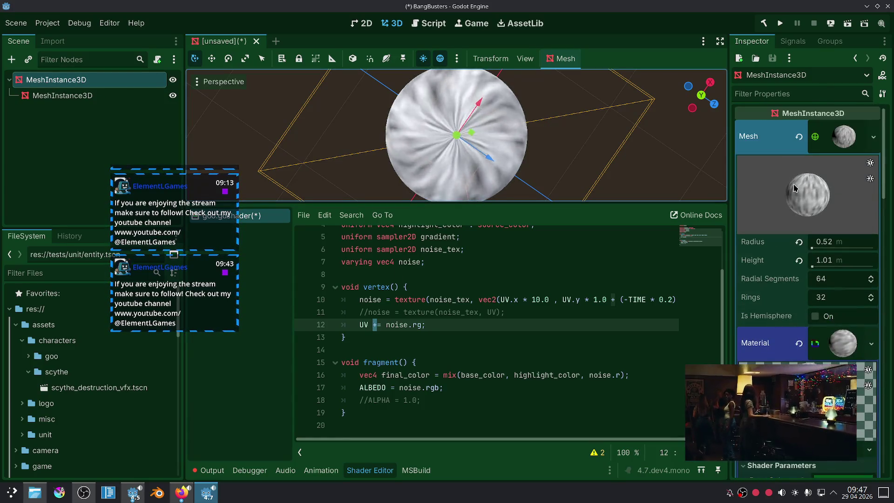
{"action": "scroll", "coordinate": [794, 191], "scroll_direction": "down", "scroll_amount": 2}
{"action": "left_click", "coordinate": [831, 234]}
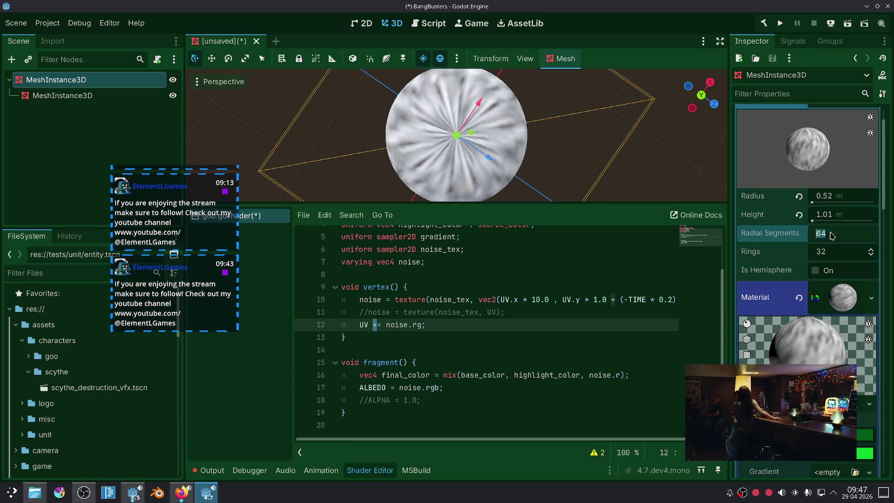
{"action": "type", "text": "8"}
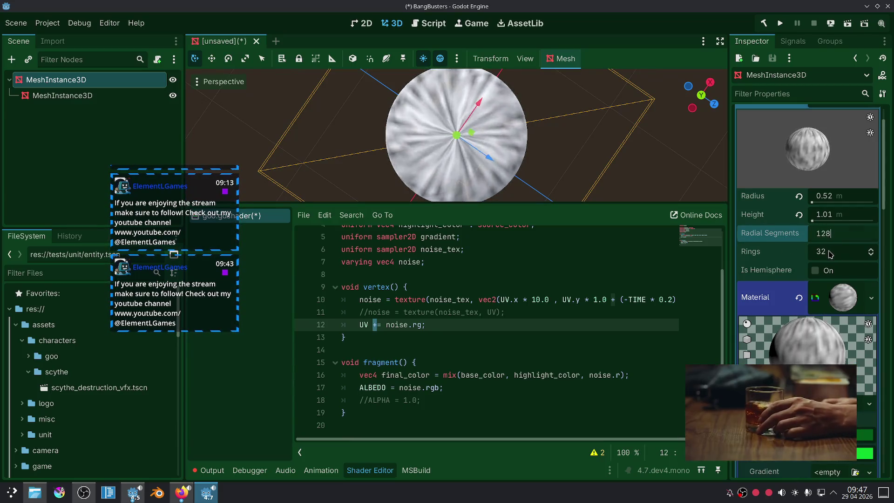
{"action": "left_click", "coordinate": [830, 252]}
{"action": "key", "text": "Return"}
{"action": "mouse_move", "coordinate": [605, 139]}
{"action": "middle_mouse_down"}
{"action": "mouse_move", "coordinate": [576, 127]}
{"action": "mouse_move", "coordinate": [587, 96]}
{"action": "middle_mouse_up"}
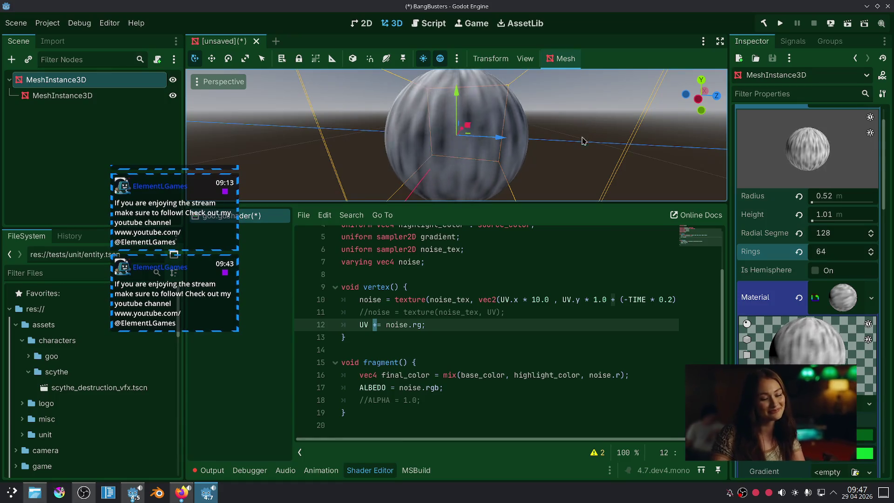
Change line 12 to 'VERTEX += noise.rgb', picking VERTEX from autocomplete.
{"action": "double_click", "coordinate": [362, 324]}
{"action": "type", "text": "Ve"}
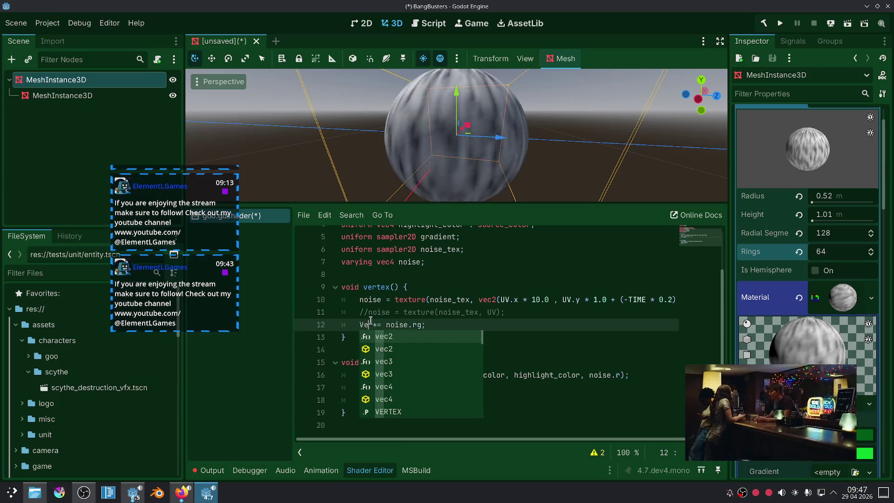
{"action": "key", "text": "Escape"}
{"action": "key", "text": "BackSpace"}
{"action": "type", "text": "E"}
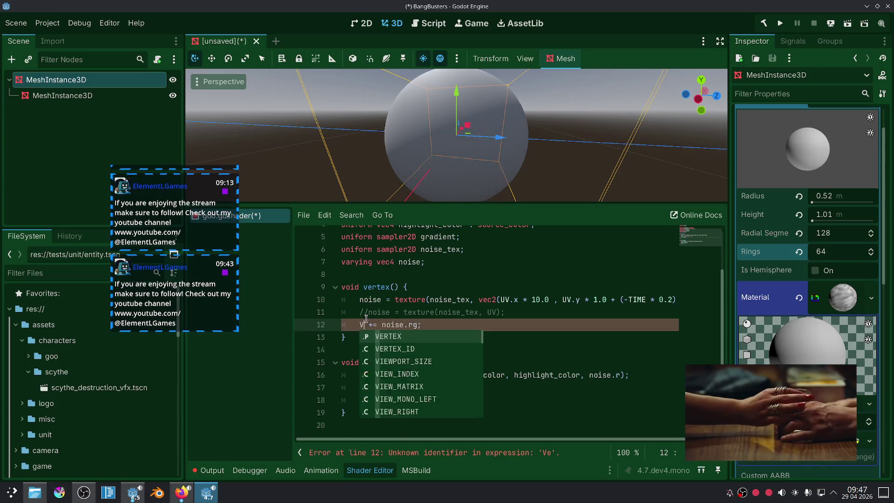
{"action": "left_click", "coordinate": [388, 337]}
{"action": "left_click", "coordinate": [411, 334]}
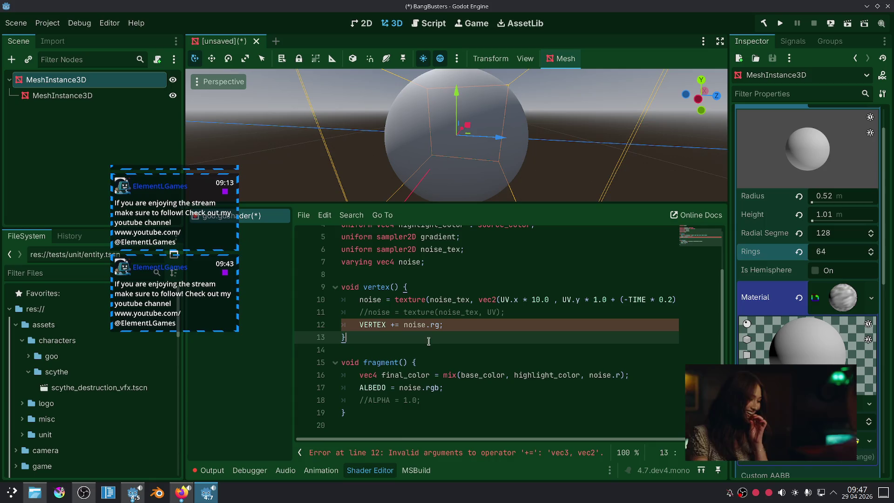
{"action": "left_click", "coordinate": [437, 324]}
{"action": "type", "text": "b"}
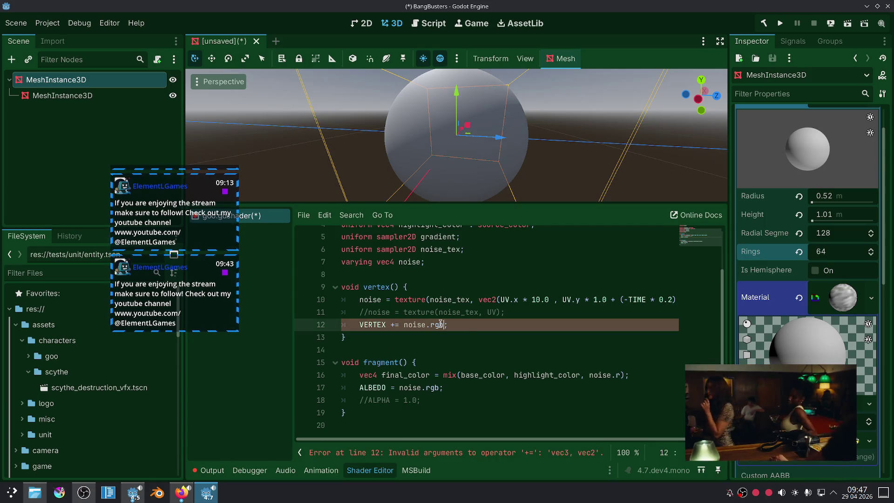
{"action": "left_click", "coordinate": [451, 349]}
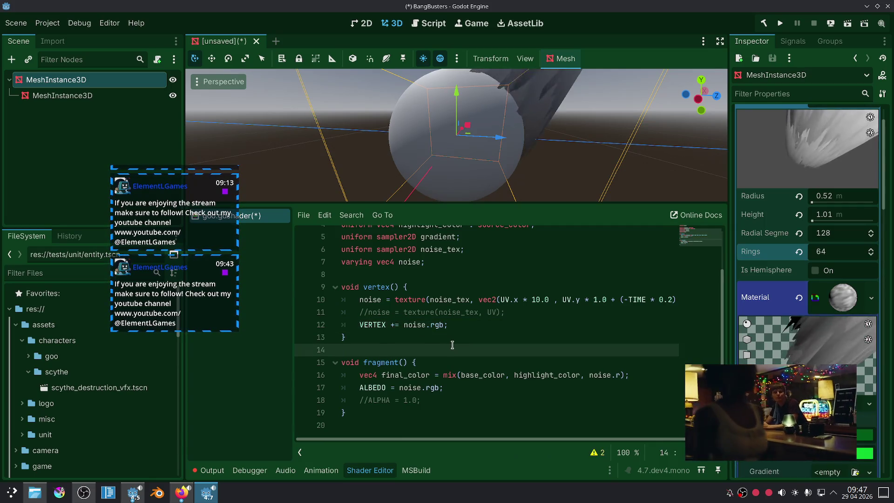
Scale the displacement to noise.rgb * 0.1 and inspect the lumpy sphere.
{"action": "mouse_move", "coordinate": [484, 186]}
{"action": "middle_mouse_down"}
{"action": "mouse_move", "coordinate": [432, 180]}
{"action": "mouse_move", "coordinate": [499, 169]}
{"action": "middle_mouse_up"}
{"action": "scroll", "coordinate": [432, 180], "scroll_direction": "up", "scroll_amount": 2}
{"action": "scroll", "coordinate": [433, 180], "scroll_direction": "down", "scroll_amount": 3}
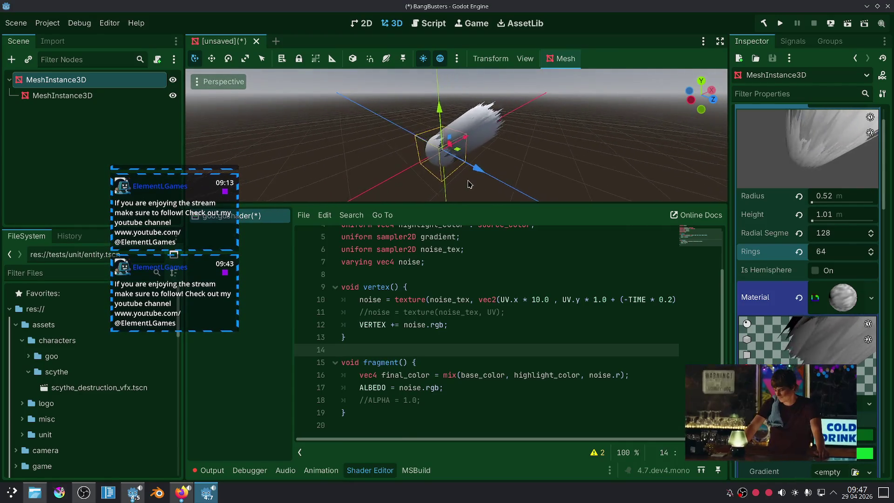
{"action": "scroll", "coordinate": [467, 184], "scroll_direction": "up", "scroll_amount": 5}
{"action": "middle_click_drag", "start_coordinate": [467, 184], "coordinate": [484, 163], "text": "shift"}
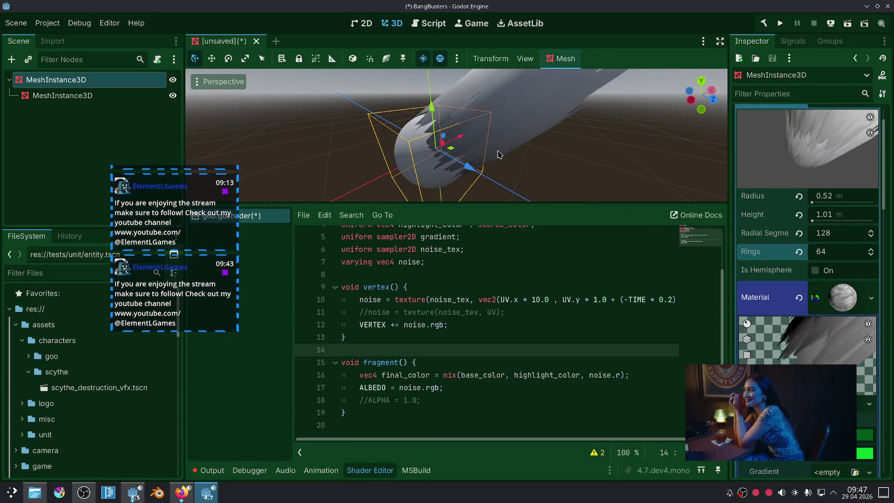
{"action": "left_click", "coordinate": [444, 324]}
{"action": "type", "text": "* 0.1"}
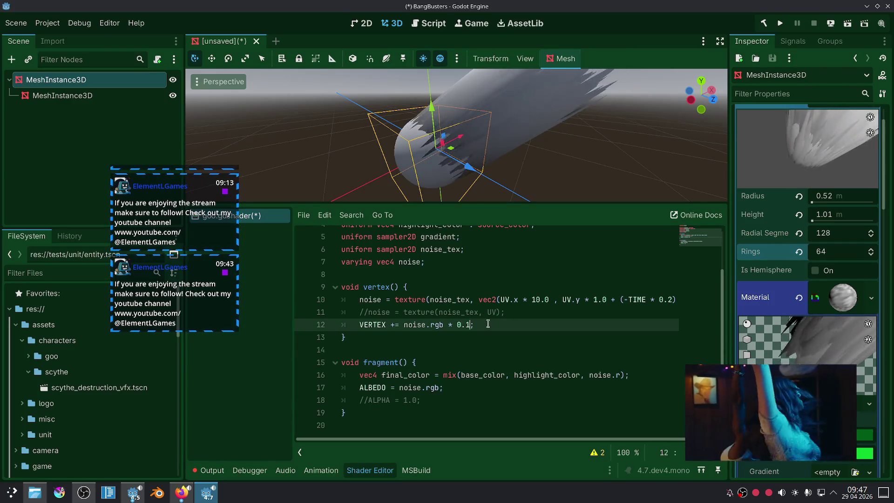
{"action": "left_click", "coordinate": [484, 342]}
{"action": "scroll", "coordinate": [502, 159], "scroll_direction": "up", "scroll_amount": 5}
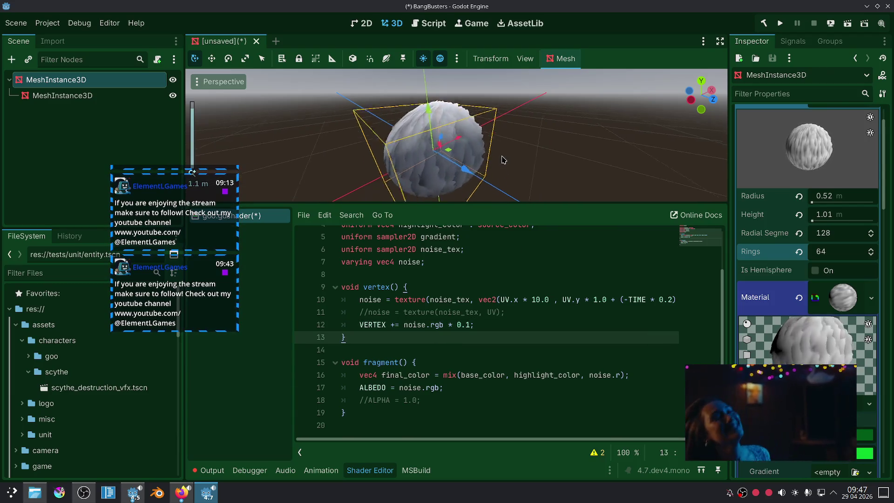
{"action": "scroll", "coordinate": [503, 160], "scroll_direction": "up", "scroll_amount": 2}
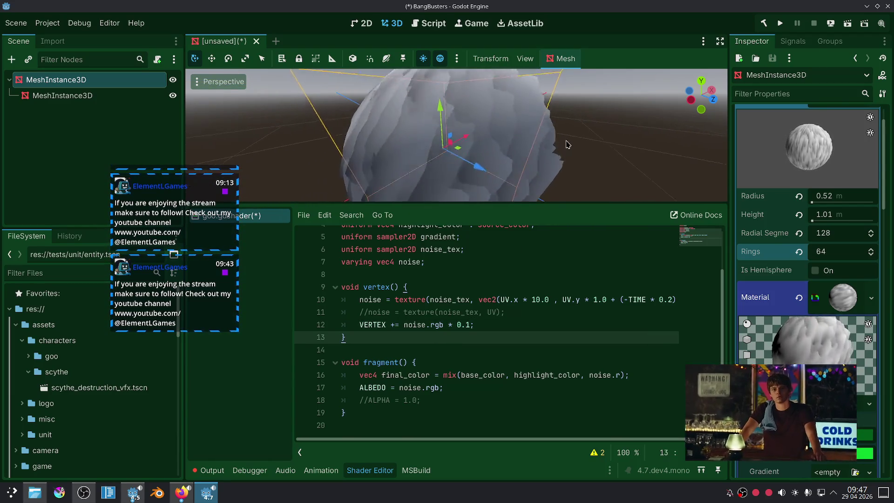